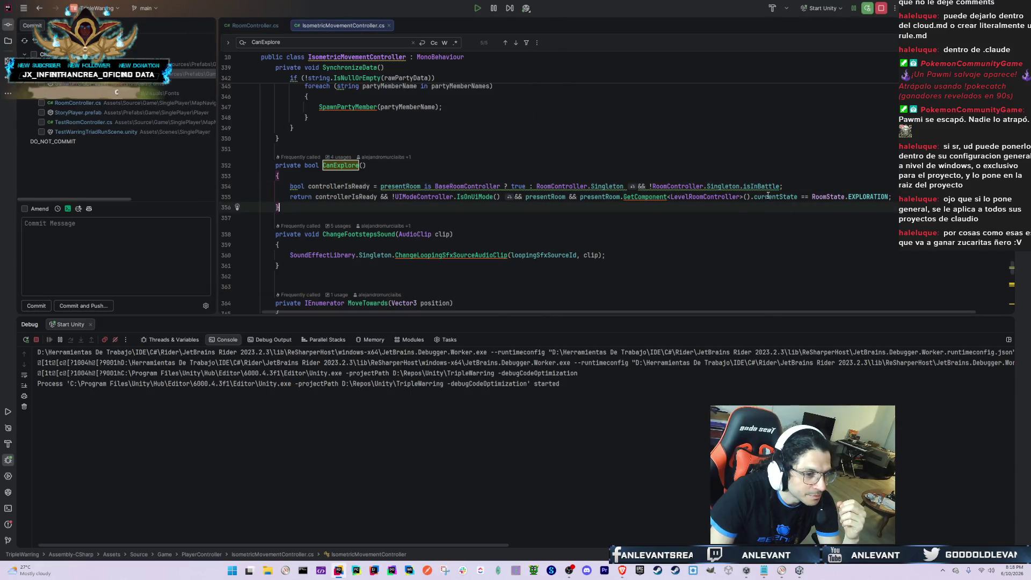
Highlight usages of controllerIsReady, UIModeController and presentRoom in the CanExplore code.
click(329, 196)
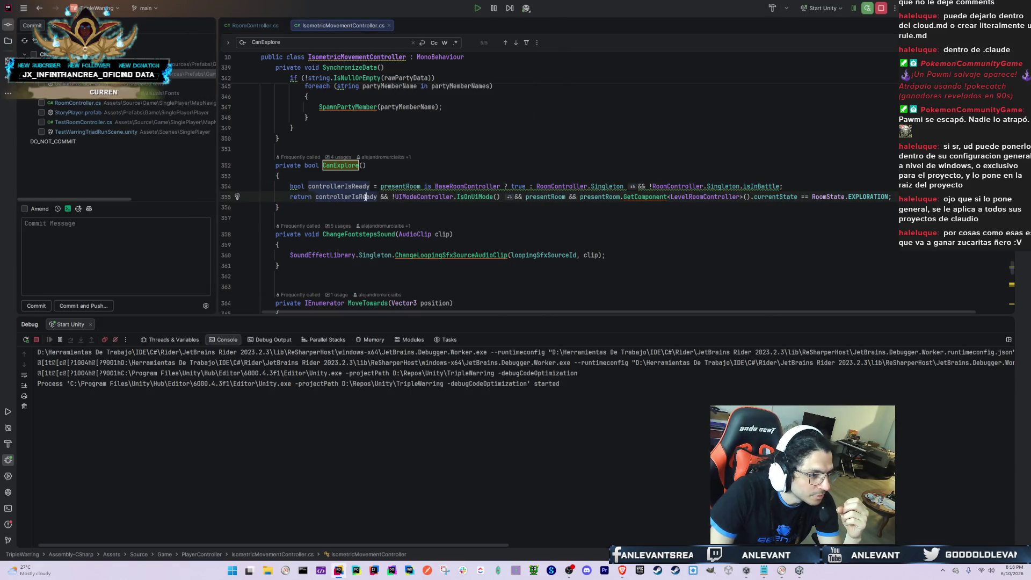
click(450, 196)
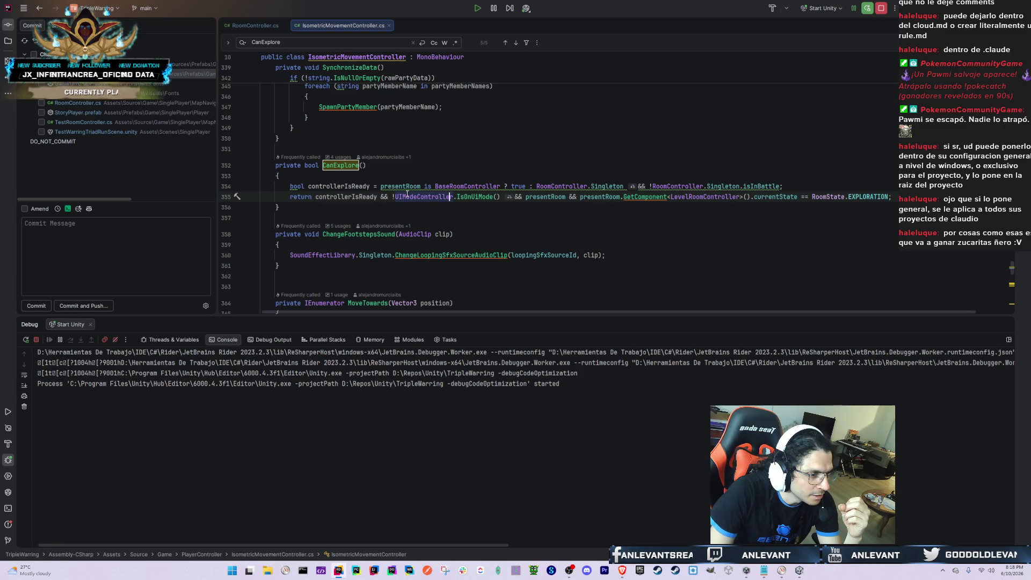
click(565, 196)
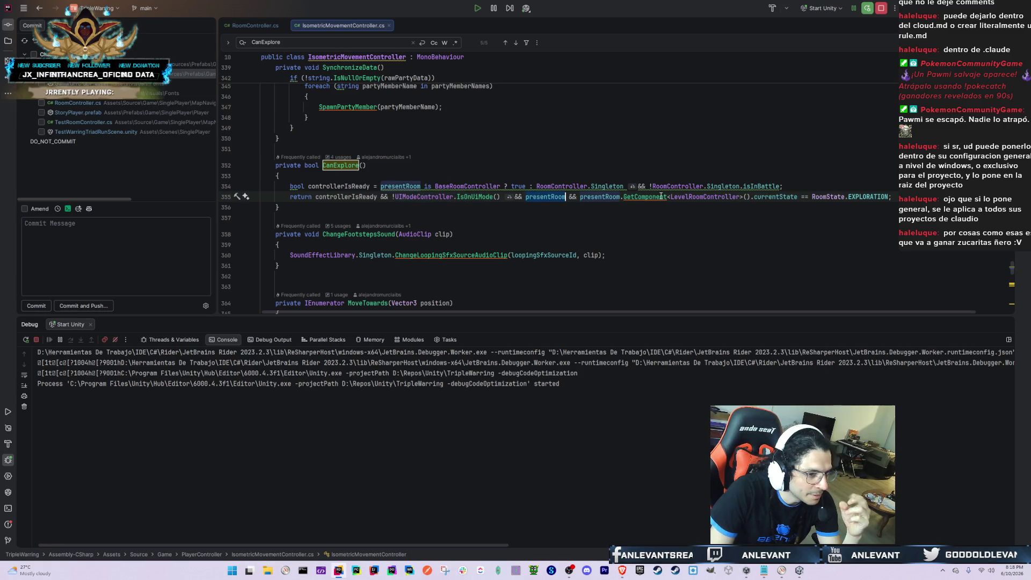
Jump to the EXPLORATION declaration, then return to the currentState check in CanExplore.
click(885, 196)
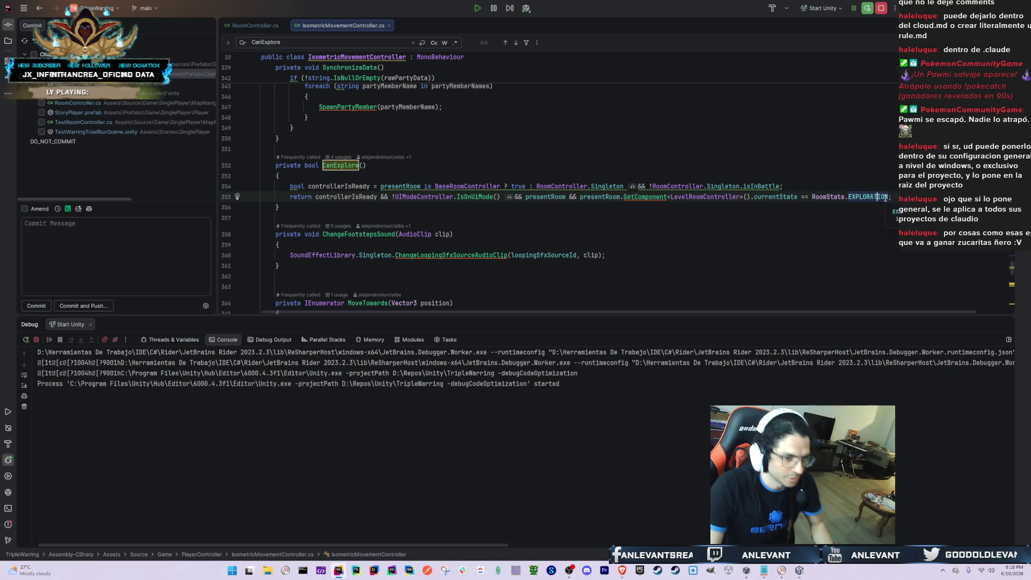
ctrl+click(886, 197)
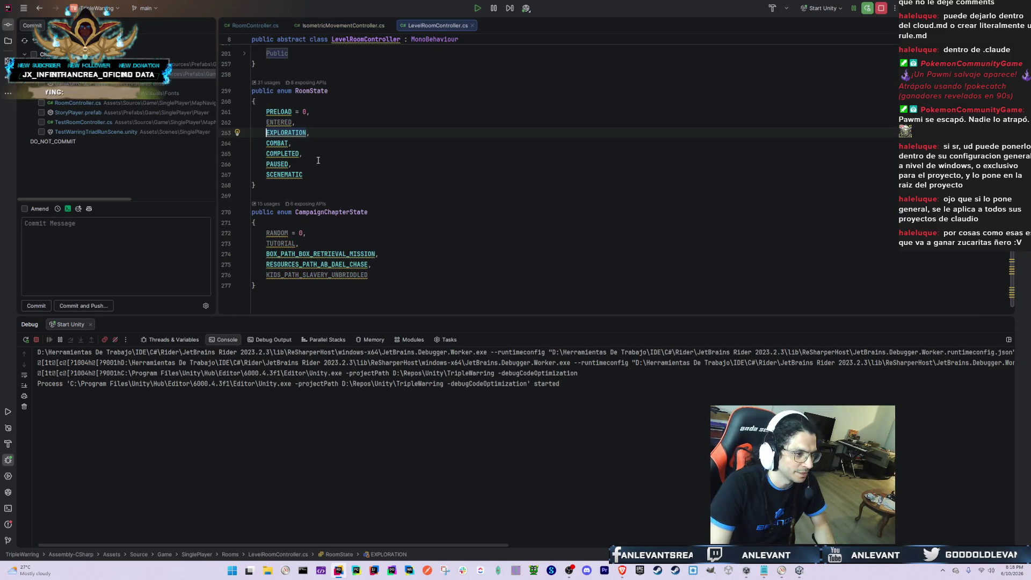
key(ctrl+alt+Left)
key(ctrl+Left)
key(ctrl+Left)
key(ctrl+Left)
key(Left)
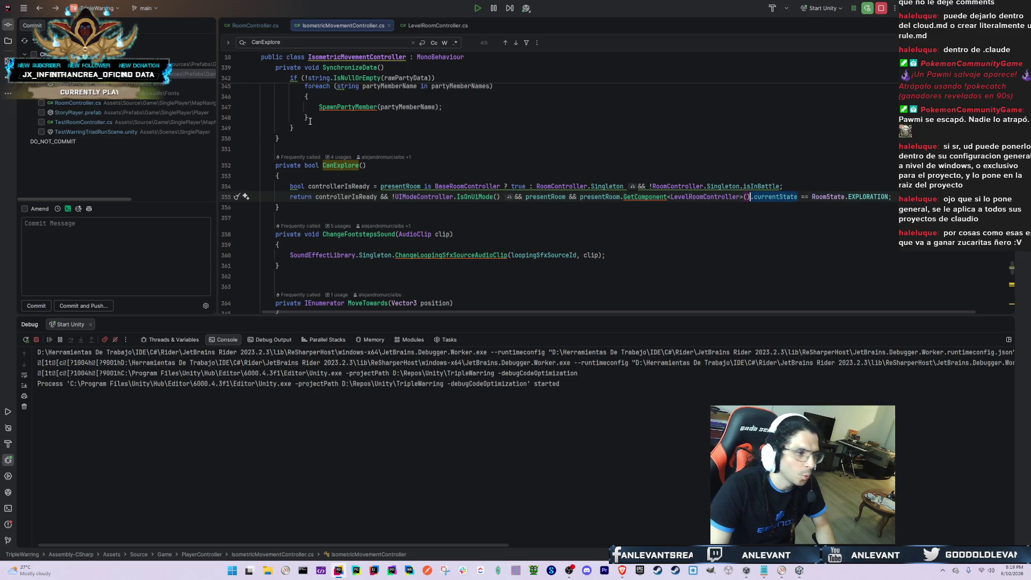
Review the RoomState enum, then open TestRoomController.cs's pending-changes diff from the Commit panel.
click(429, 26)
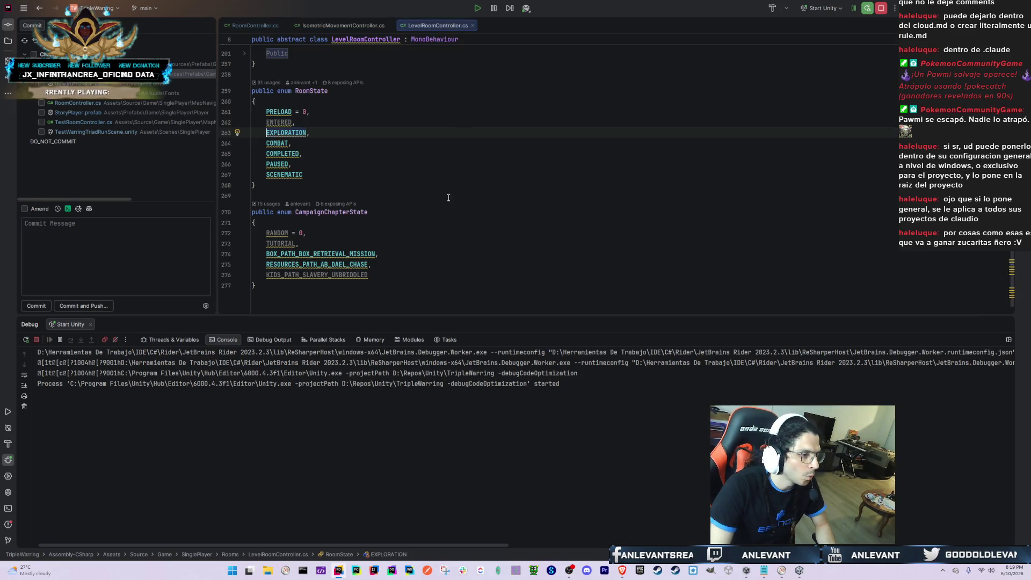
scroll(458, 199, up, 20)
click(256, 27)
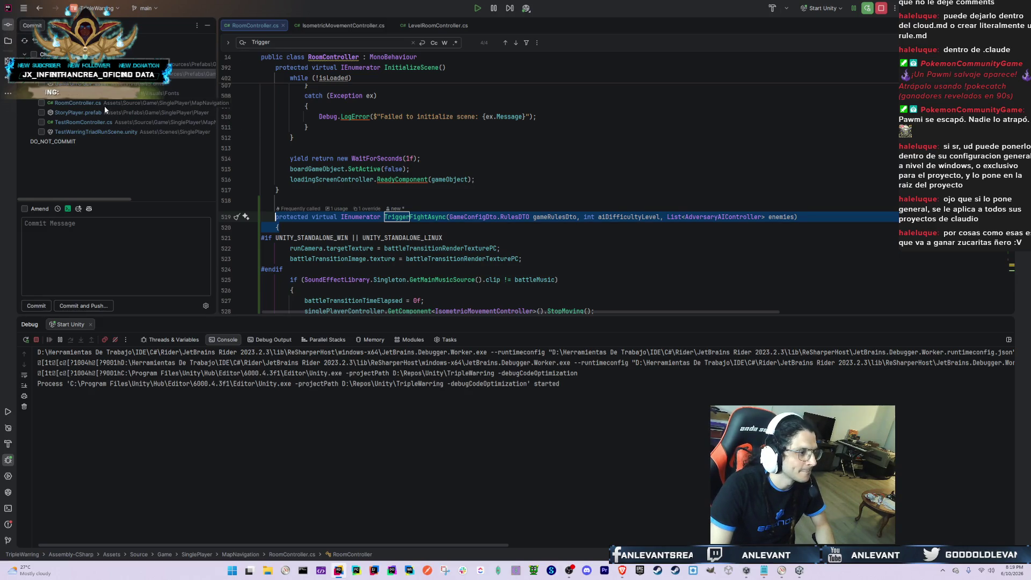
double_click(111, 122)
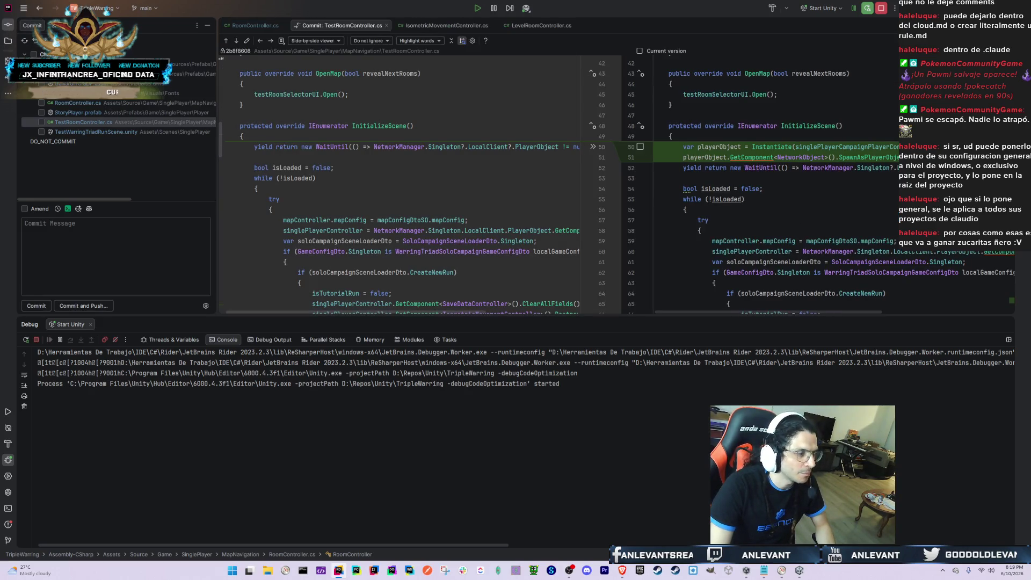
Switch from Rider to the browser, then bring the Unity Editor with the VolumeTerrainPalette forward.
key(alt+Tab)
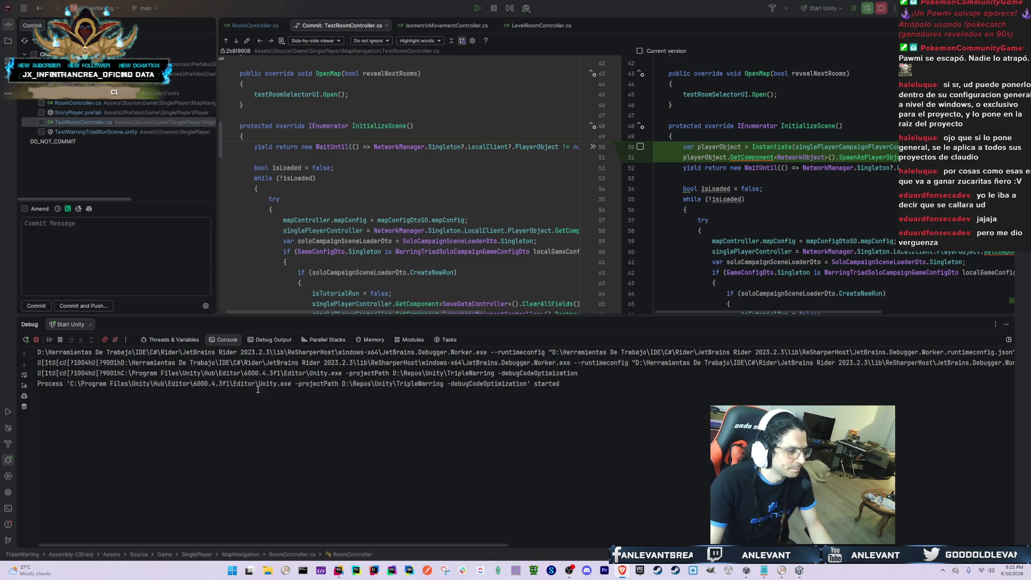
key(alt+Tab)
click(724, 257)
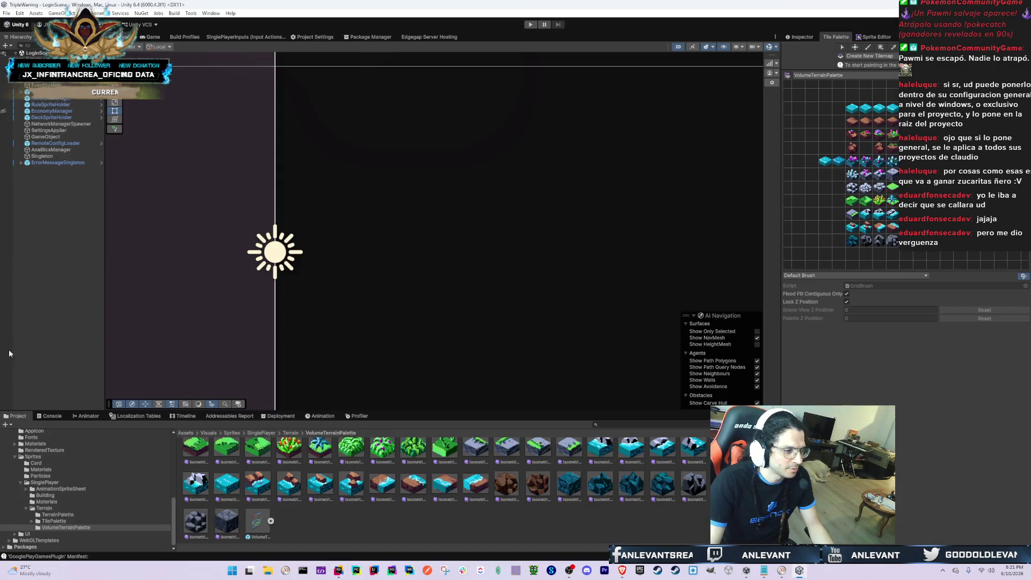
Clear the Unity console and return to the Project assets view.
click(51, 416)
click(8, 424)
click(21, 416)
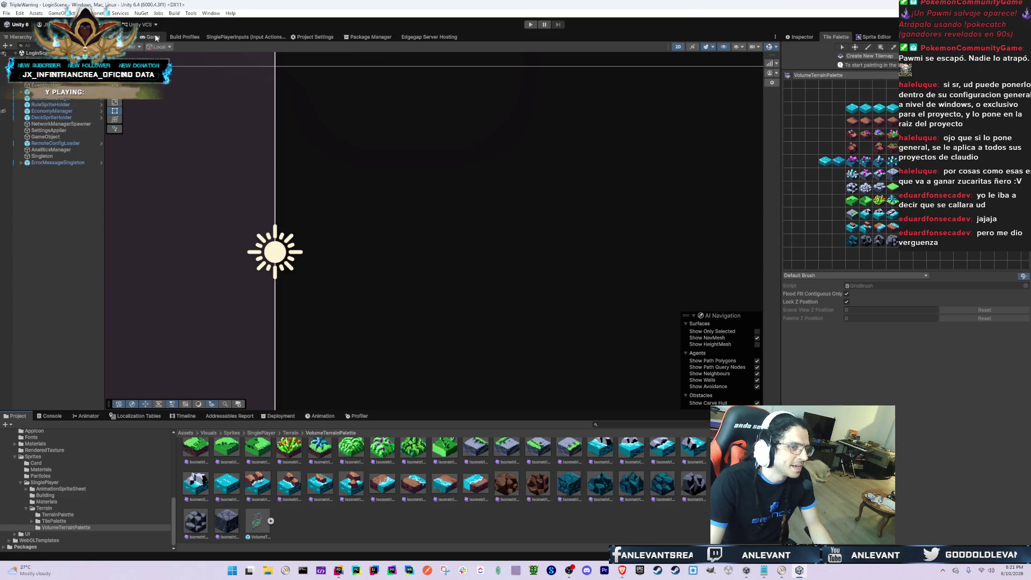
key(alt+Tab)
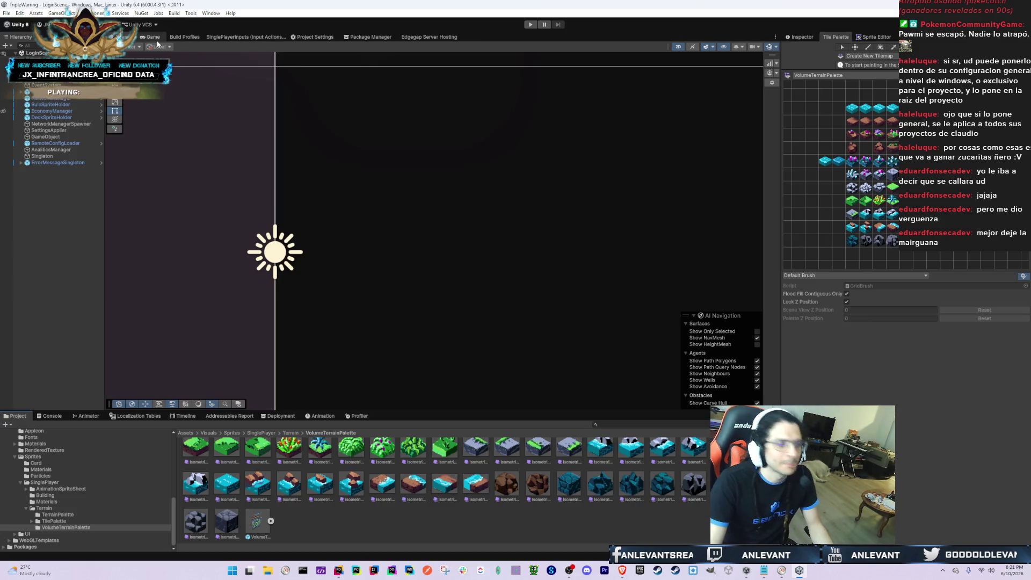
Check the console again, then go back to Rider with the caret in InitializeScene.
click(50, 416)
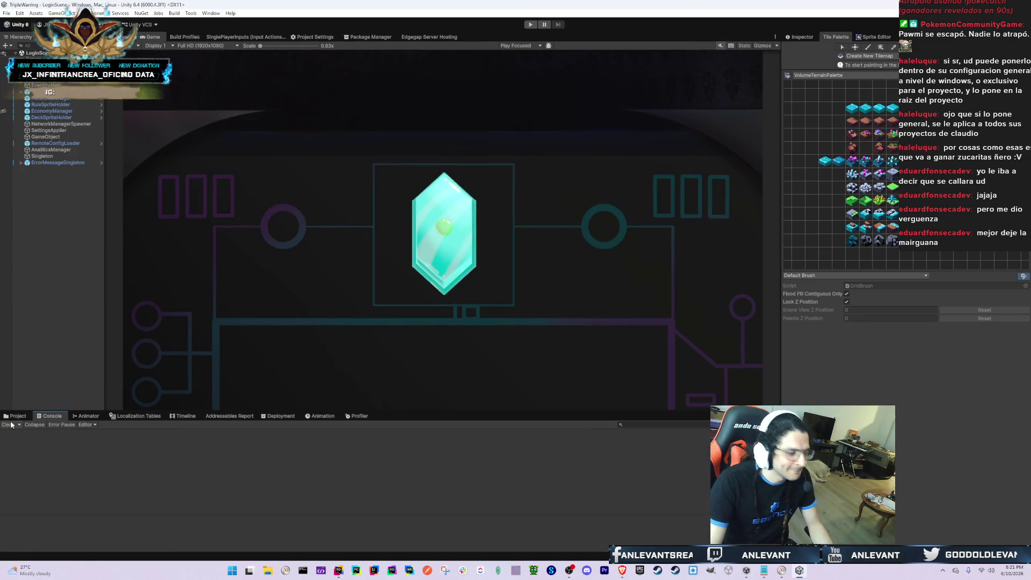
click(16, 415)
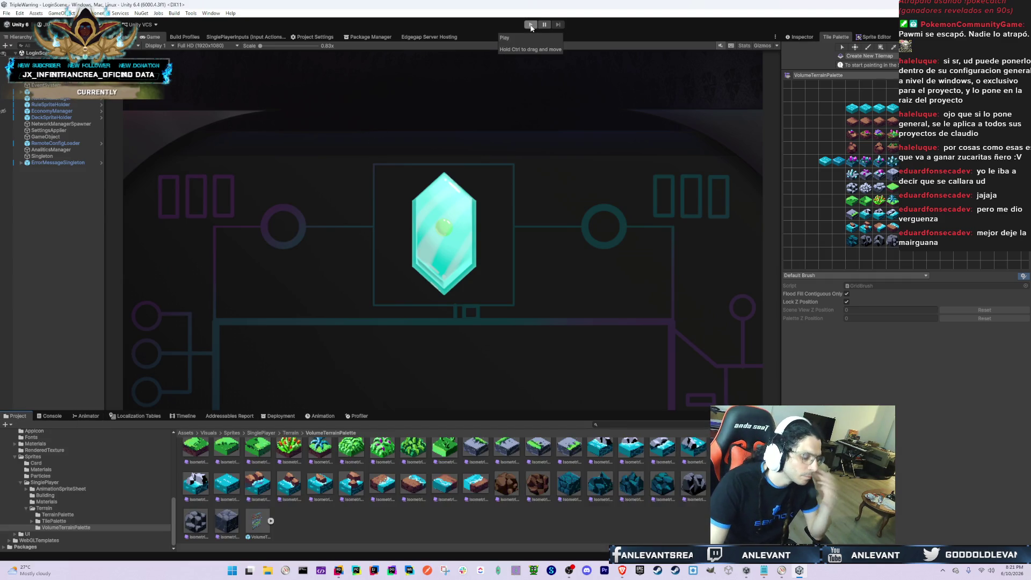
key(alt+Tab)
click(427, 134)
key(shift)
key(shift)
Open TestRoomController.cs in its own tab and close the commit comparison.
key(Escape)
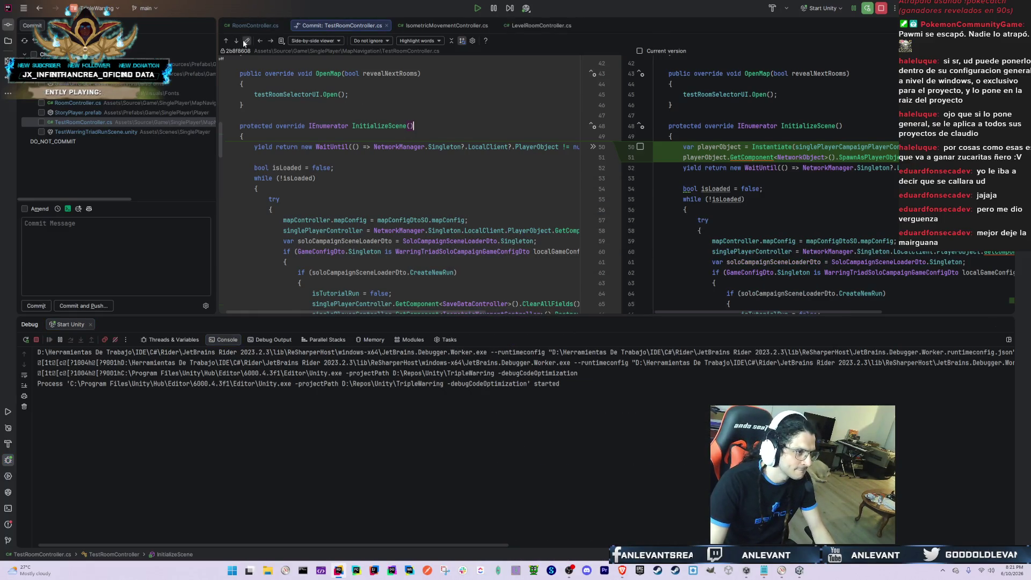
key(F4)
middle_click(356, 31)
Start a 'currentRoom.' line inside the TriggerFightAsync override.
key(Down)
scroll(359, 155, down, 2)
scroll(365, 165, down, 20)
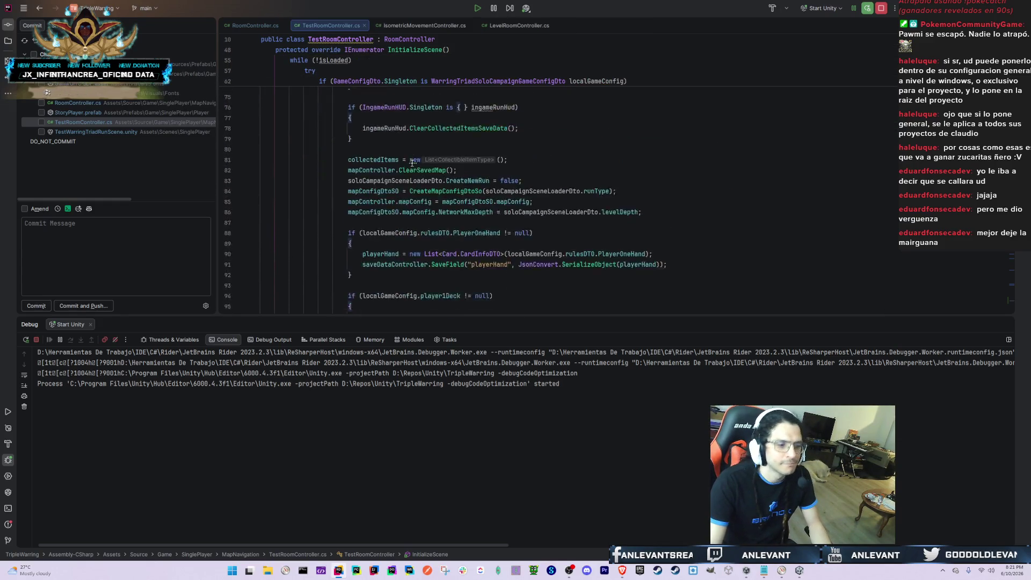
scroll(409, 176, down, 4)
click(472, 225)
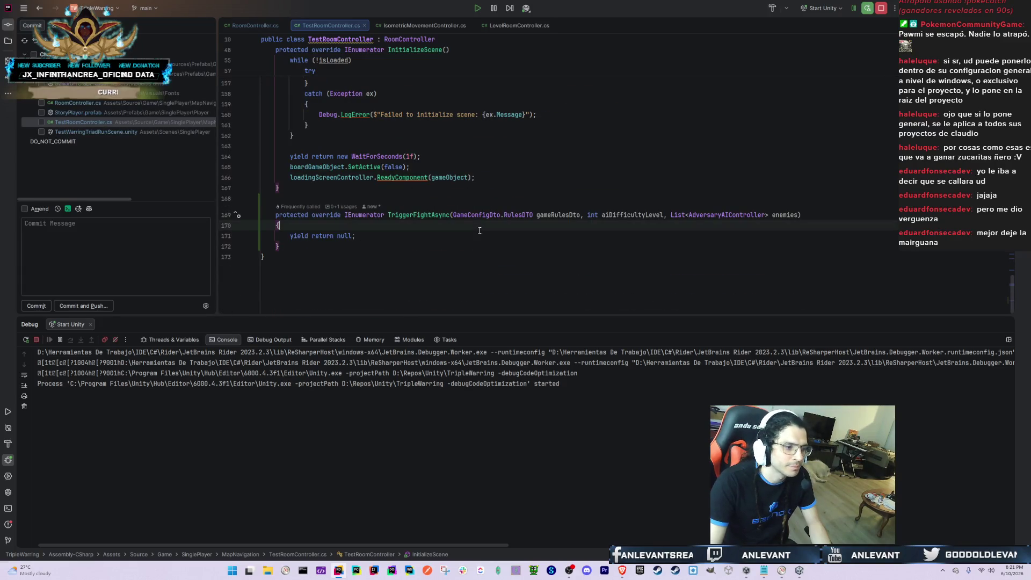
key(Down)
text(current)
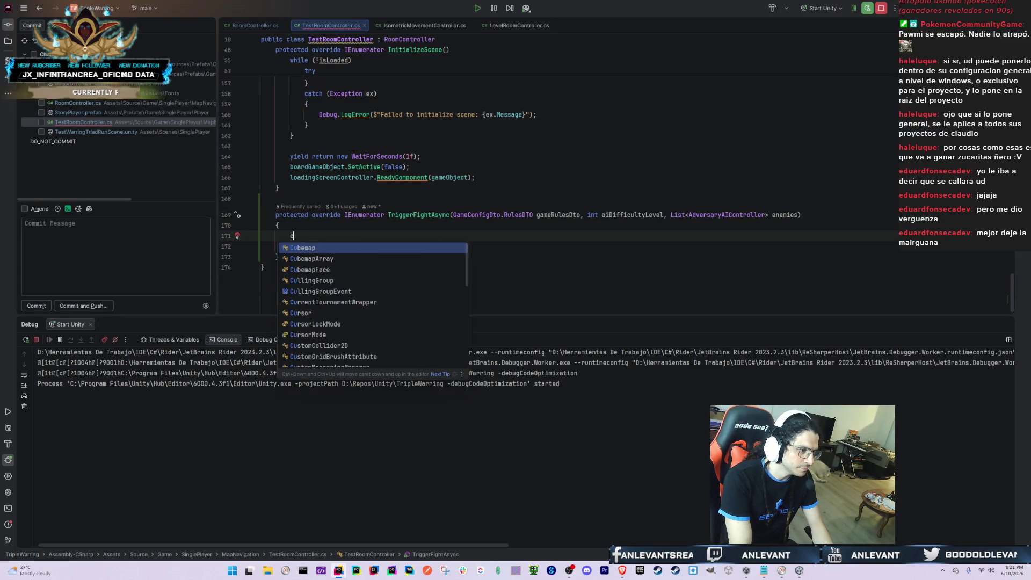
text(Room./)
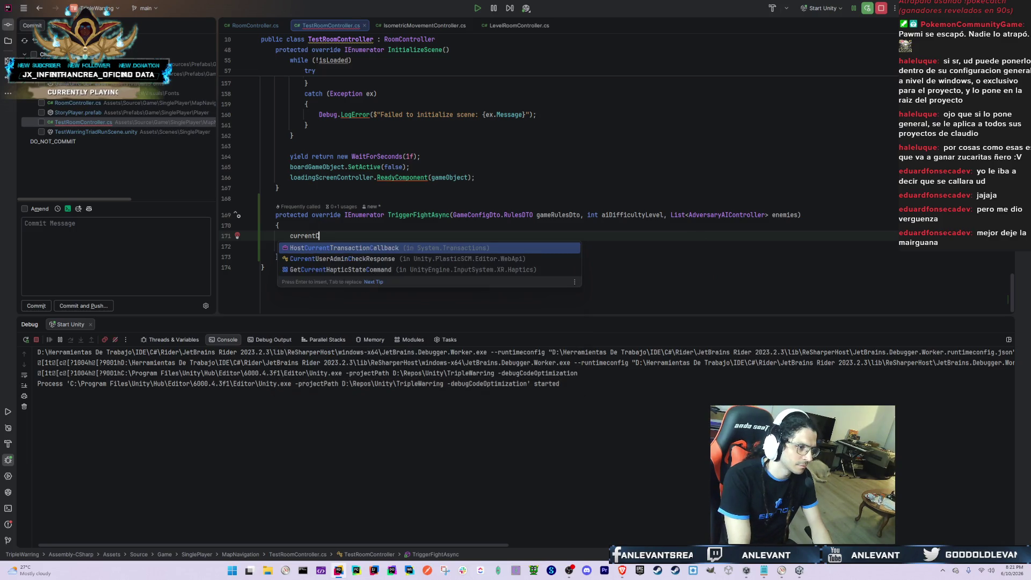
key(BackSpace)
key(BackSpace)
key(BackSpace)
key(BackSpace)
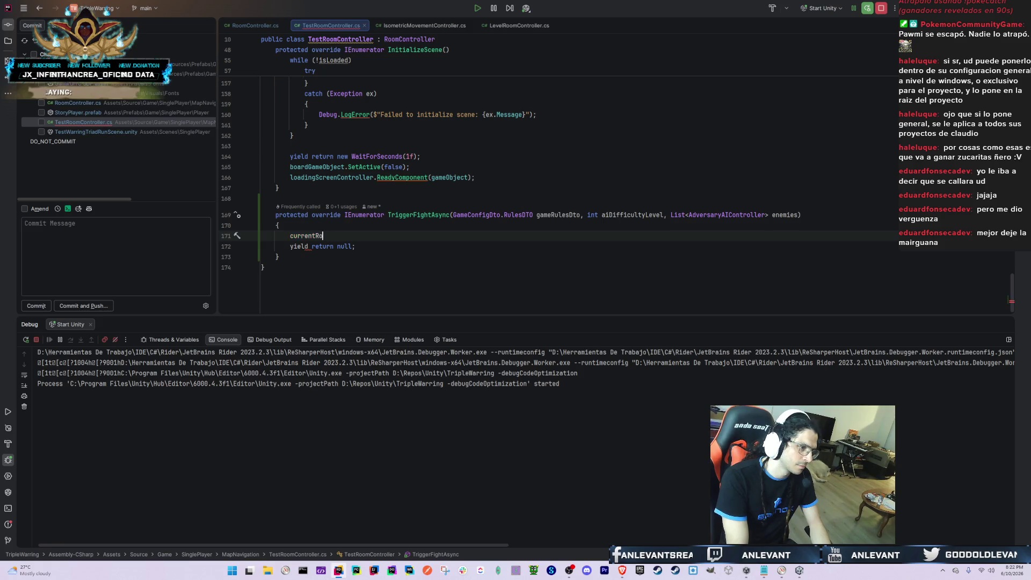
Scroll back to the TestRoomController class declaration and switch to RoomController.cs.
scroll(480, 219, up, 5)
scroll(480, 220, up, 20)
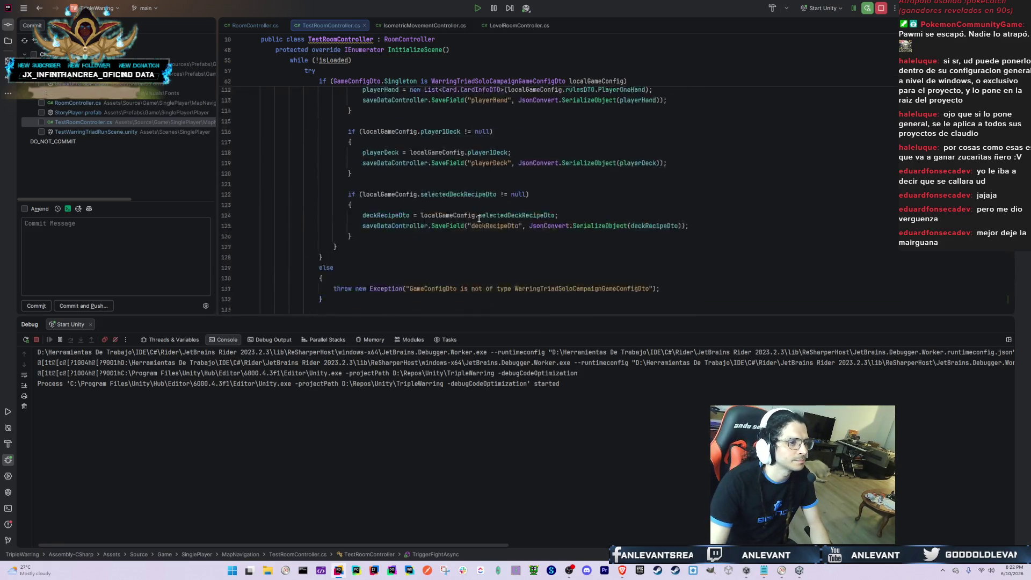
click(412, 41)
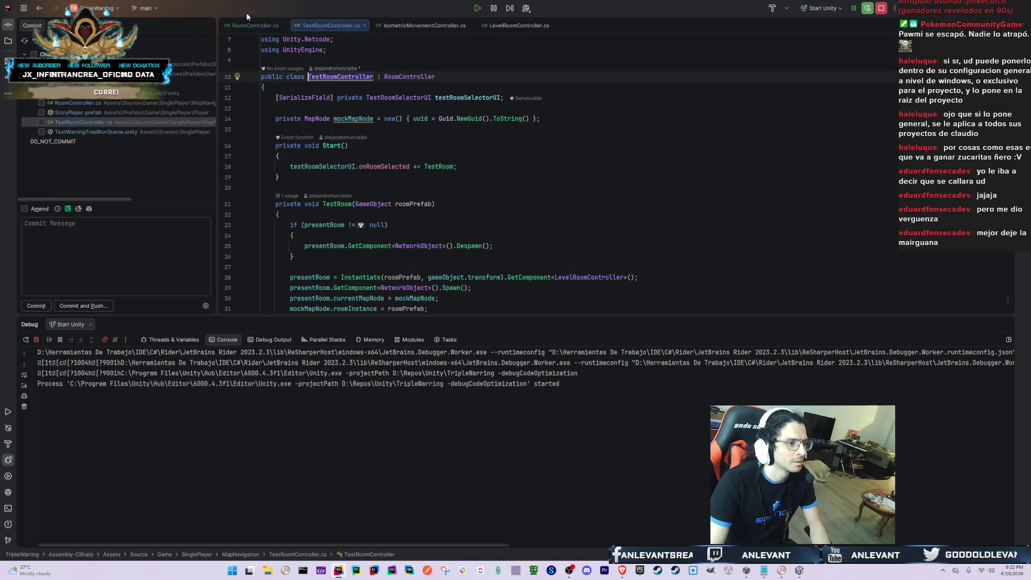
click(260, 25)
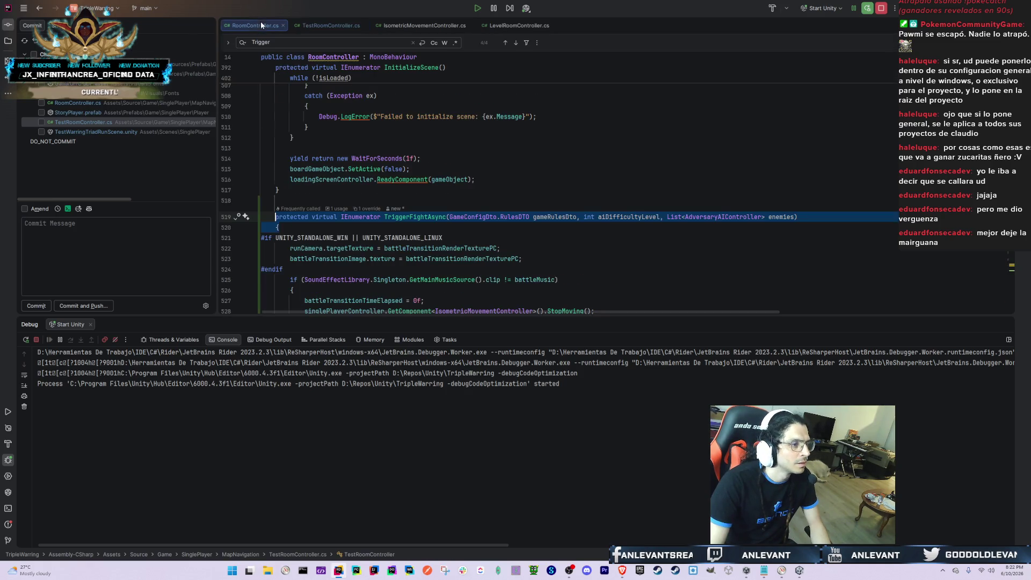
Search RoomController.cs for 'currentRoom' and step through every match.
click(412, 168)
key(ctrl+f)
text(currentRo)
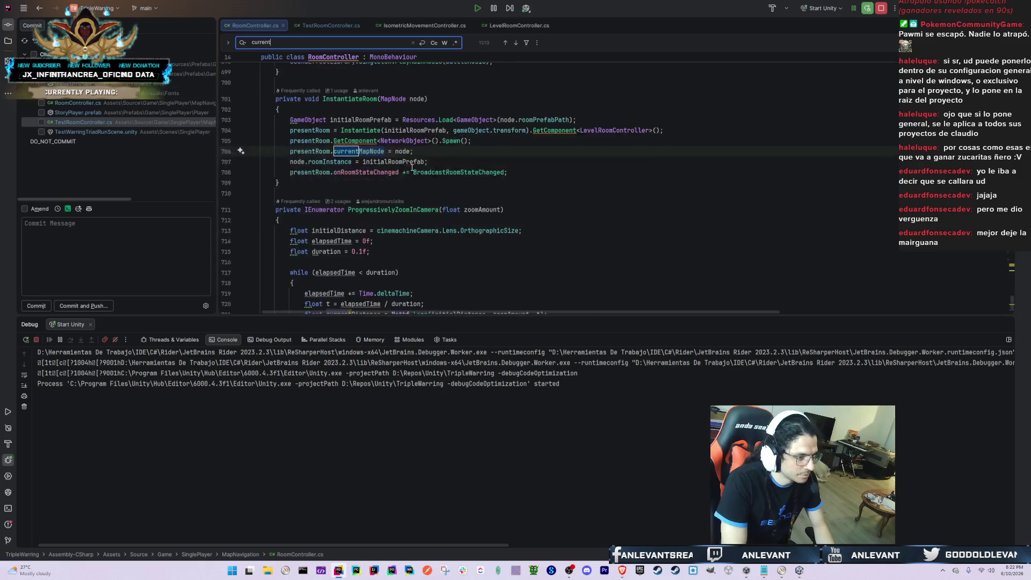
text(om)
scroll(412, 169, down, 10)
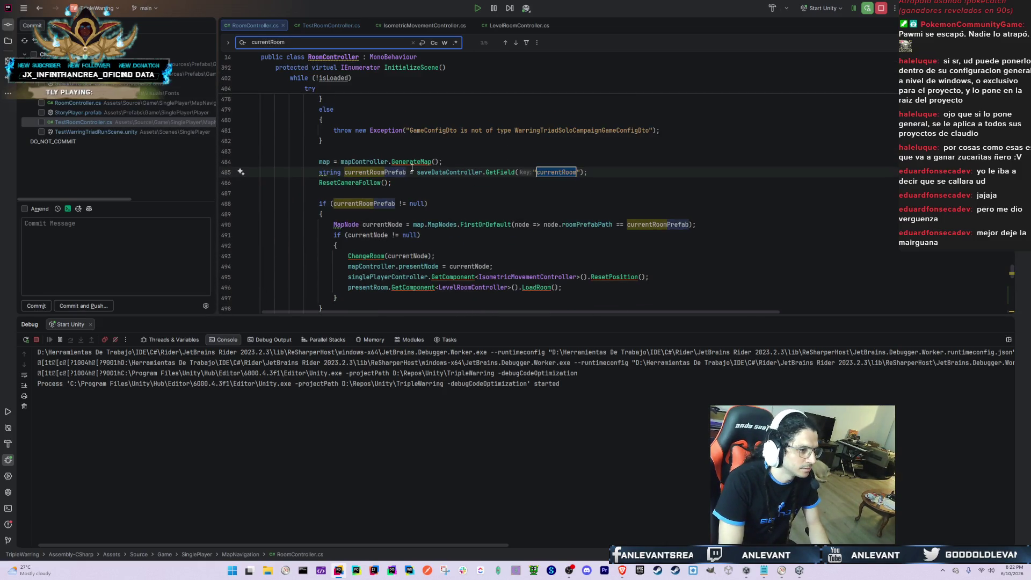
key(Return)
key(Return)
key(Return)
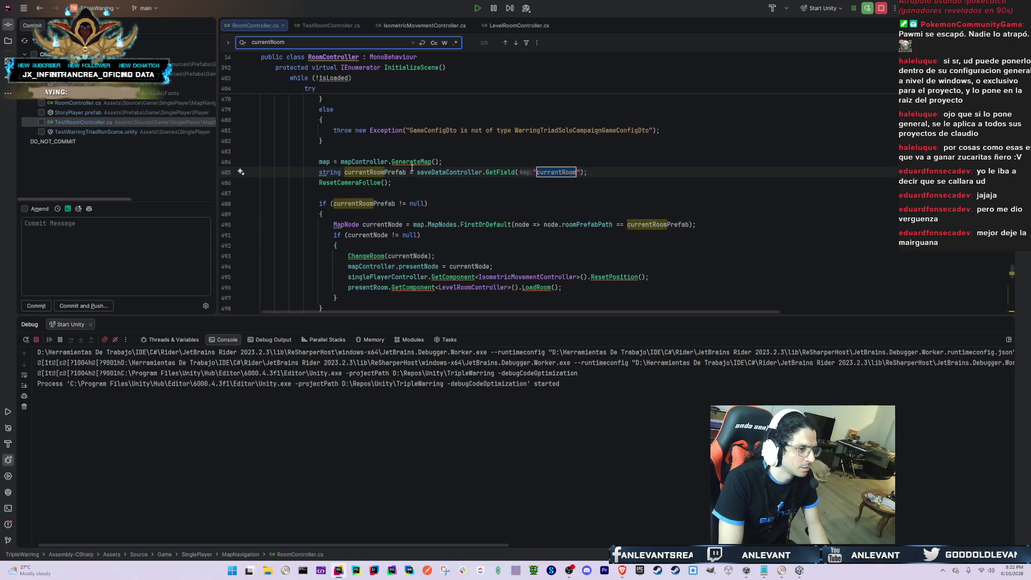
key(Return)
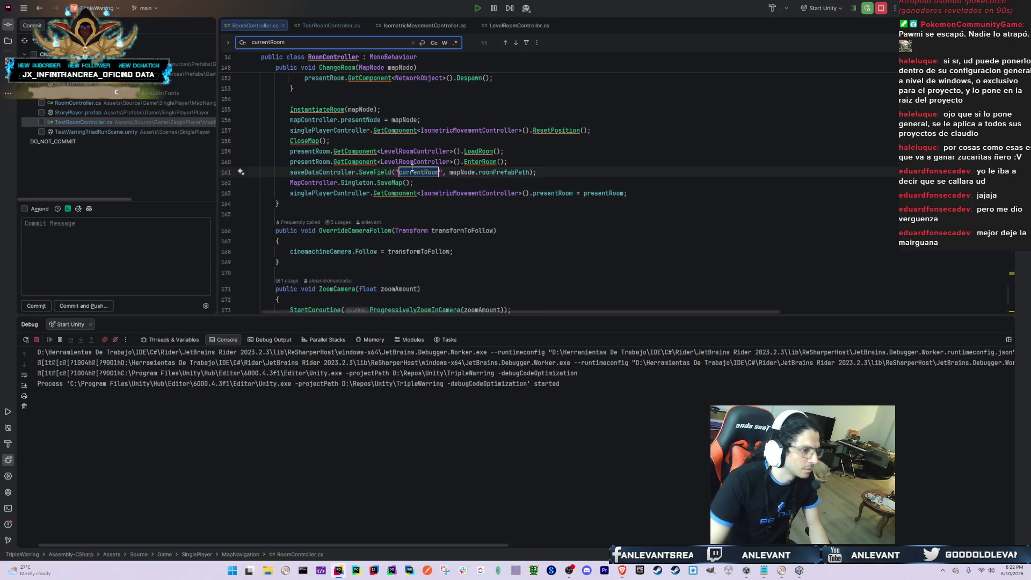
scroll(333, 150, up, 4)
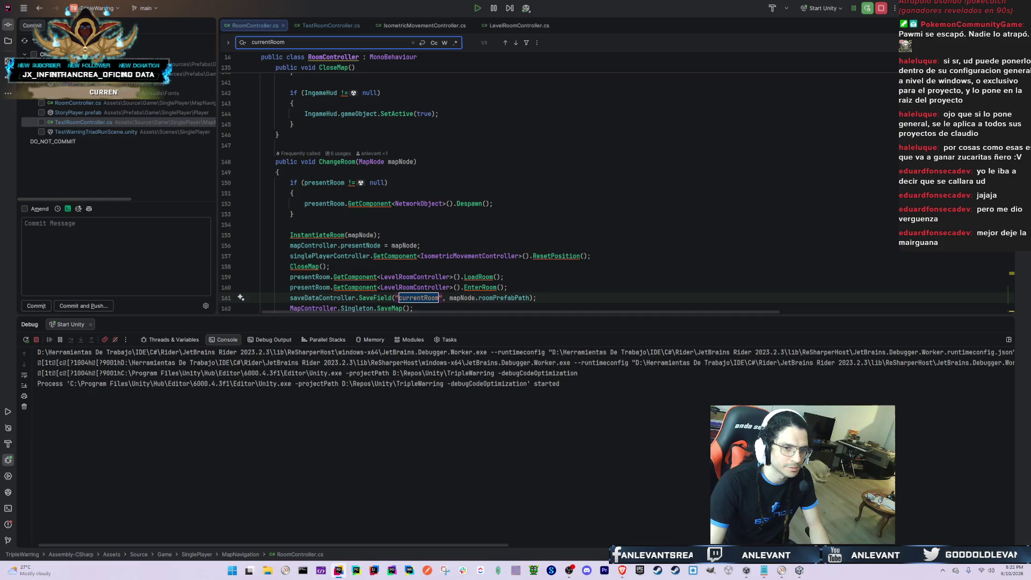
scroll(360, 217, up, 20)
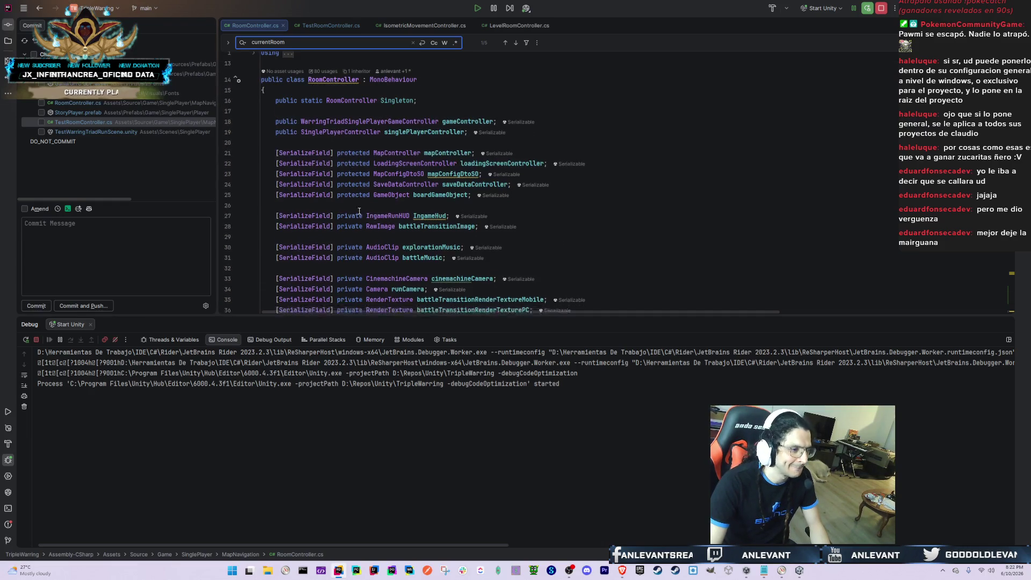
scroll(359, 217, up, 8)
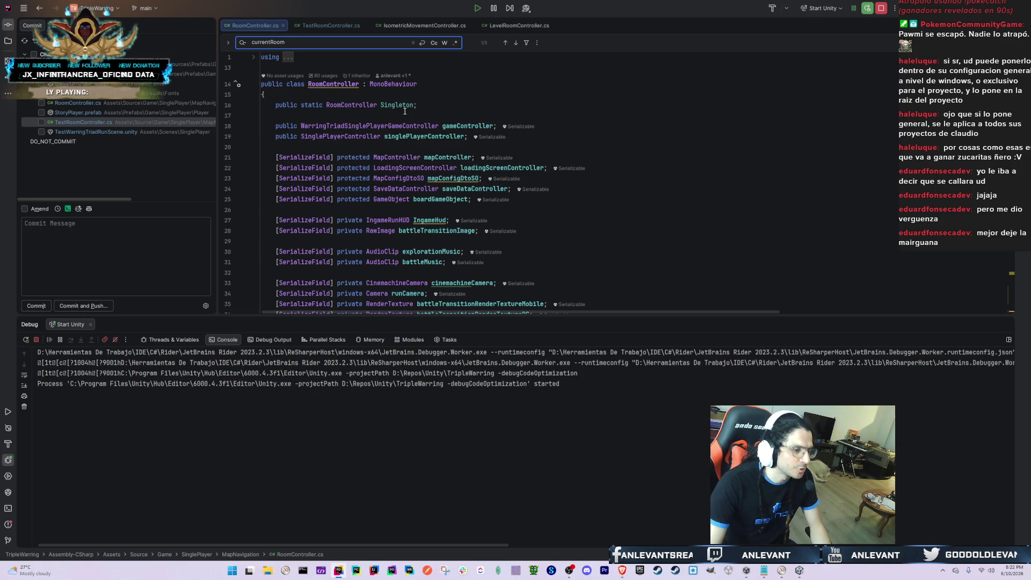
scroll(405, 111, down, 7)
scroll(387, 166, down, 3)
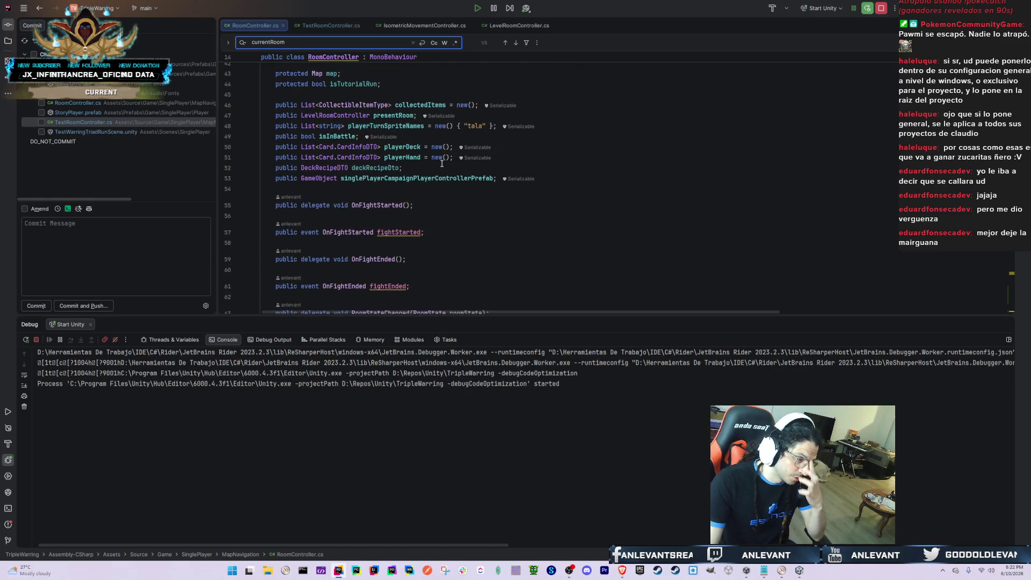
Show LevelRoomController.cs at its fields, including currentState and onRoomStateChanged.
click(503, 129)
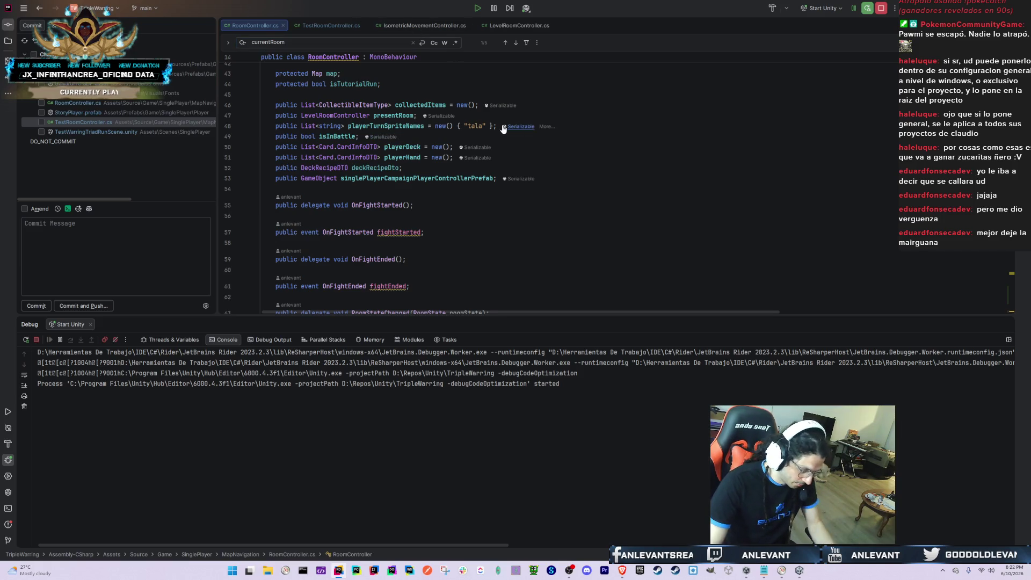
click(517, 26)
scroll(424, 118, up, 10)
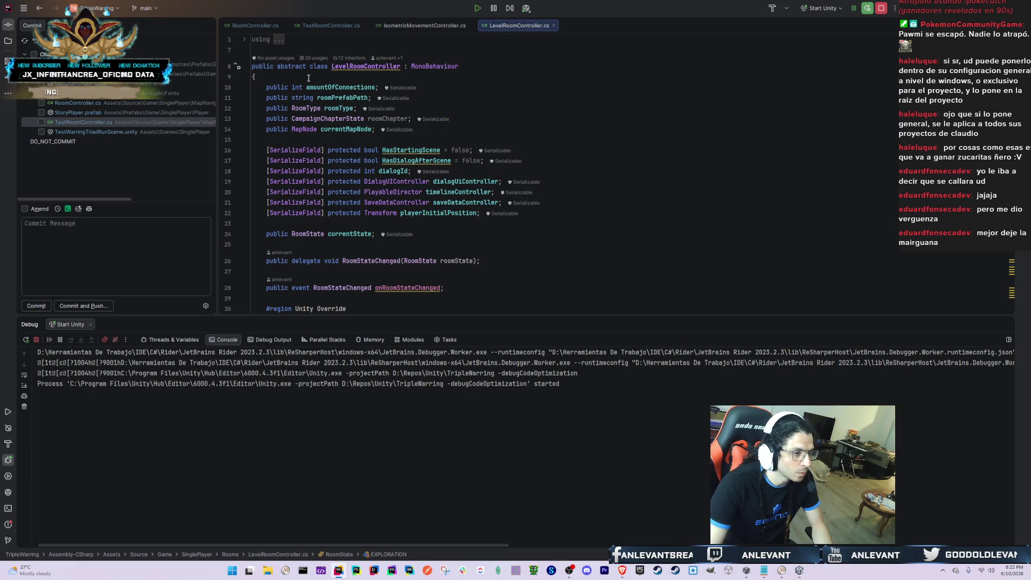
Return to RoomController.cs and look over its field declarations, including map.
click(259, 23)
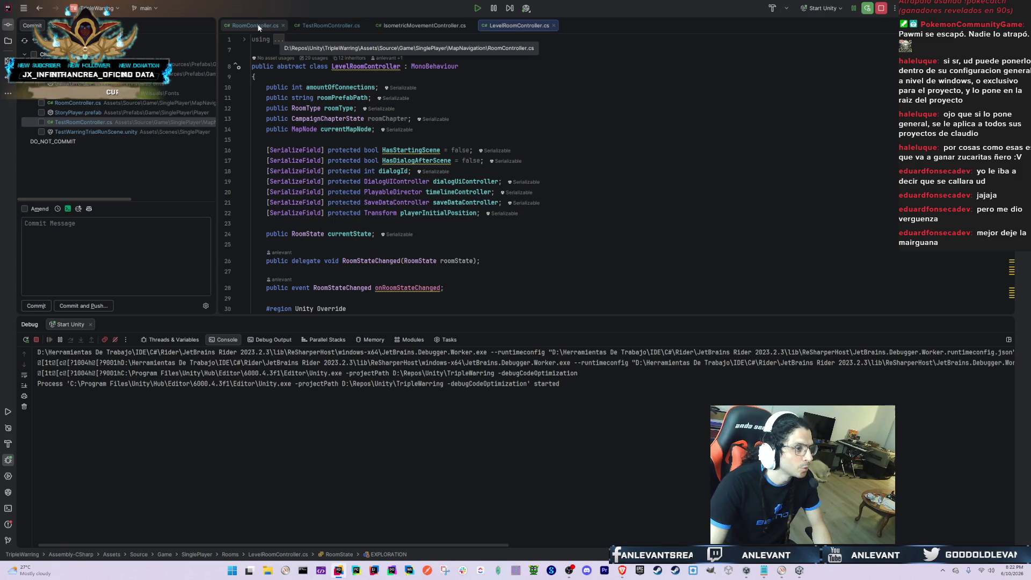
scroll(426, 222, up, 5)
scroll(425, 223, up, 2)
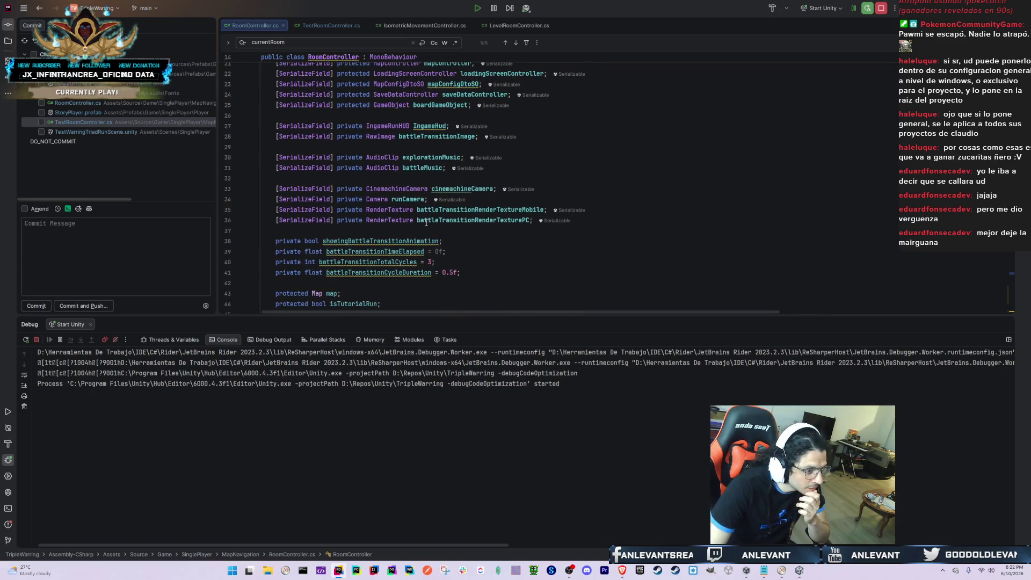
scroll(365, 232, down, 3)
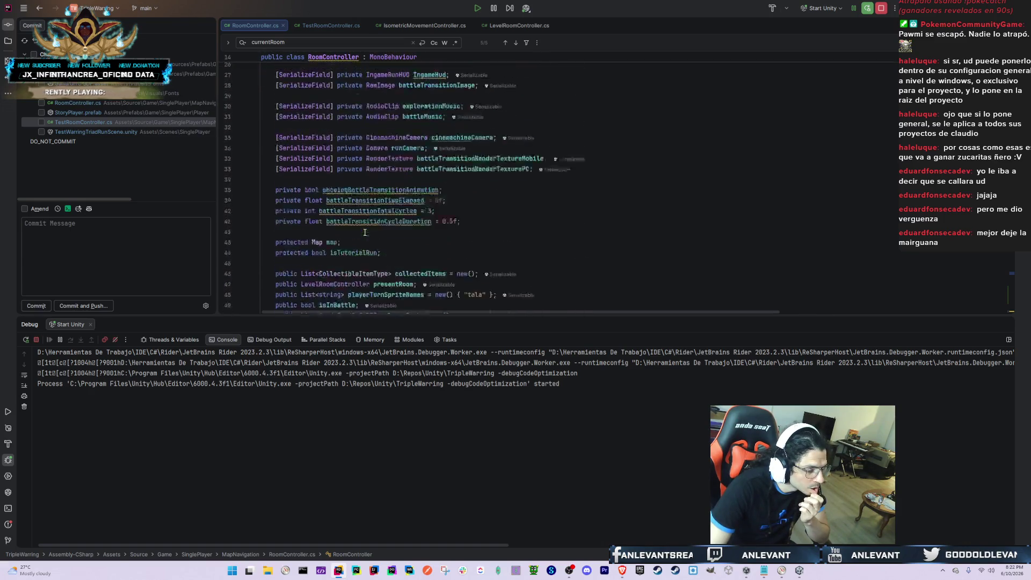
click(426, 198)
scroll(426, 198, down, 3)
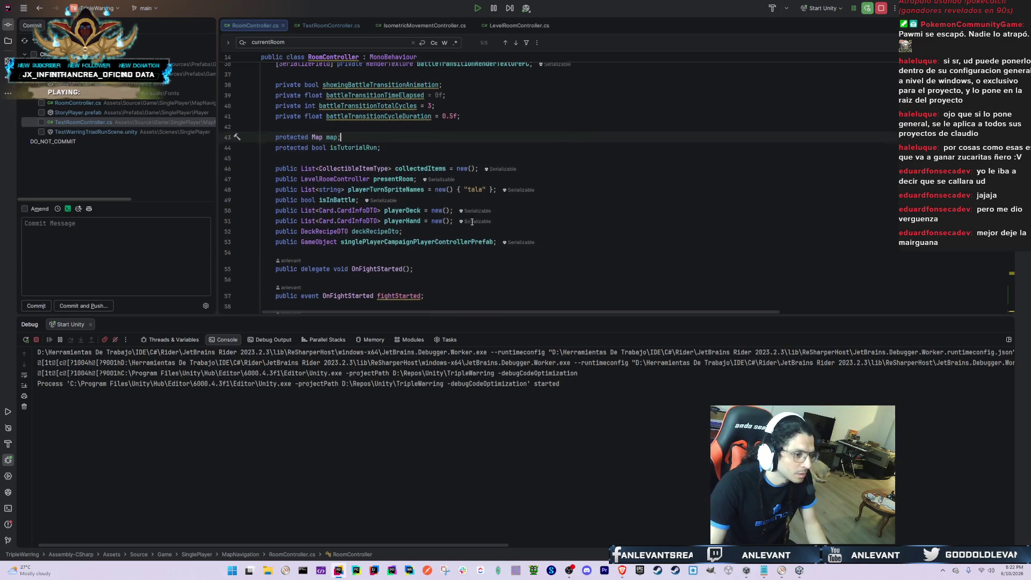
Find 'currentRoom' and inspect the line 161 SaveField call and line 163 presentRoom assignment.
key(ctrl+f)
text(current)
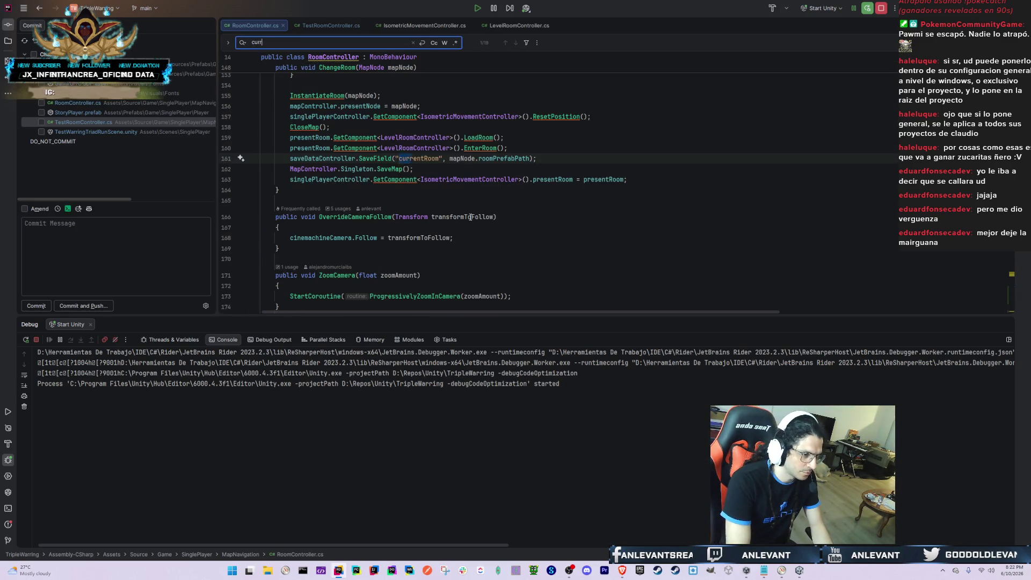
text(Room)
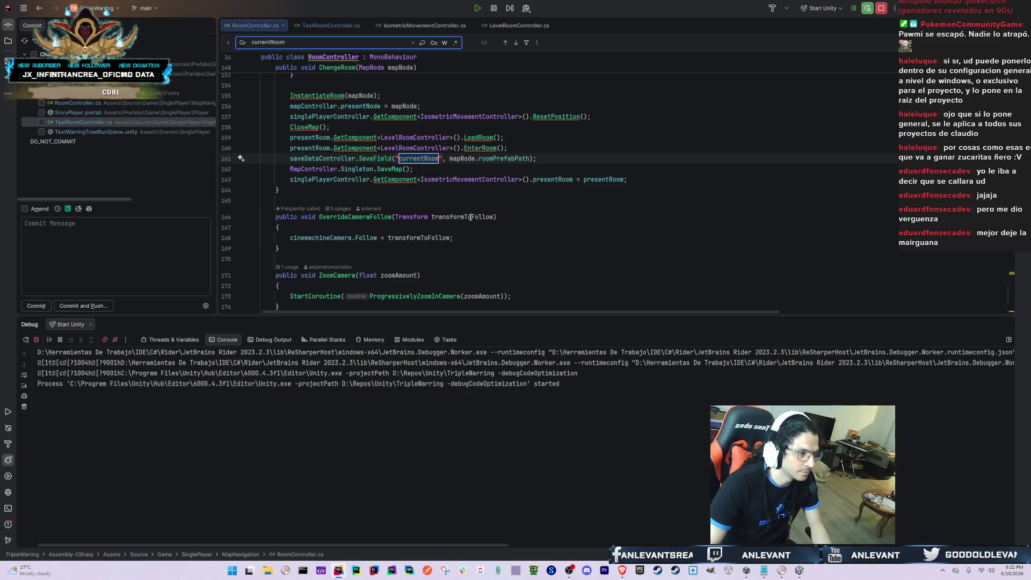
click(504, 161)
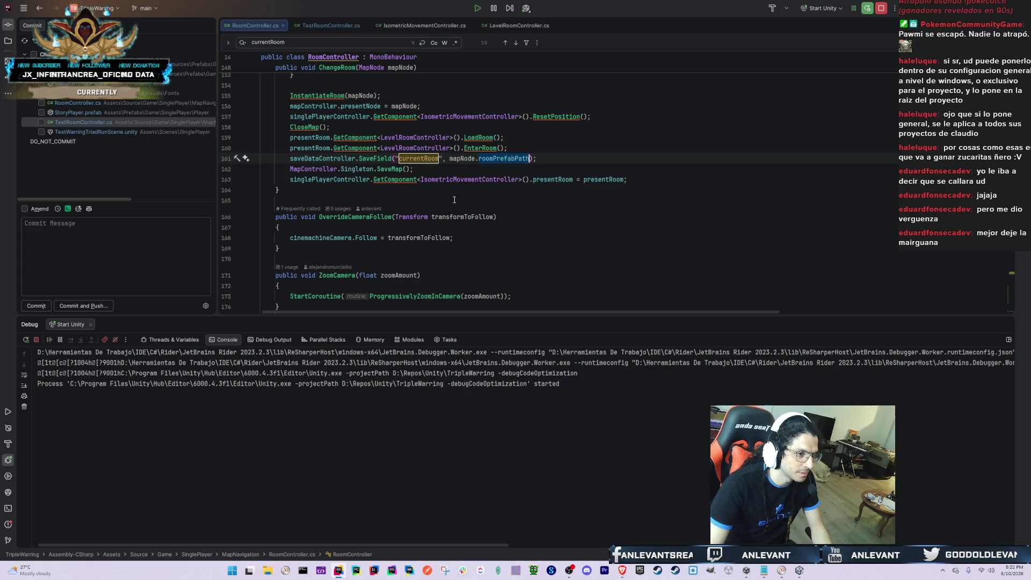
click(422, 159)
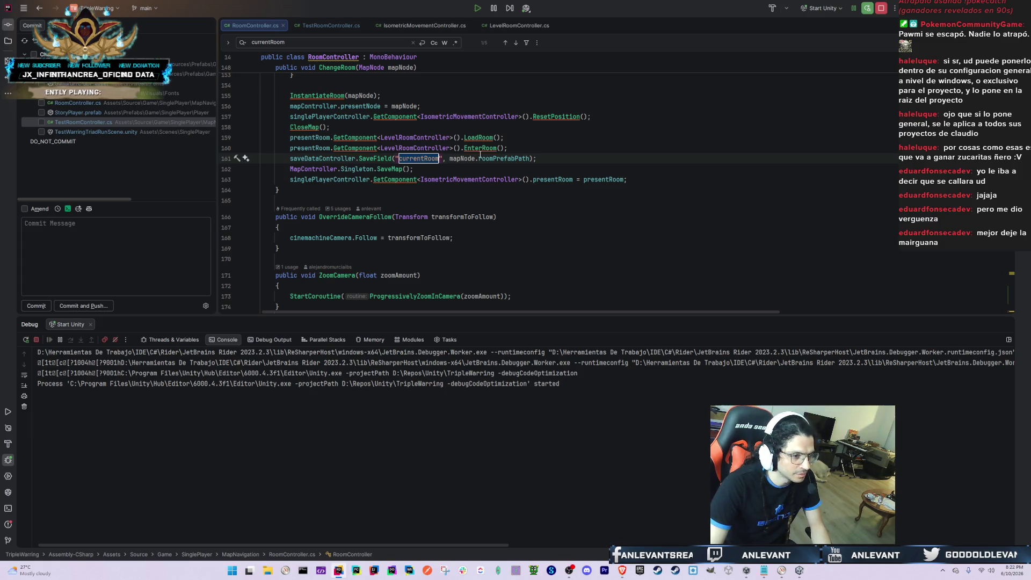
click(508, 159)
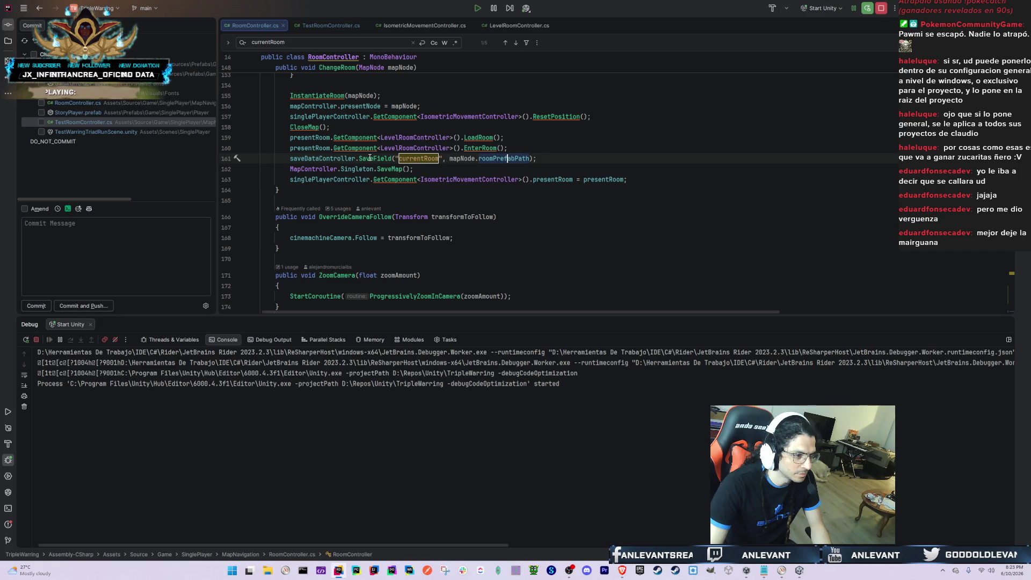
triple_click(466, 159)
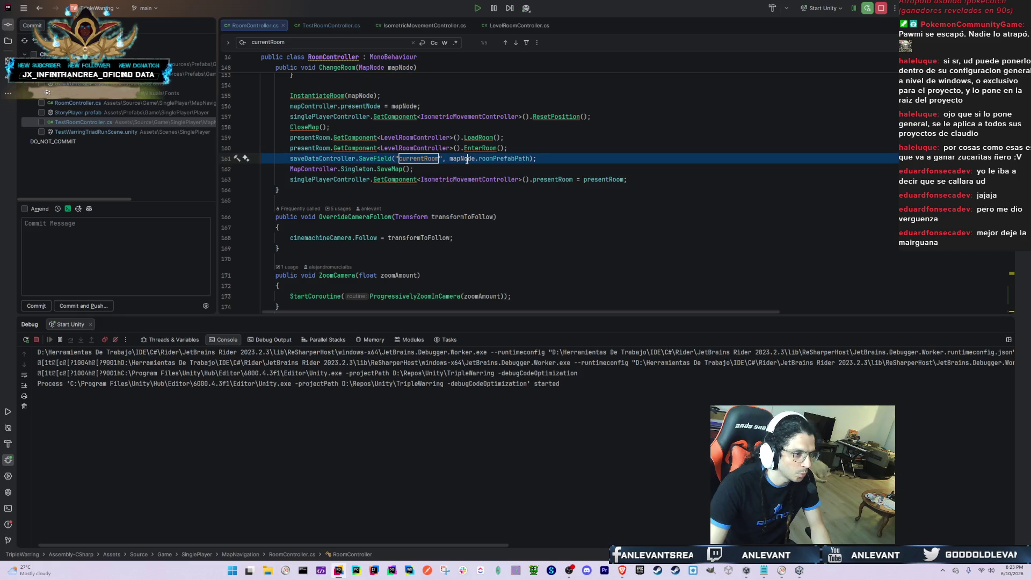
scroll(466, 161, up, 2)
scroll(466, 162, down, 2)
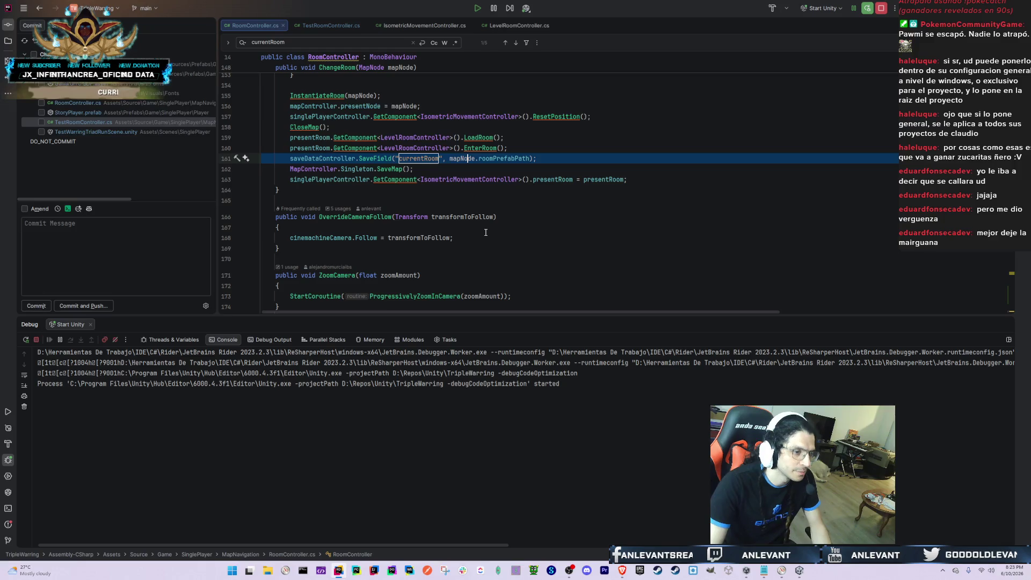
click(571, 184)
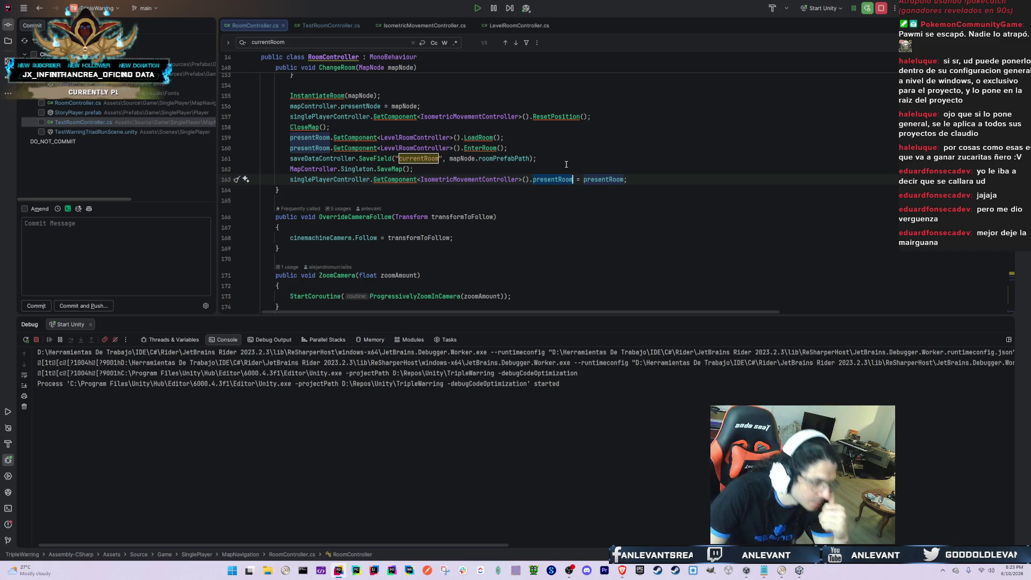
key(ctrl+Tab)
Delete the line 13 presentRoom field from IsometricMovementController.cs.
key(Up)
key(Up)
key(shift+Home)
key(ctrl+c)
key(BackSpace)
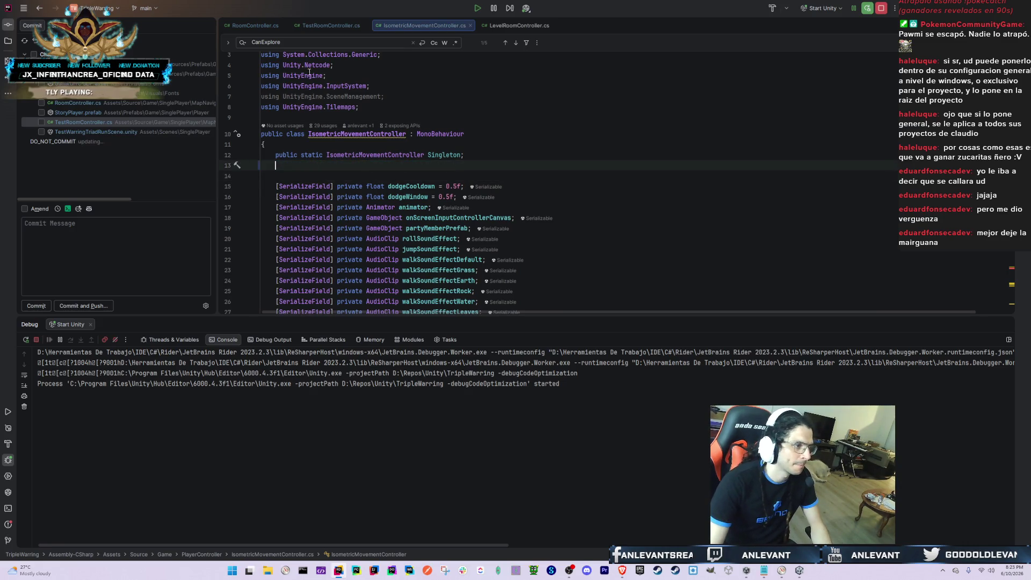
Paste the presentRoom field after RoomController's prefab field, then undo the duplicate declaration.
click(256, 26)
scroll(375, 188, down, 10)
scroll(635, 132, up, 15)
scroll(635, 132, down, 10)
click(536, 157)
key(Up)
key(Up)
key(Down)
key(Down)
key(Down)
key(Down)
key(Down)
key(End)
key(Return)
key(ctrl+v)
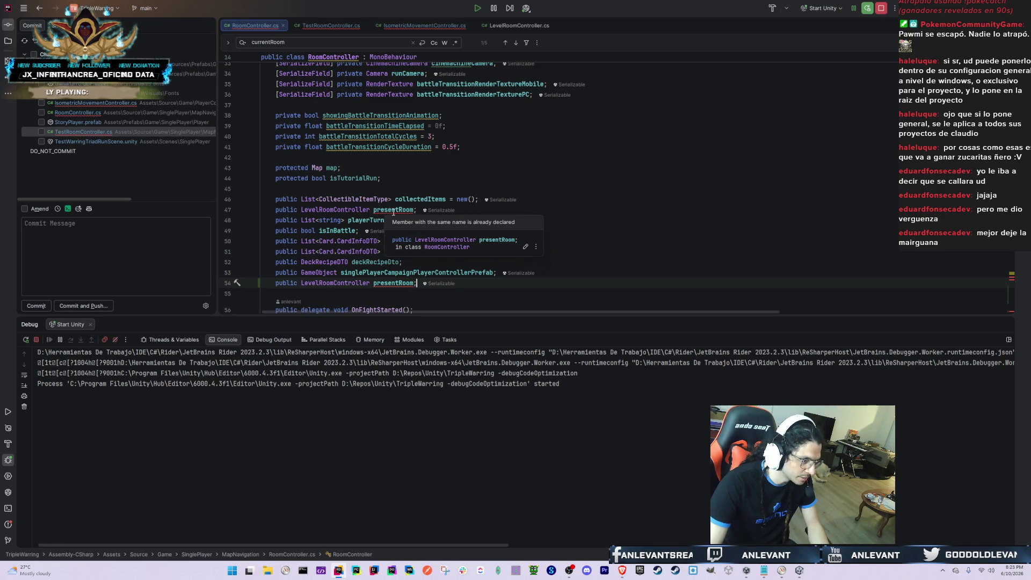
key(ctrl+z)
key(ctrl+z)
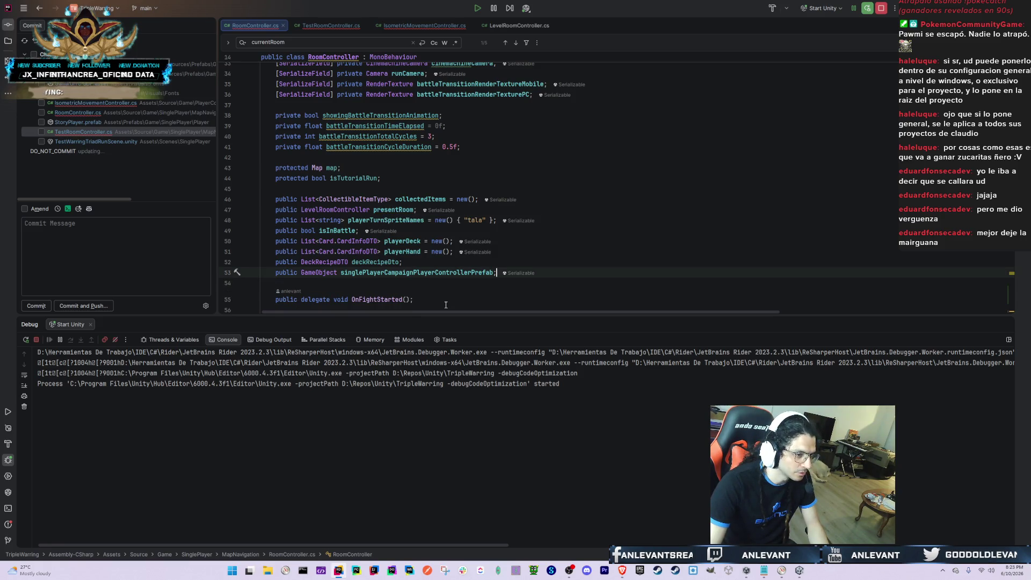
key(ctrl+z)
key(ctrl+z)
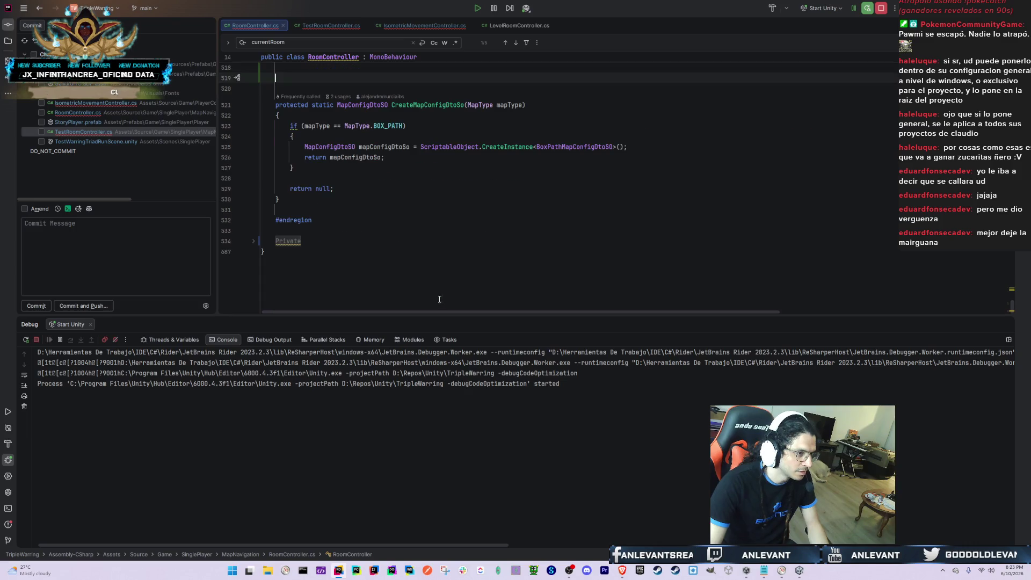
click(326, 25)
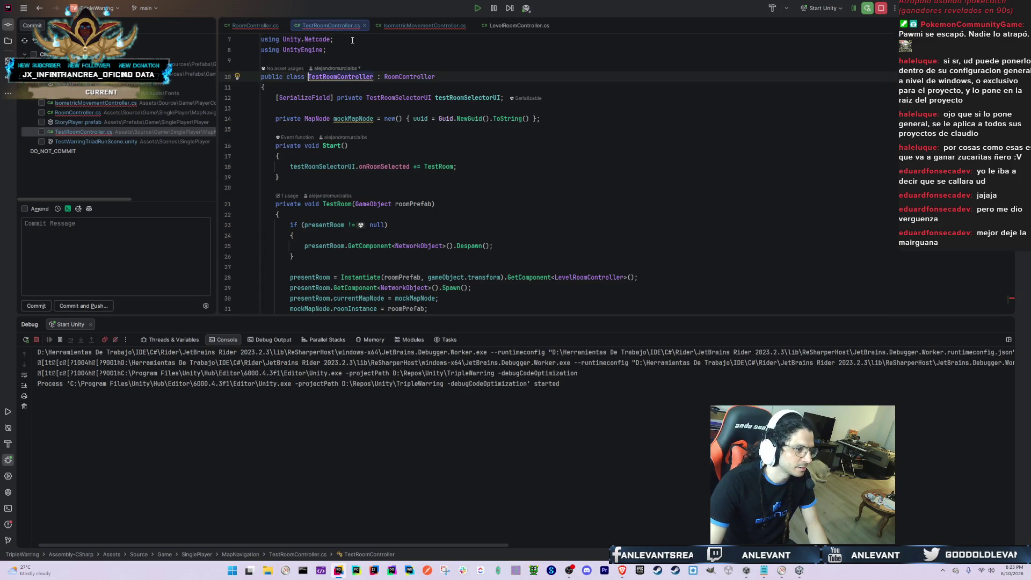
Glance over IsometricMovementController.cs and RoomController.cs before returning to TestRoomController.cs.
click(395, 28)
click(304, 25)
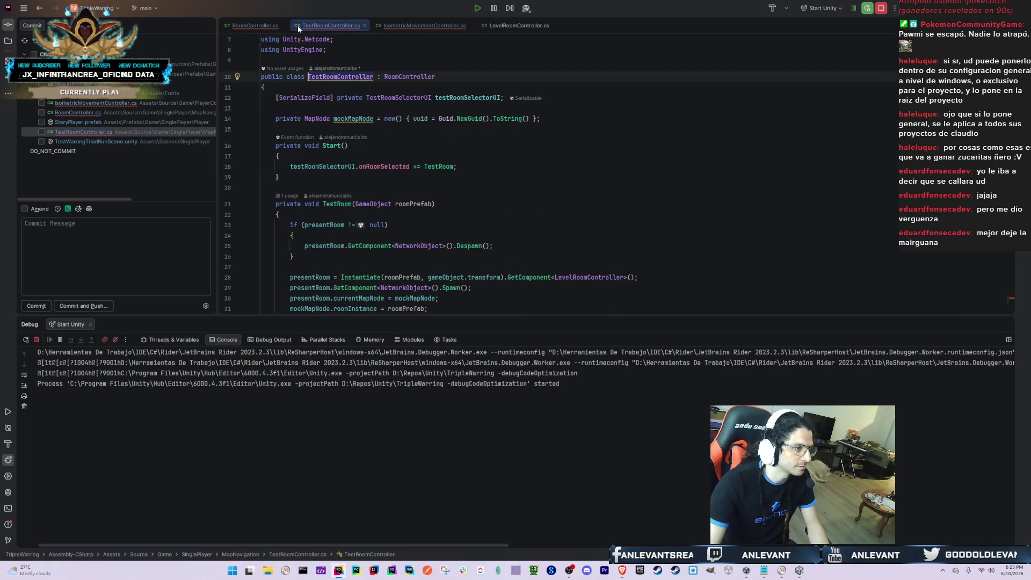
click(268, 27)
scroll(448, 128, down, 10)
scroll(448, 128, down, 10)
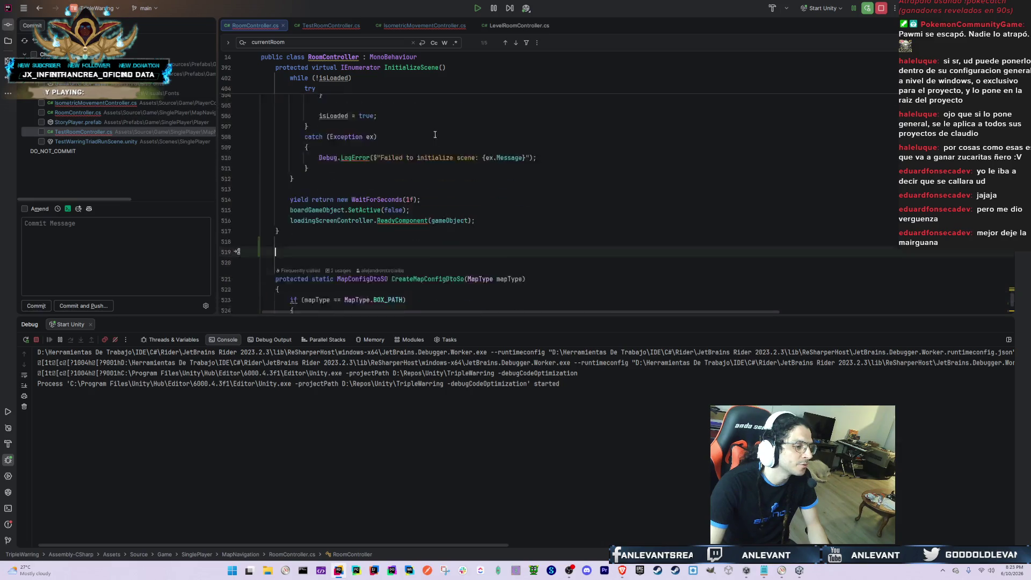
scroll(310, 125, up, 3)
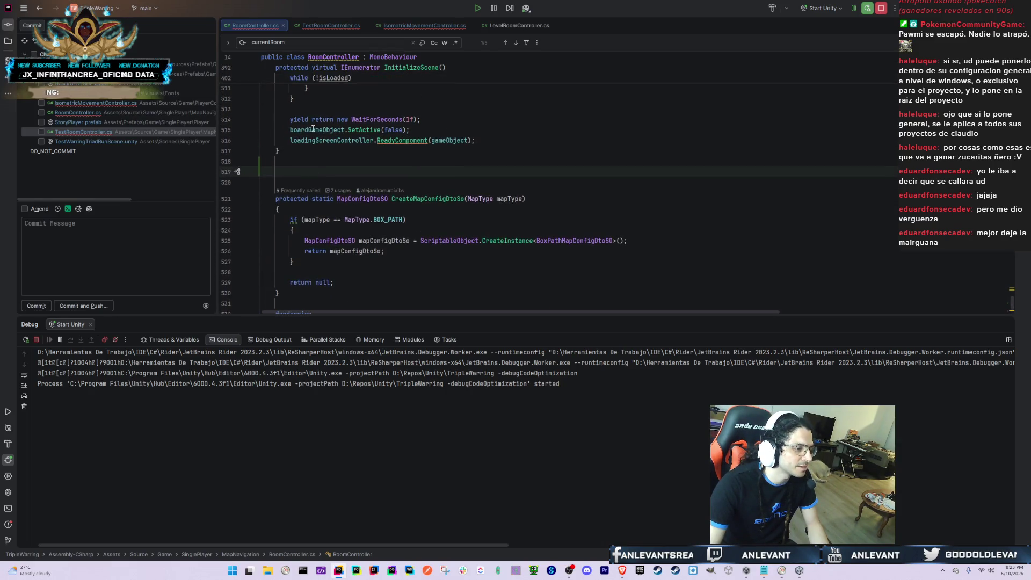
click(347, 25)
scroll(842, 228, up, 5)
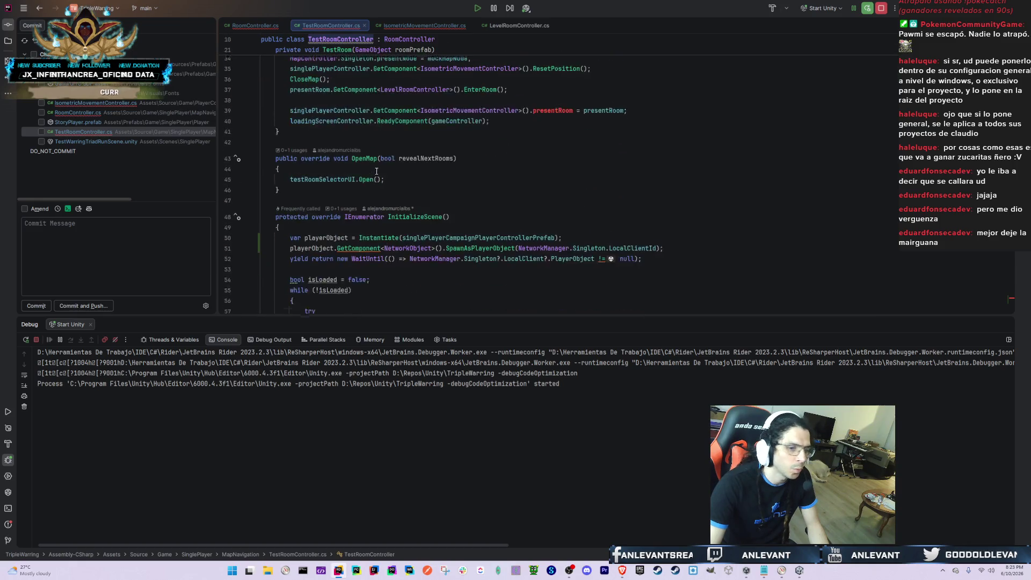
Delete the line 39 statement assigning presentRoom to the movement controller.
click(556, 129)
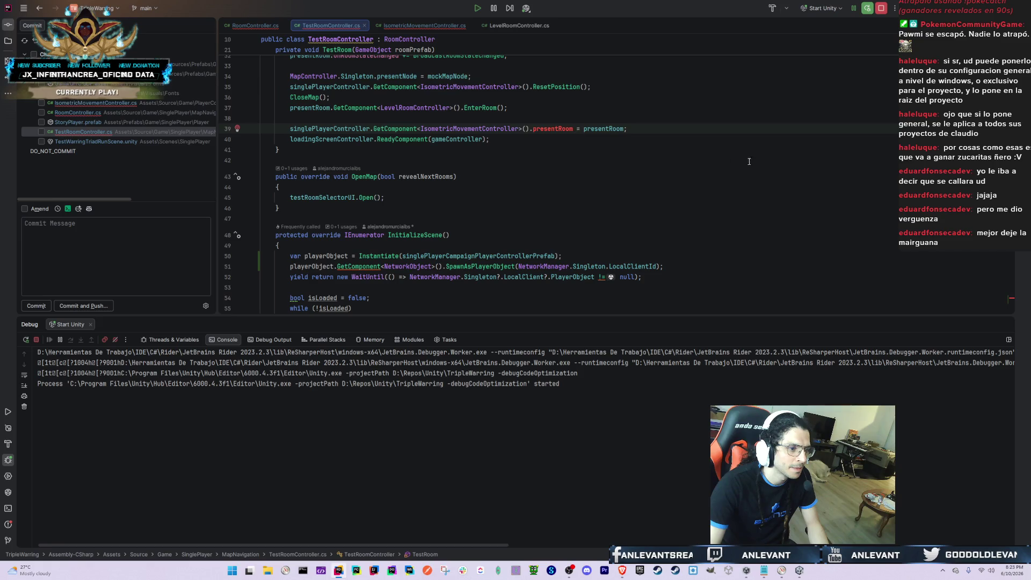
key(End)
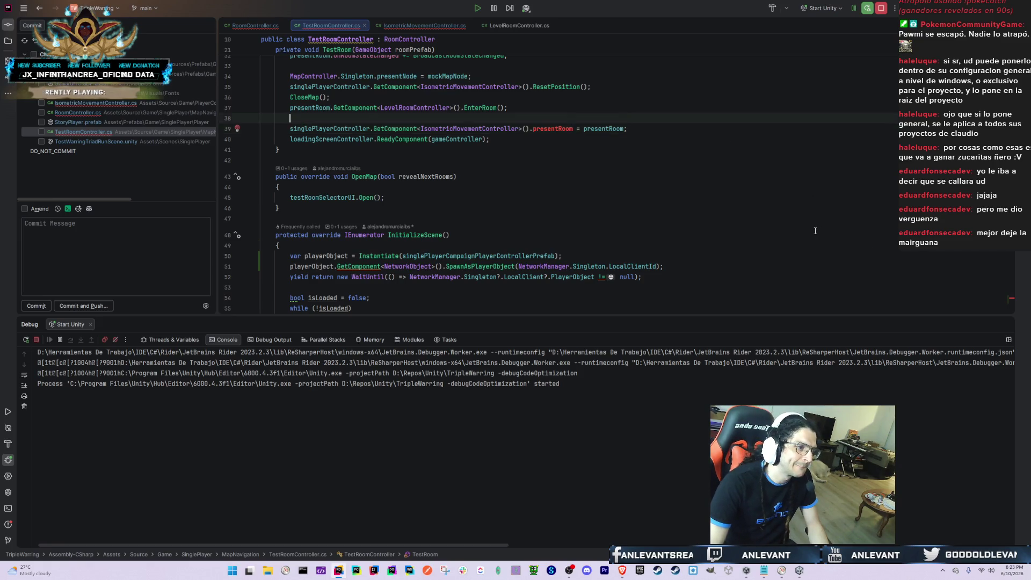
key(shift+Up)
key(Delete)
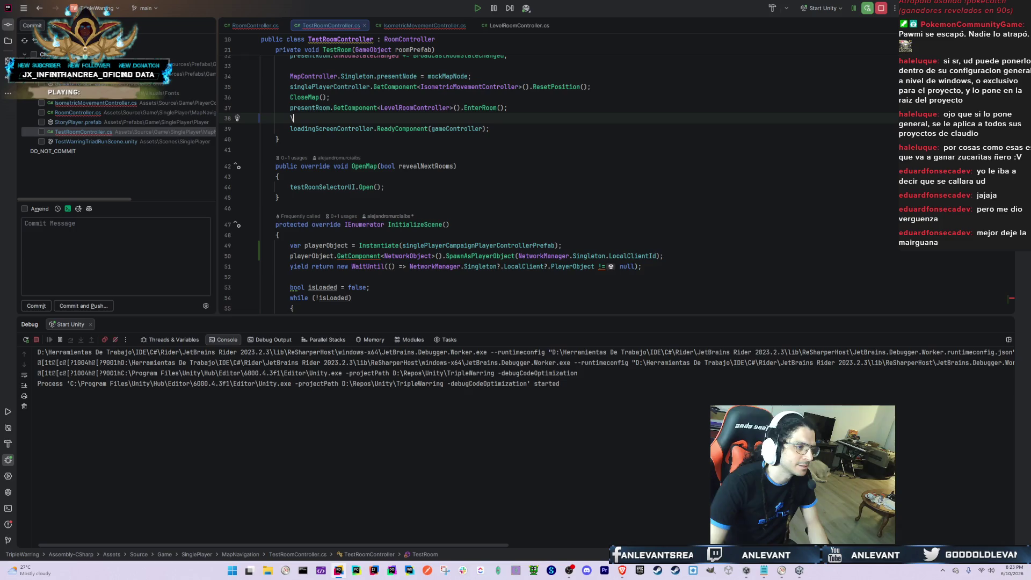
scroll(1012, 306, down, 9)
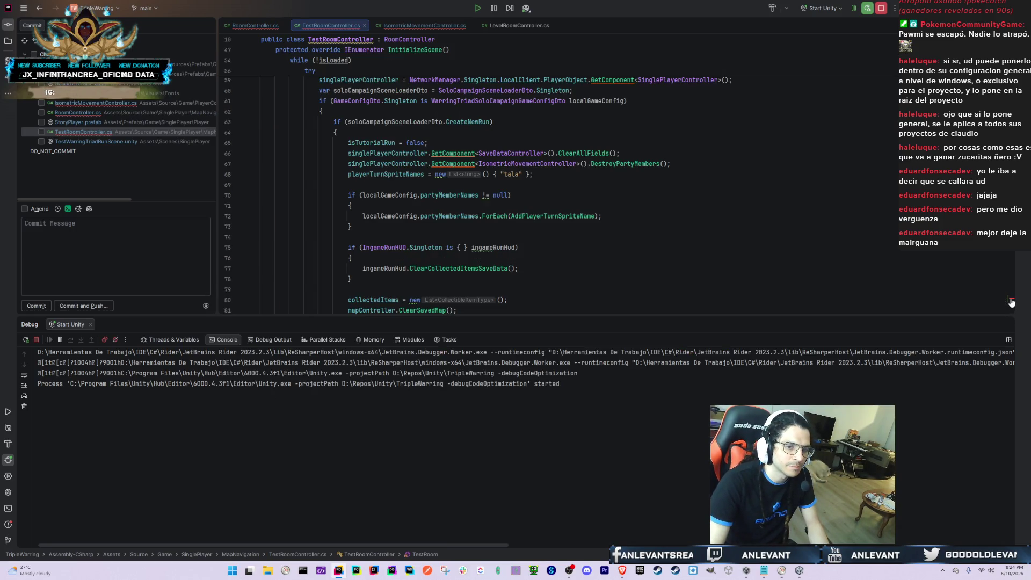
Add an if (presentRoom) check with a block body inside TriggerFightAsync.
scroll(698, 264, down, 3)
click(1012, 300)
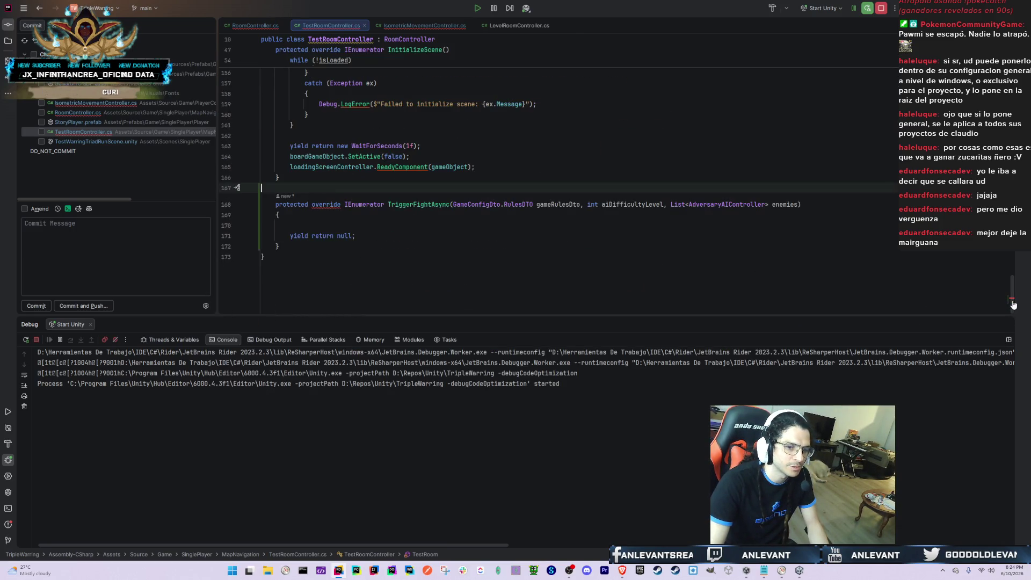
click(385, 222)
key(ctrl+space)
key(Escape)
key(ctrl+space)
key(Escape)
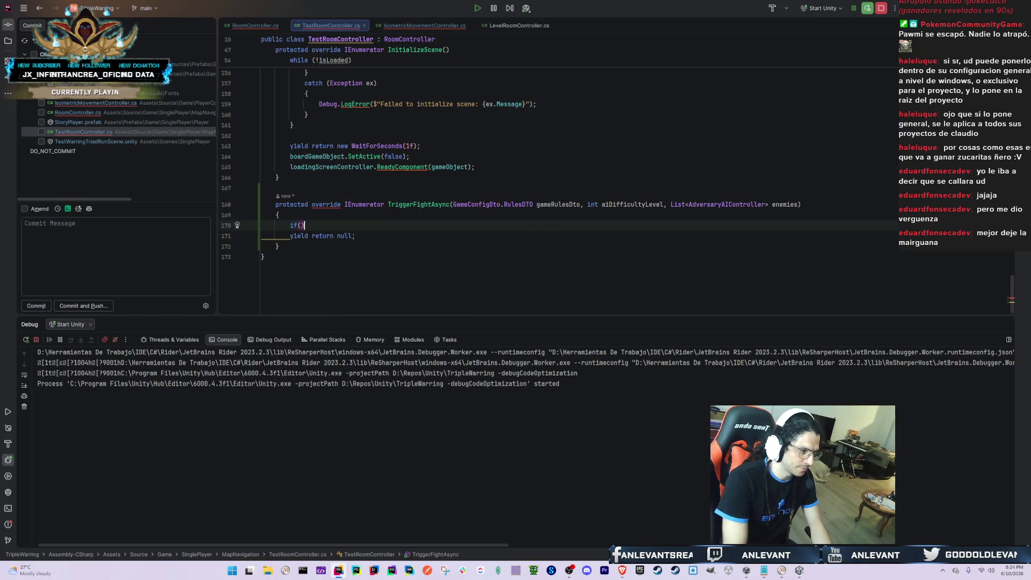
text(prese)
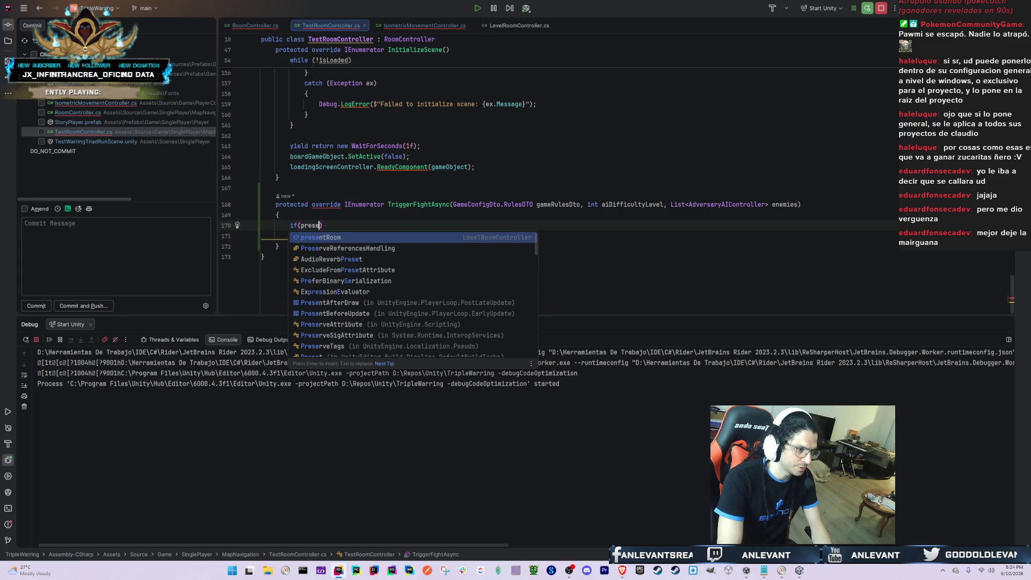
key(Return)
key(Escape)
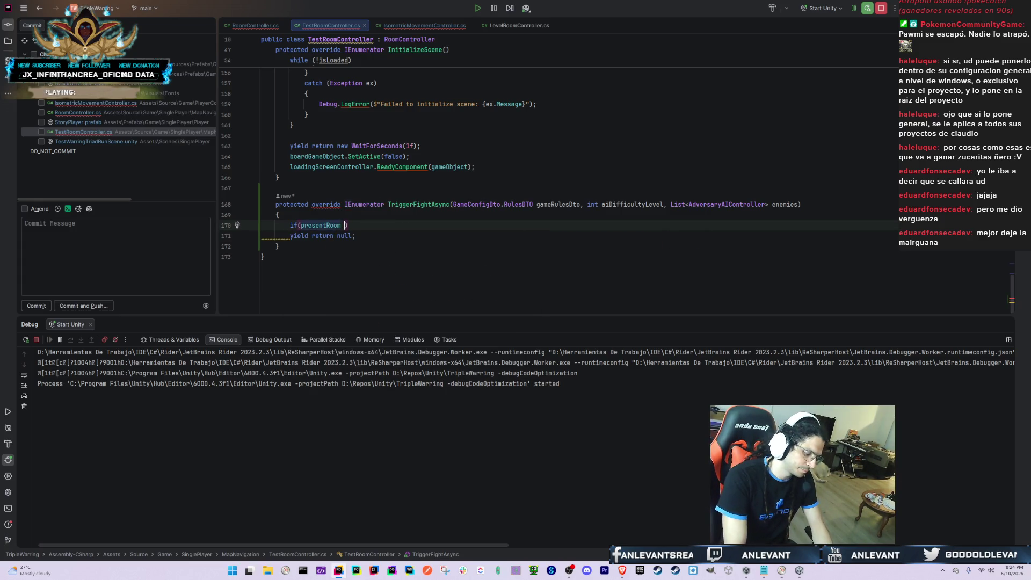
text({)
key(Return)
Inside the block, write presentRoom.currentState = RoomState.EXPLORATION;.
text(pres)
key(Return)
text(.sta)
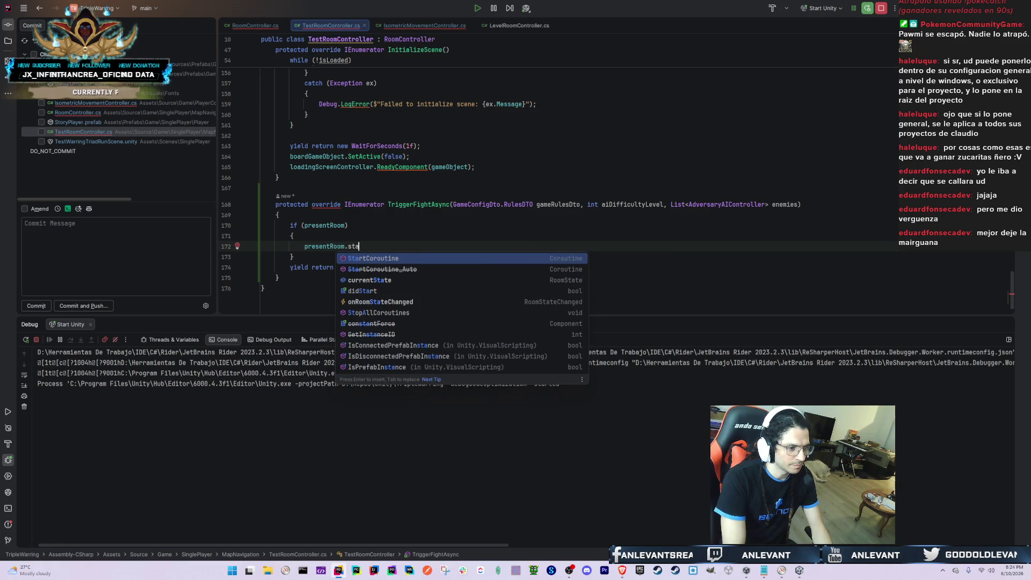
key(Down)
key(Down)
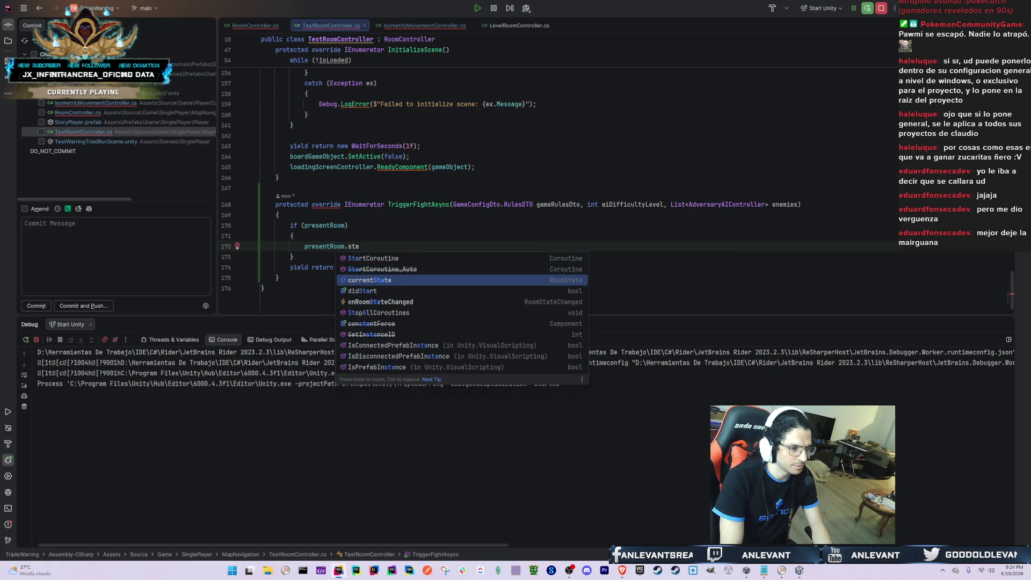
key(Return)
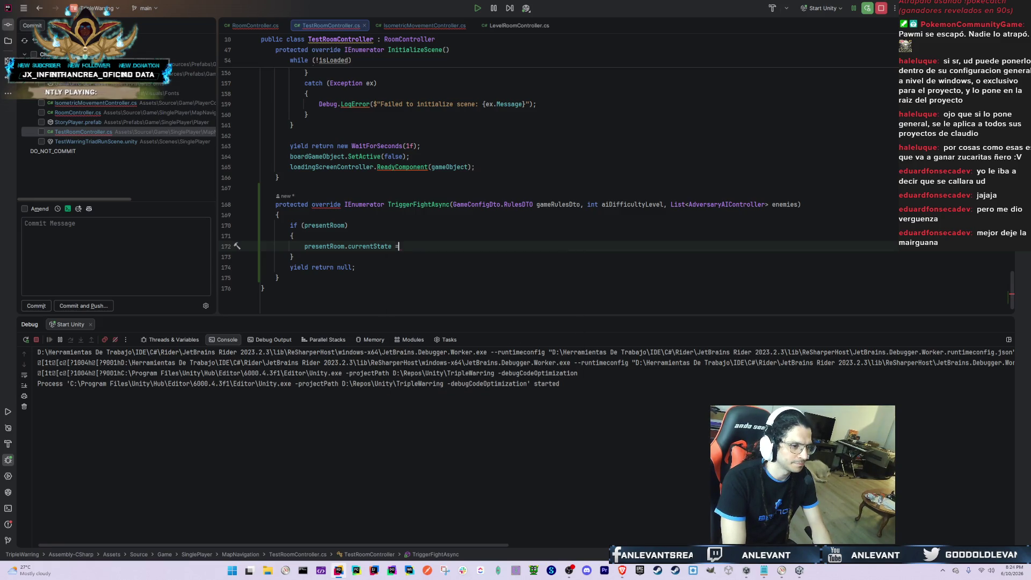
key(Down)
key(Down)
key(Down)
key(Up)
key(Down)
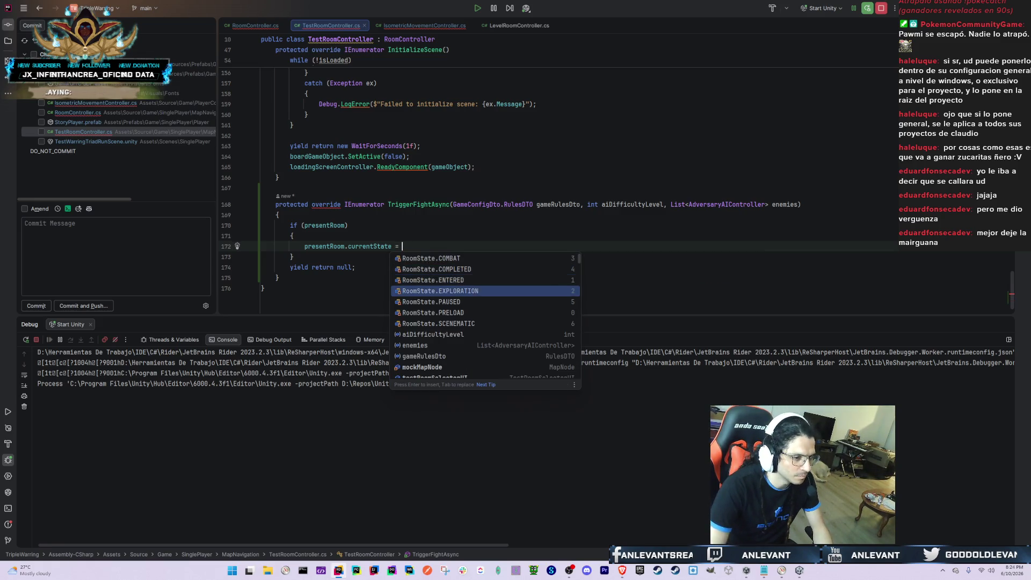
key(Return)
text(;)
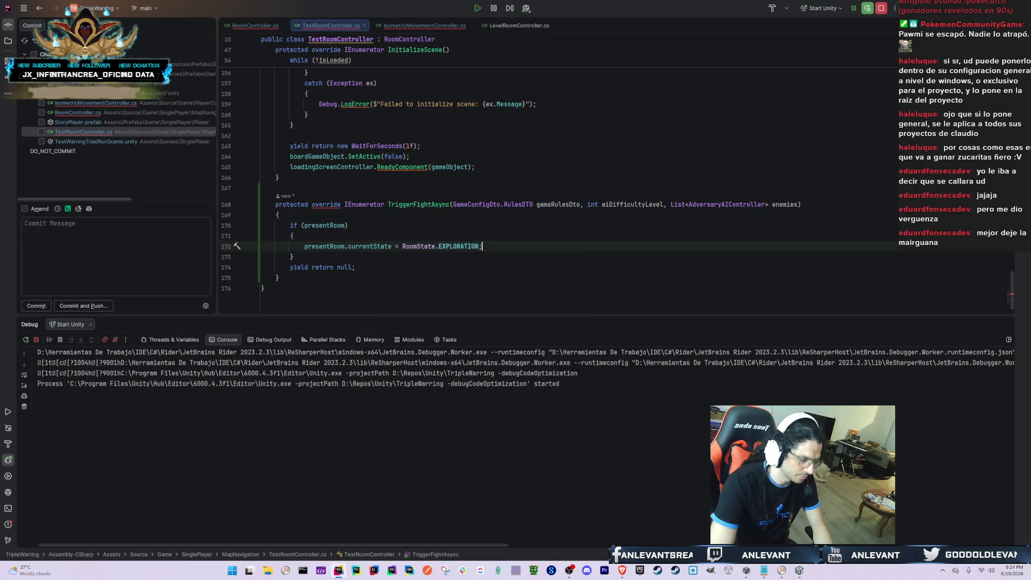
key(Down)
key(Down)
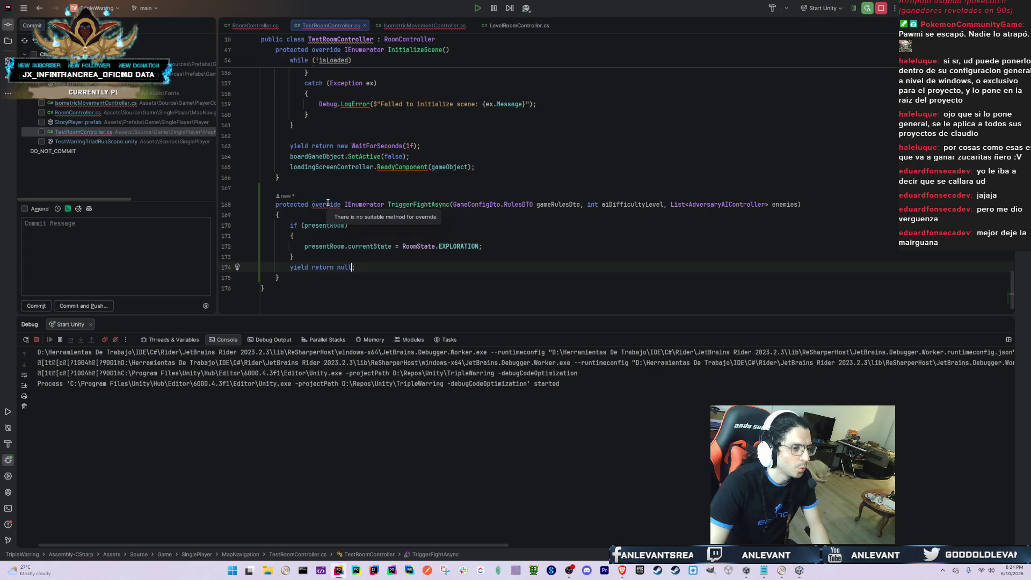
Select the TriggerFightAsync method name, then switch to RoomController.cs.
scroll(406, 203, right, 1)
double_click(406, 203)
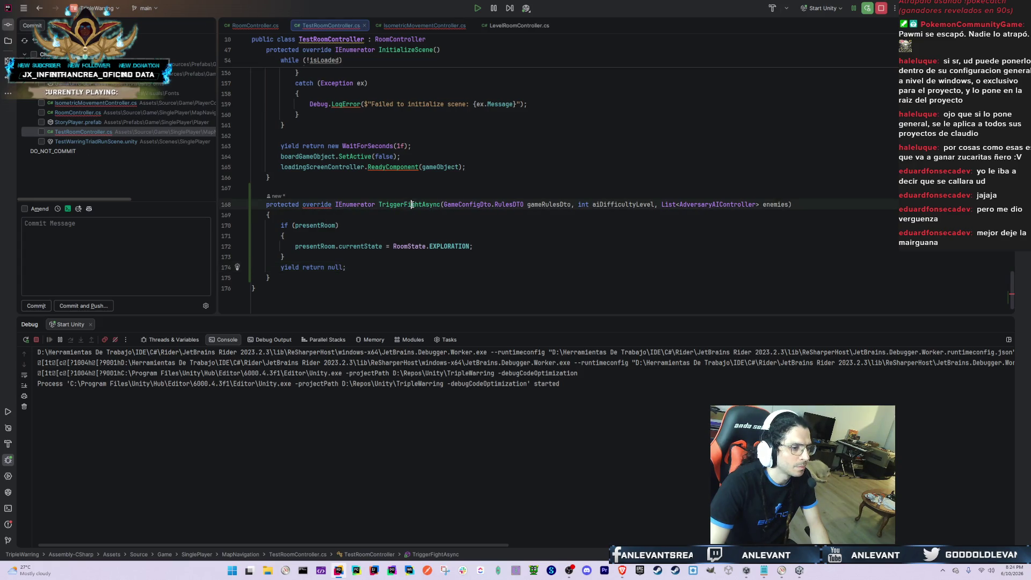
scroll(405, 202, left, 1)
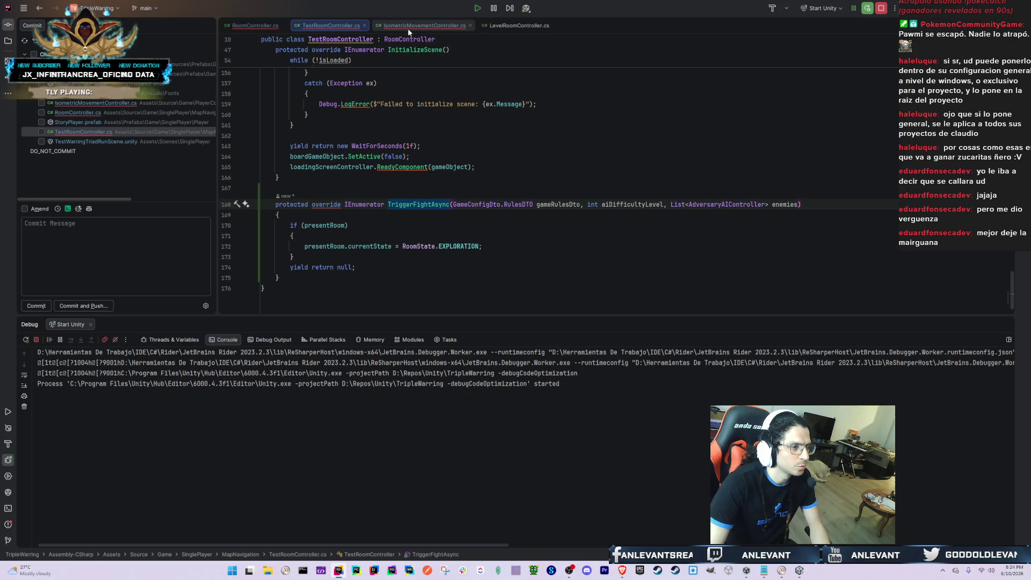
click(248, 25)
Change TriggerFightAsync in RoomController.cs from private to protected virtual in the commit diff.
key(ctrl+f)
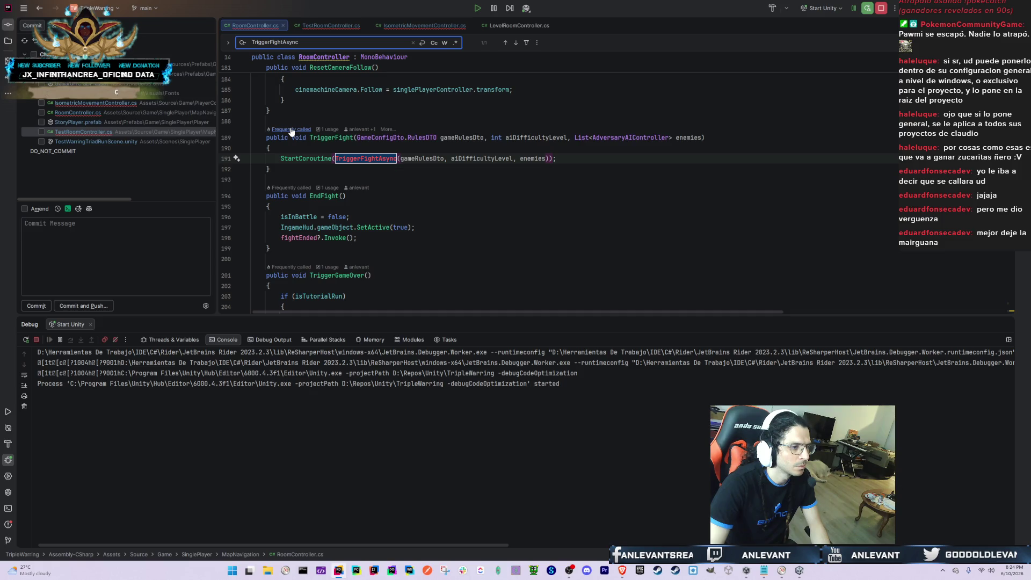
double_click(89, 110)
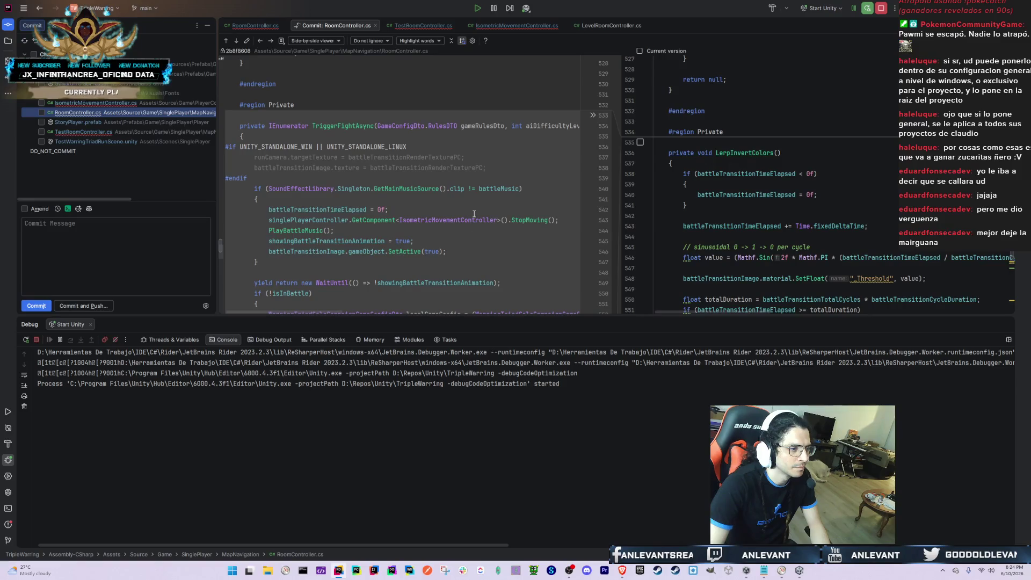
click(697, 153)
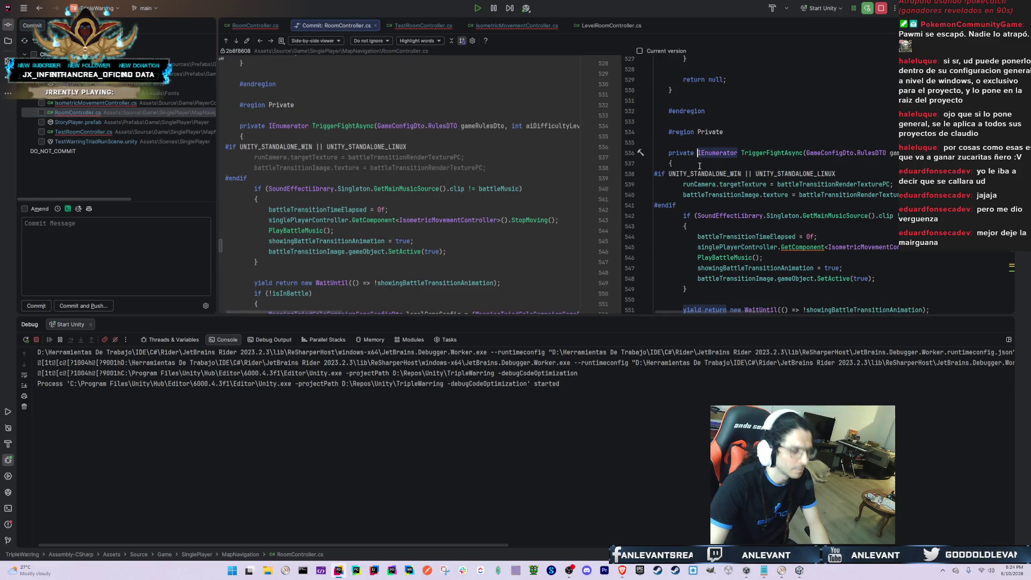
text(virtual)
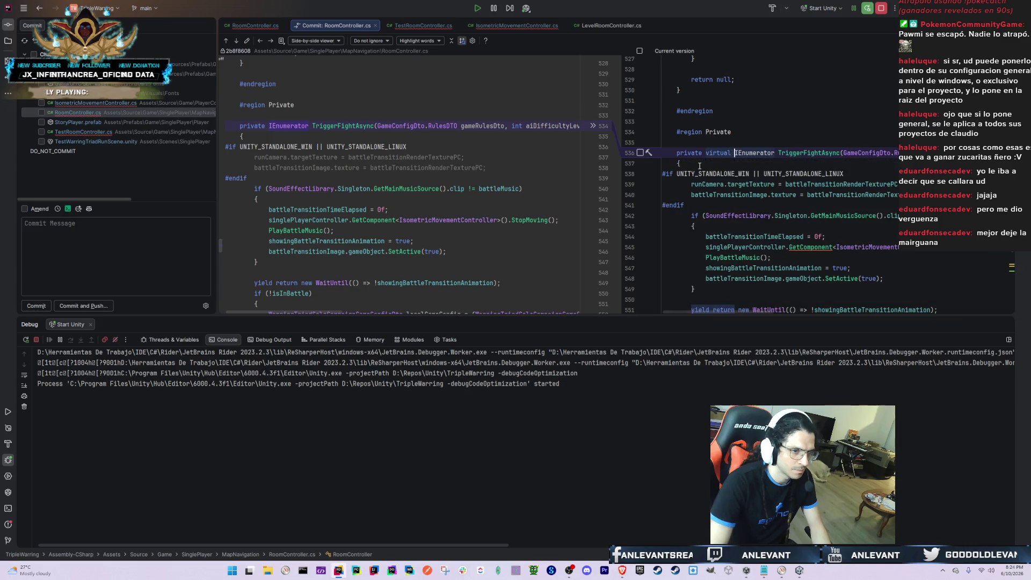
key(Home)
key(ctrl+shift+Right)
text(protecte)
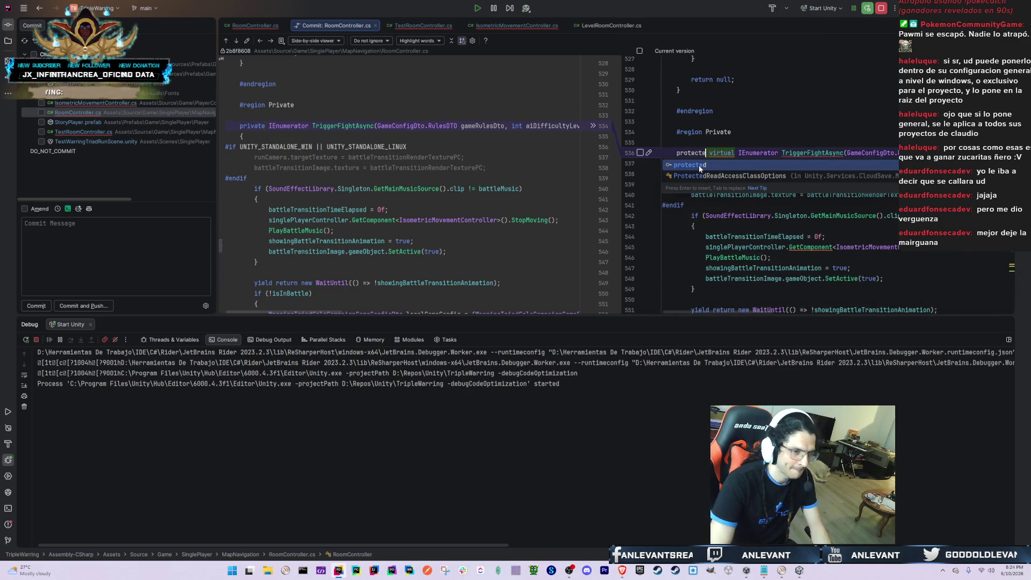
key(Return)
Restore the accidentally deleted TriggerFightAsync body, then return to RoomController.cs at ChangeRoom, undoing the last edit.
scroll(712, 185, down, 5)
scroll(712, 185, up, 10)
key(Delete)
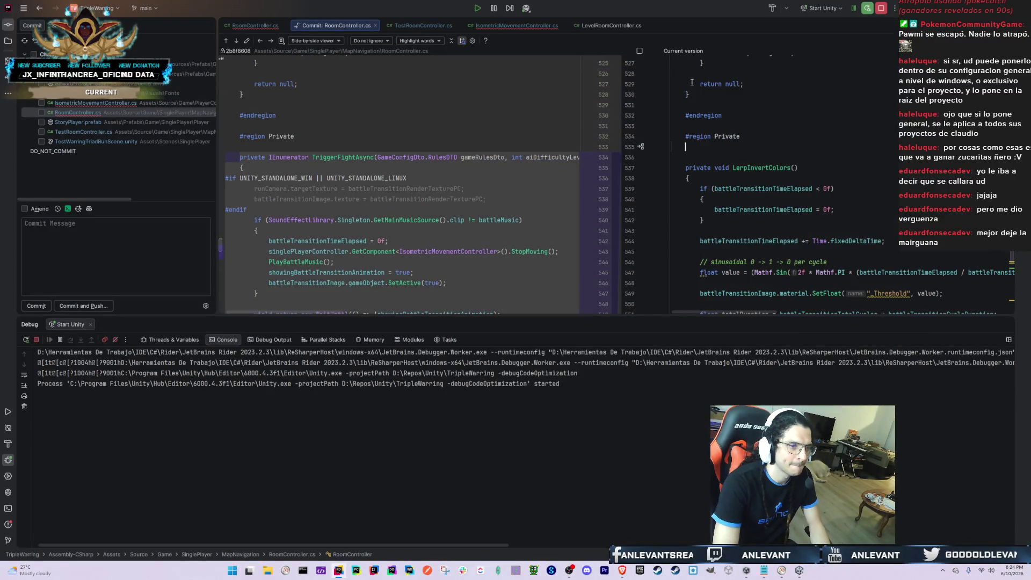
scroll(719, 107, up, 5)
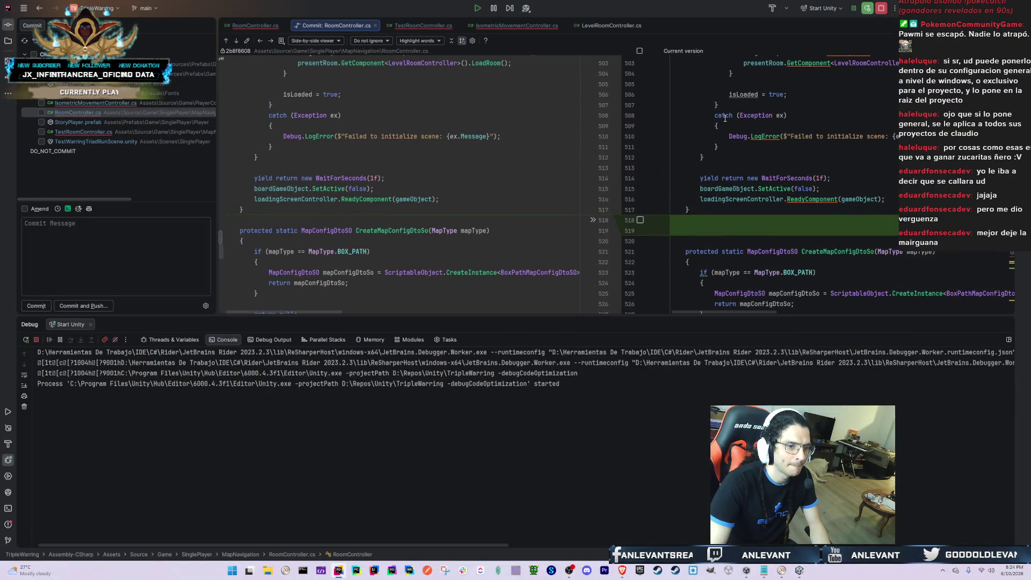
key(ctrl+z)
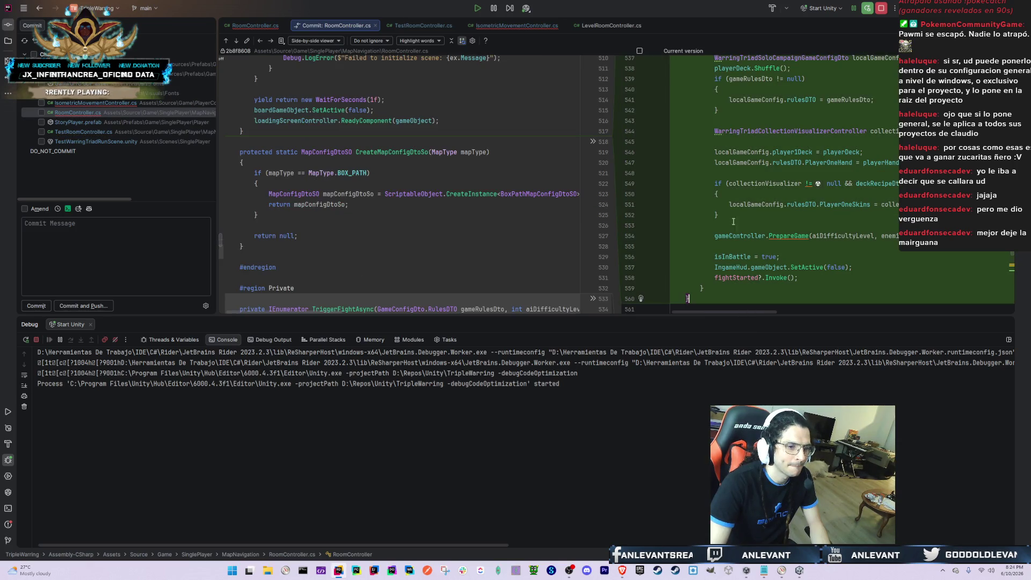
click(253, 25)
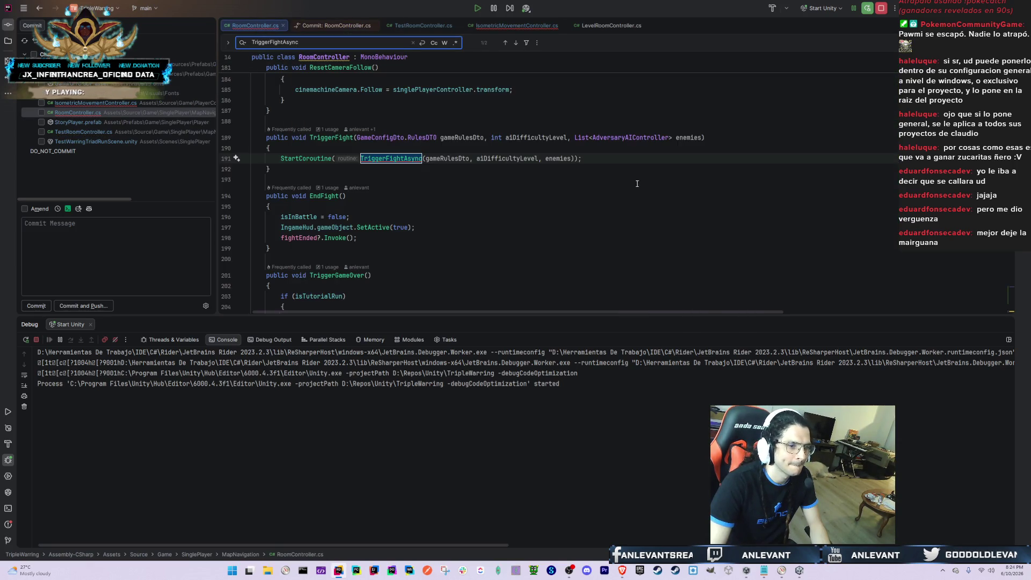
key(ctrl+z)
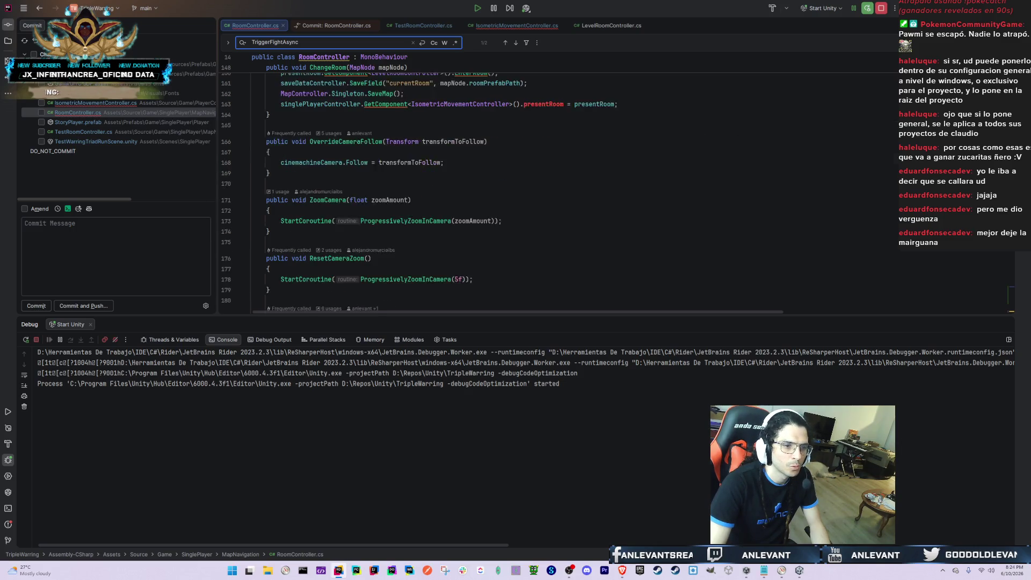
key(ctrl+z)
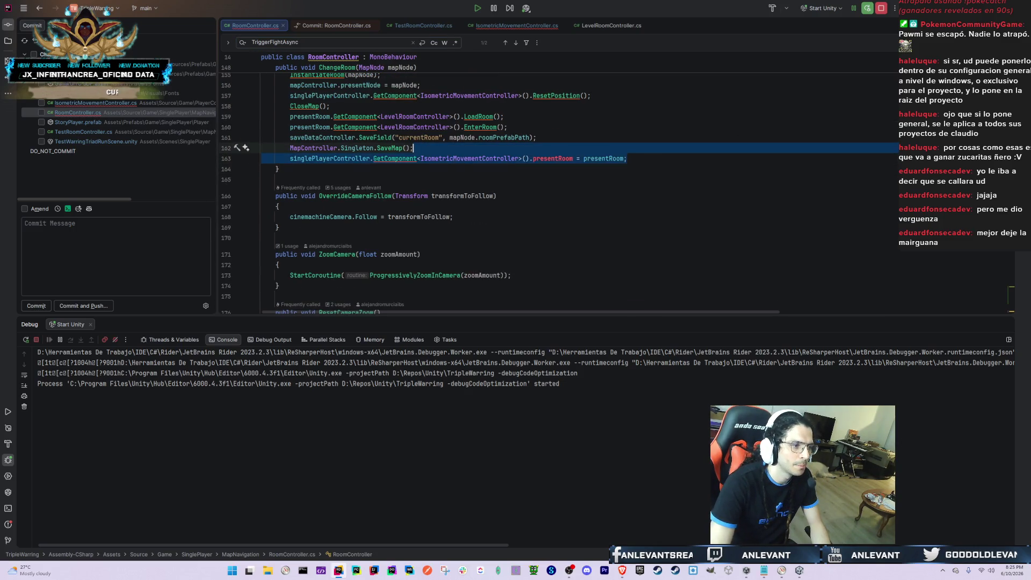
In IsometricMovementController's CanExplore, try replacing 'presentRoom is BaseRoomController' with RoomController.Singleton.presentRoom.
click(507, 26)
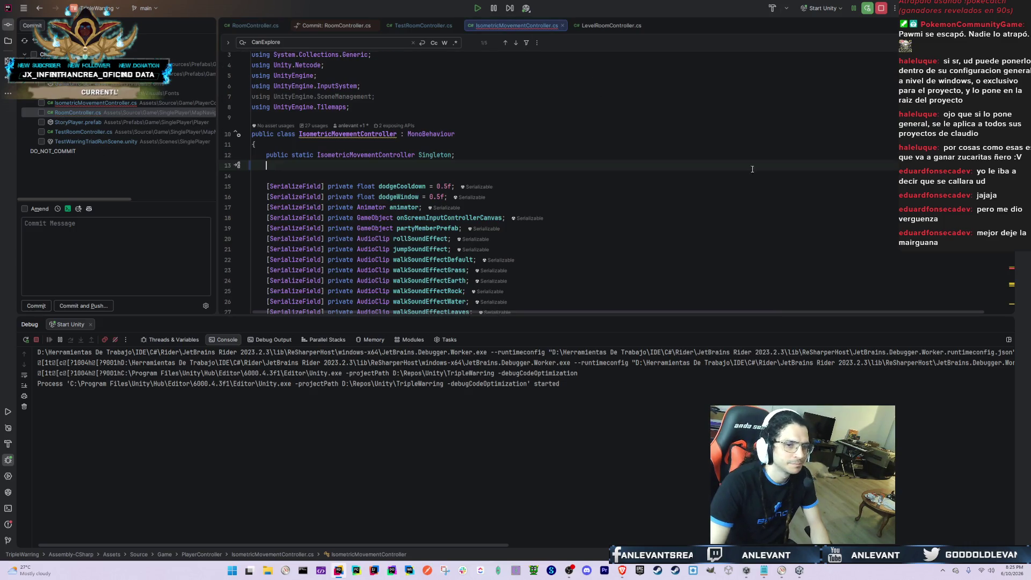
scroll(930, 261, down, 3)
click(1012, 278)
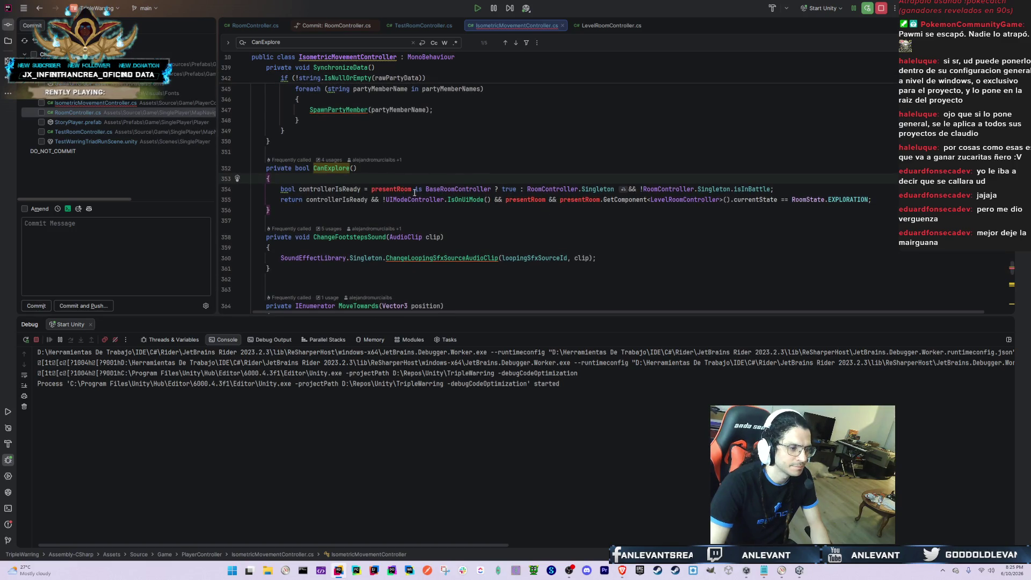
click(584, 189)
key(ctrl+Left)
key(ctrl+Left)
key(ctrl+Left)
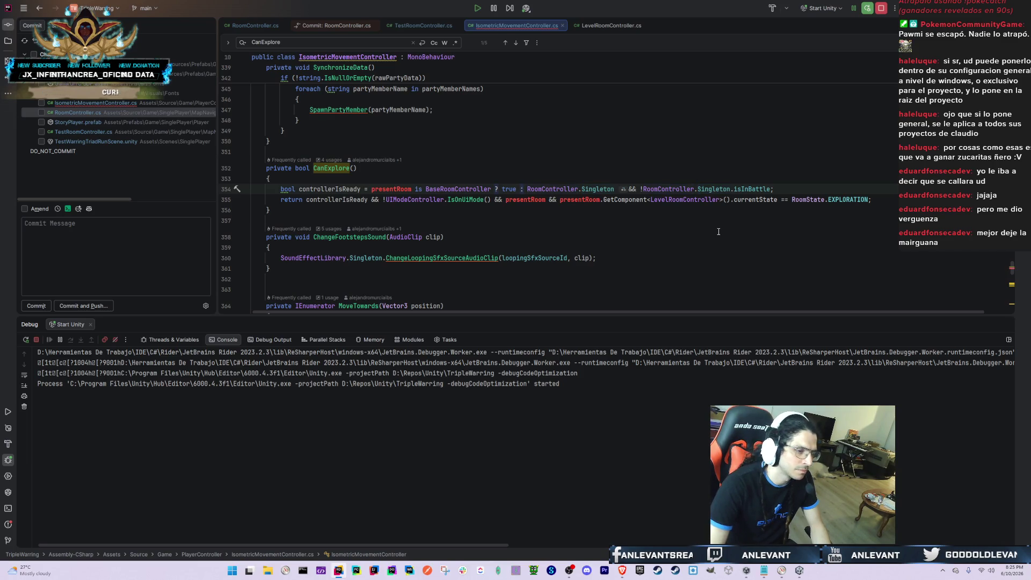
key(ctrl+shift+Left)
key(ctrl+shift+Left)
key(ctrl+shift+Left)
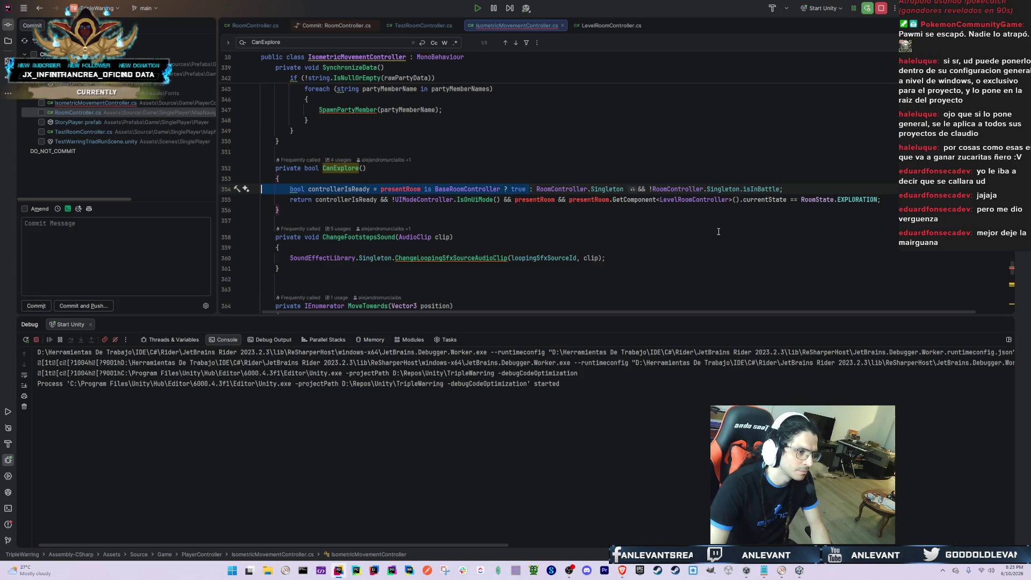
key(shift+Right)
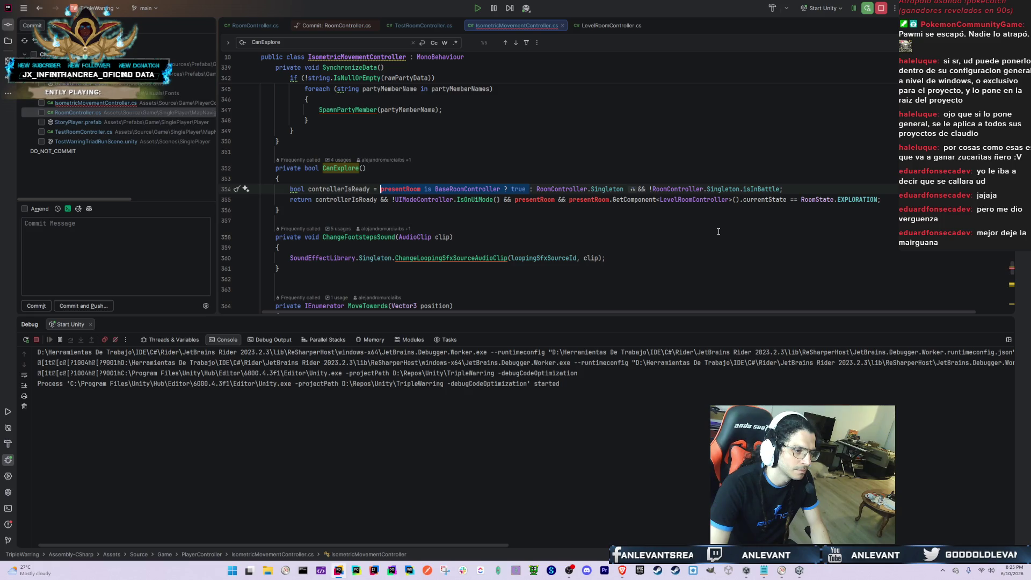
key(ctrl+Right)
key(ctrl+Right)
key(ctrl+Right)
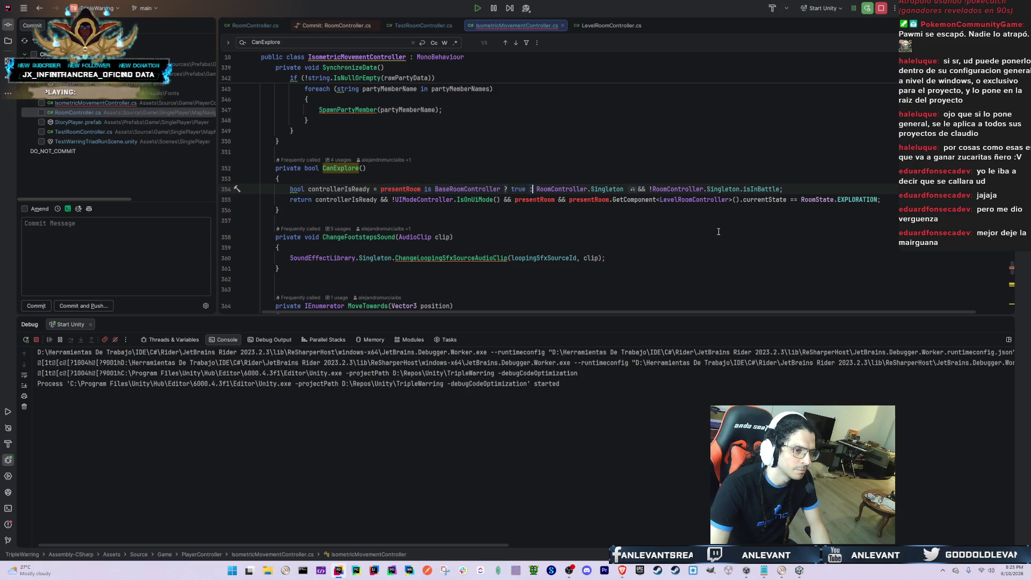
key(ctrl+Left)
key(ctrl+Left)
key(ctrl+Left)
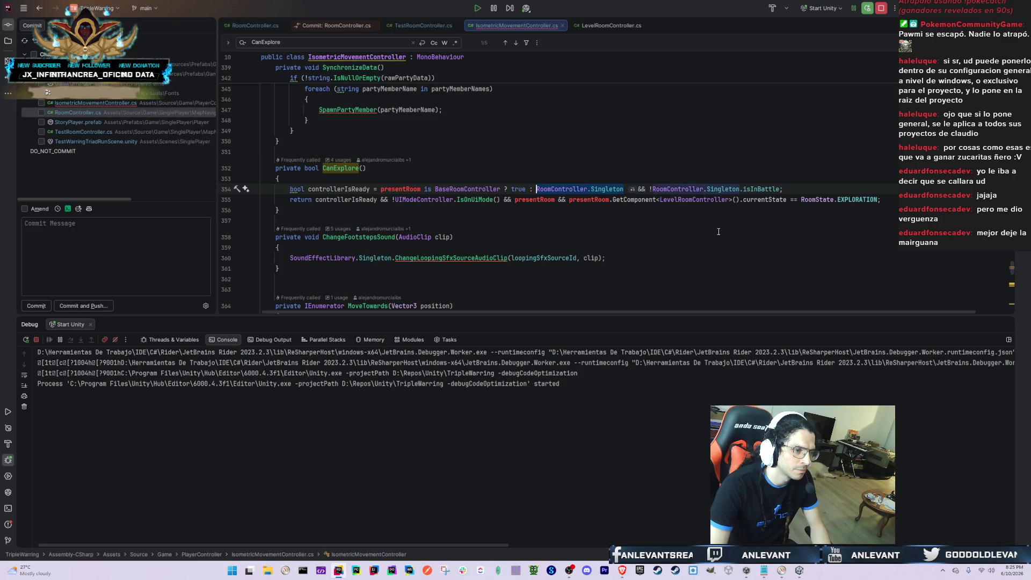
key(ctrl+shift+Left)
key(ctrl+shift+Left)
key(ctrl+shift+Left)
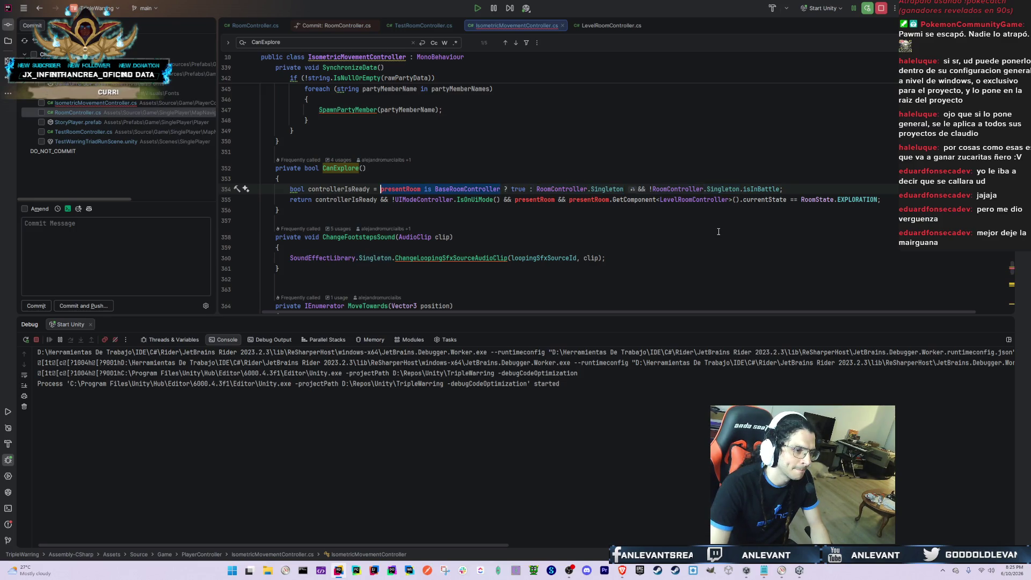
text(RoomController.Singleton)
key(ctrl+Right)
key(ctrl+Right)
key(ctrl+Right)
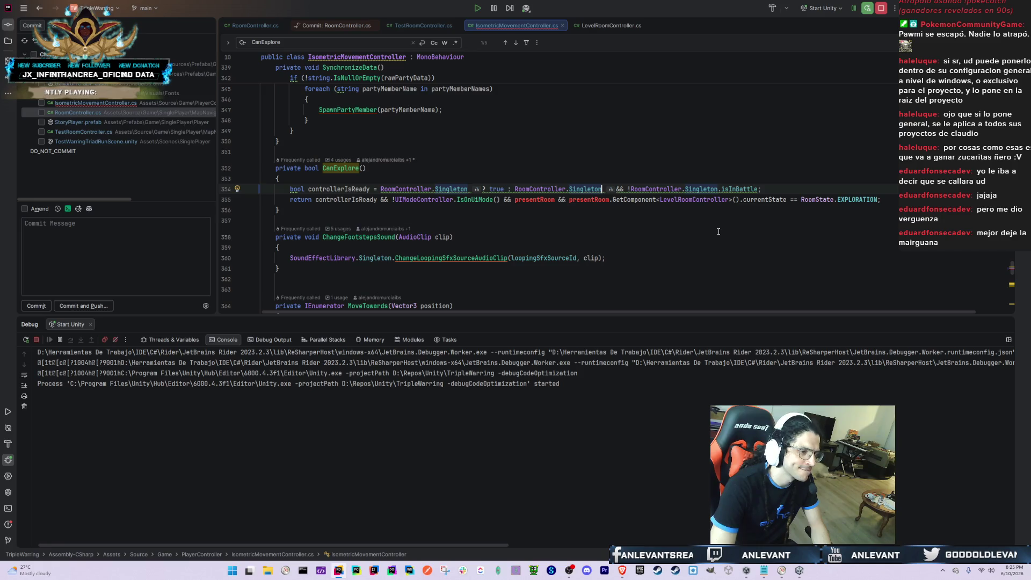
text(.)
key(Return)
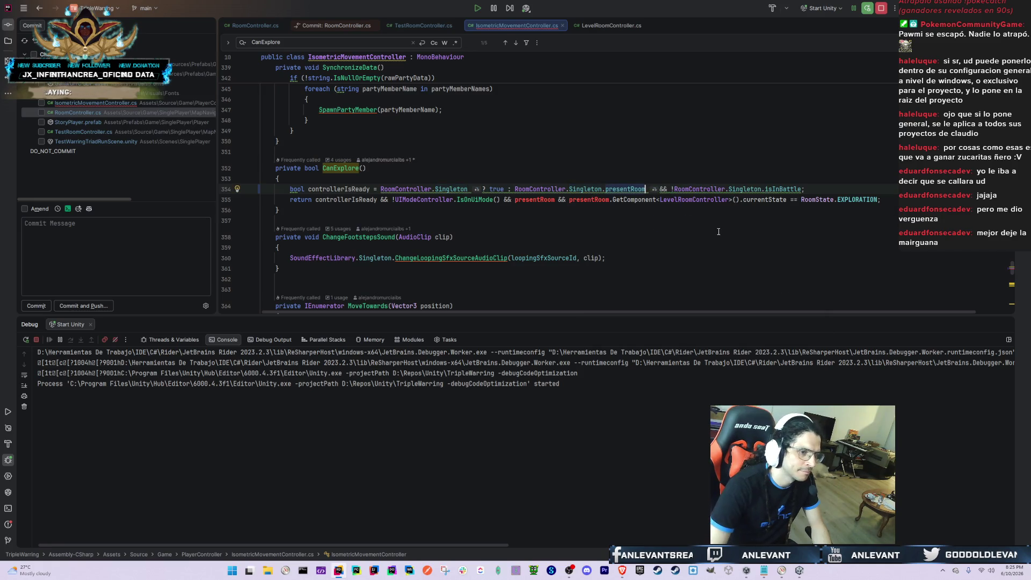
key(Right)
key(Right)
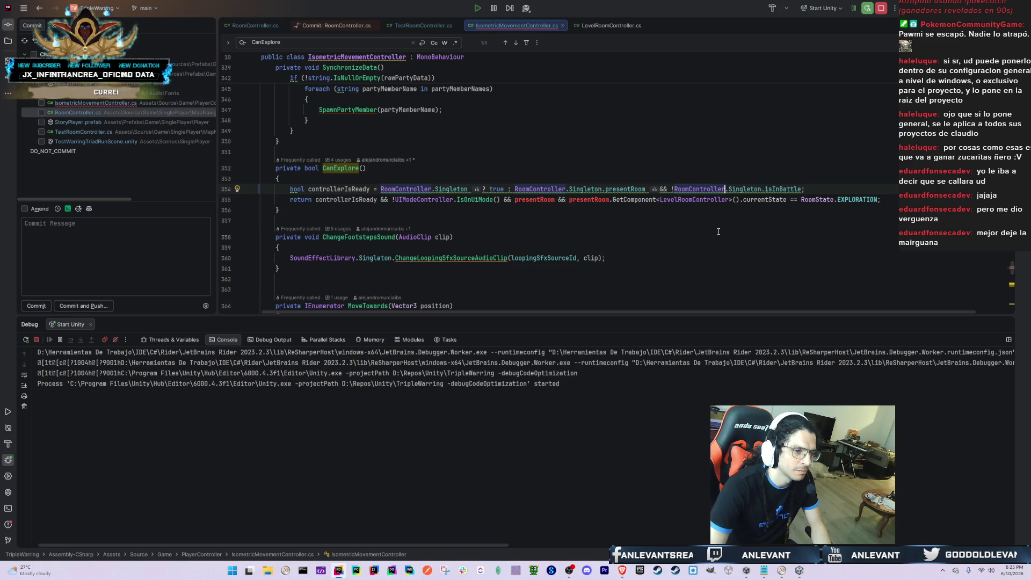
key(ctrl+Left)
key(ctrl+Left)
key(ctrl+Left)
key(Left)
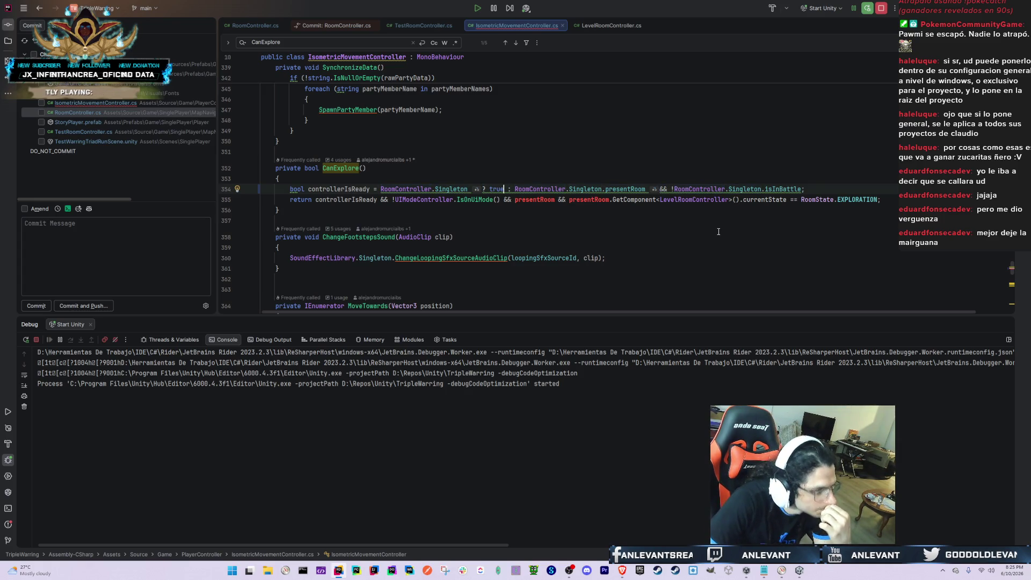
Revert line 354 to the original type check and look up where presentRoom is declared.
key(ctrl+z)
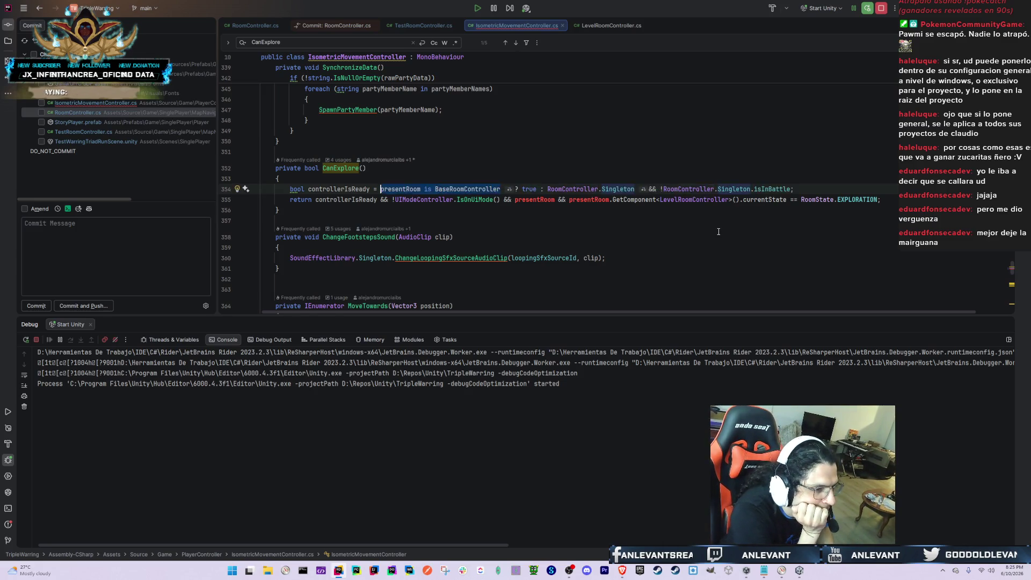
key(ctrl+z)
key(ctrl+shift+z)
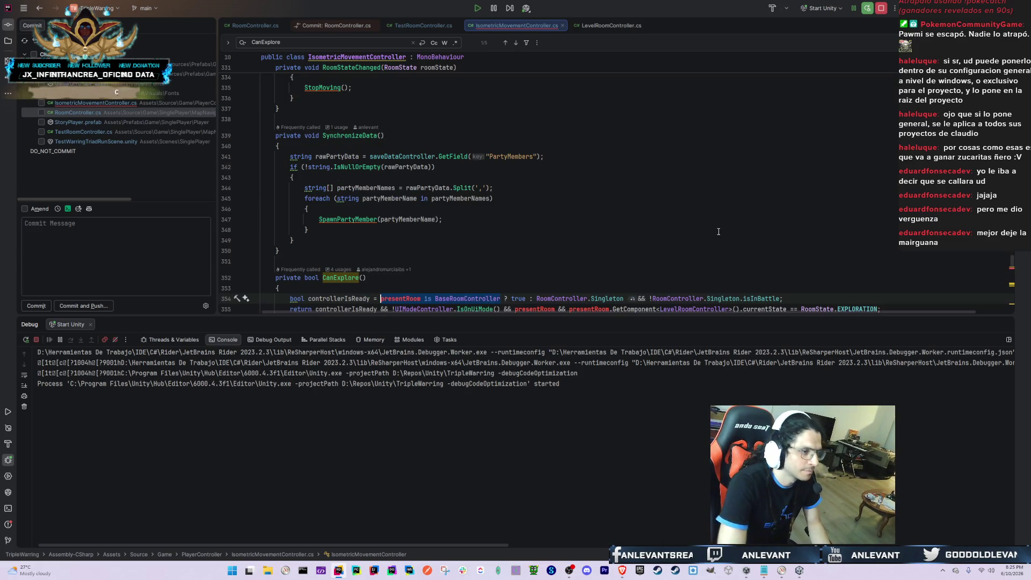
scroll(444, 198, down, 4)
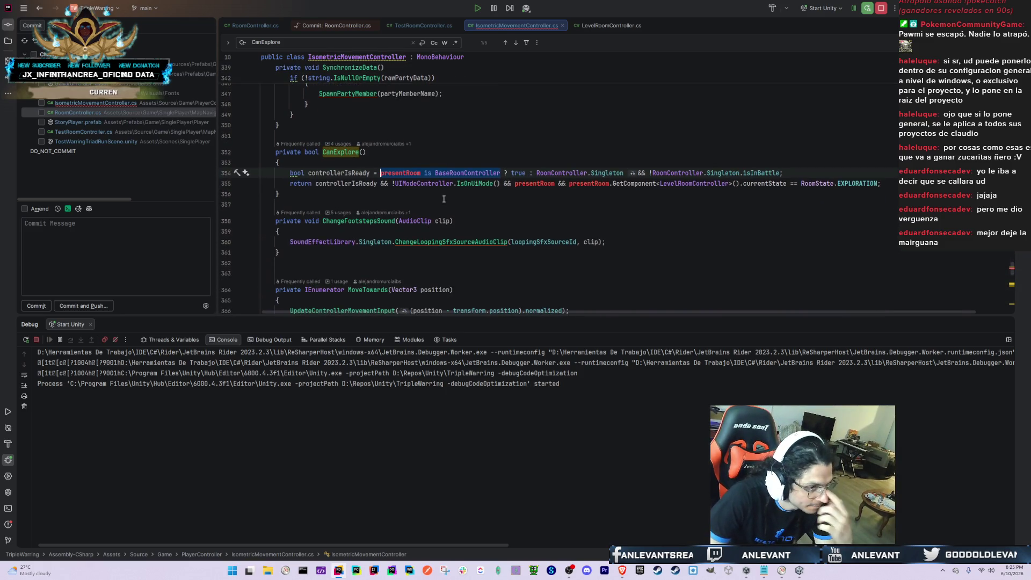
mouse_move(376, 183)
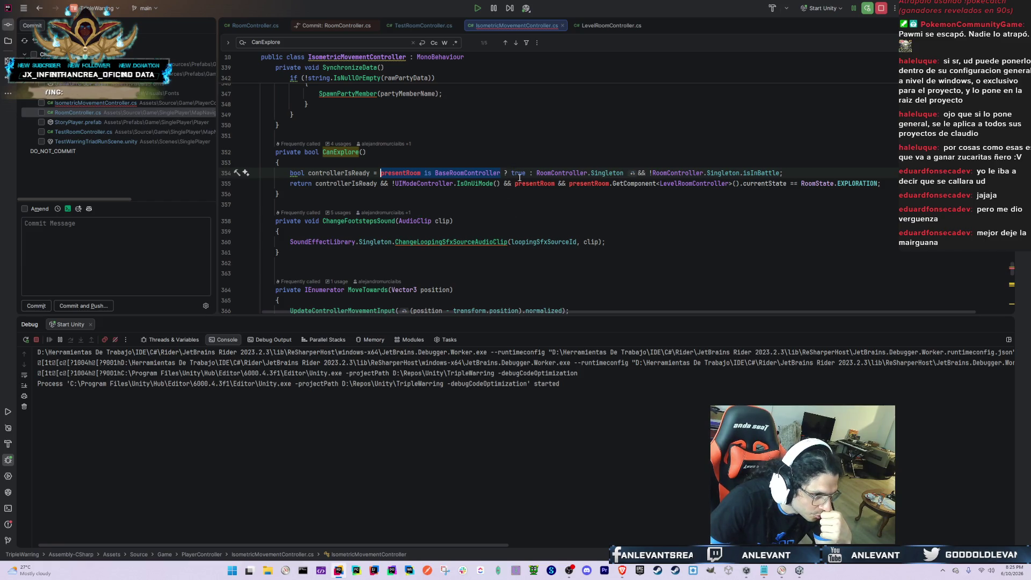
Make the check 'RoomController.Singleton == null' and append '&& RoomController.Singleton.pr' after isInBattle.
text(RoomController.Singleton)
text(== null)
key(Up)
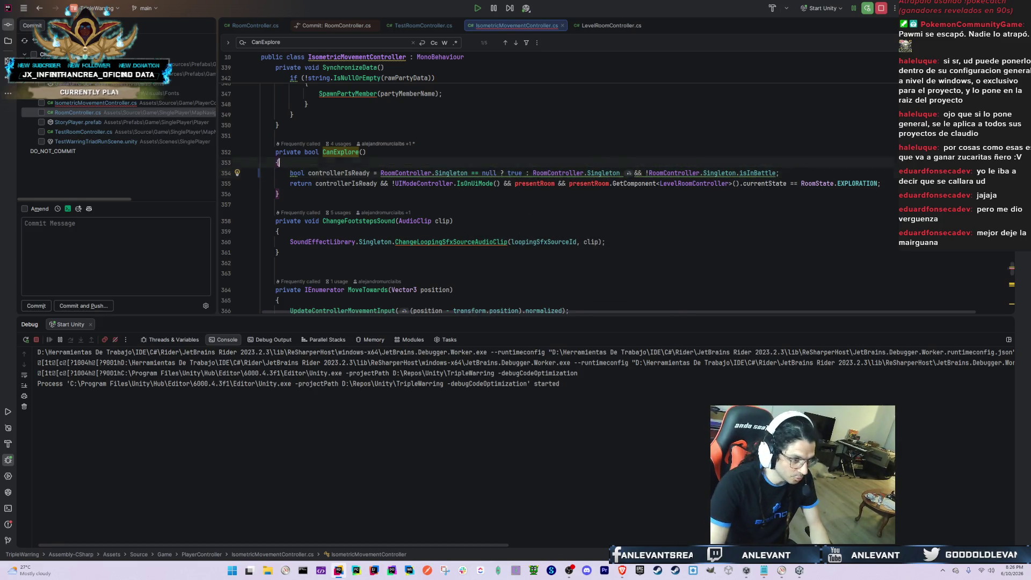
click(431, 173)
key(ctrl+Right)
key(ctrl+Right)
key(ctrl+Right)
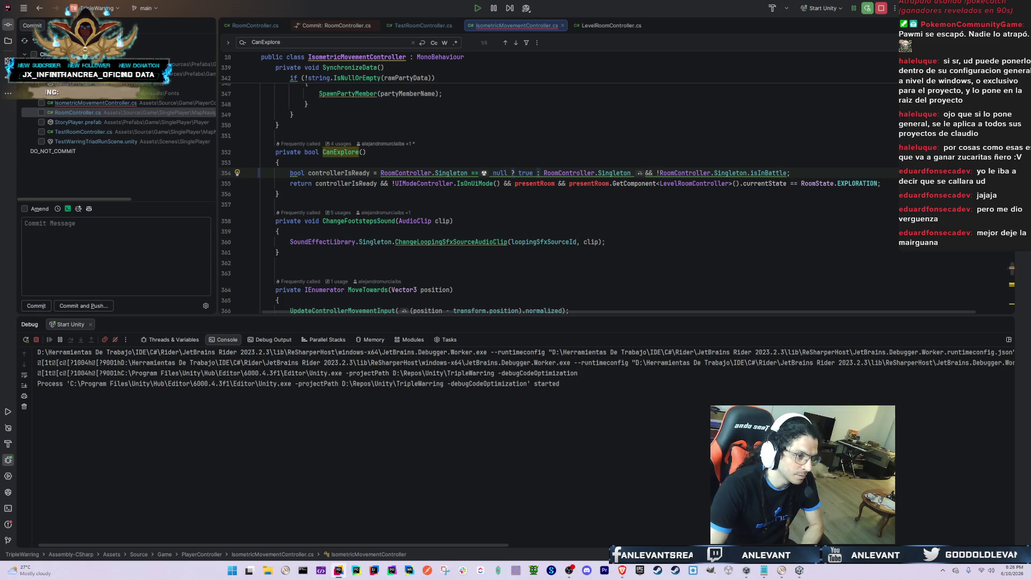
key(Right)
key(Right)
key(Right)
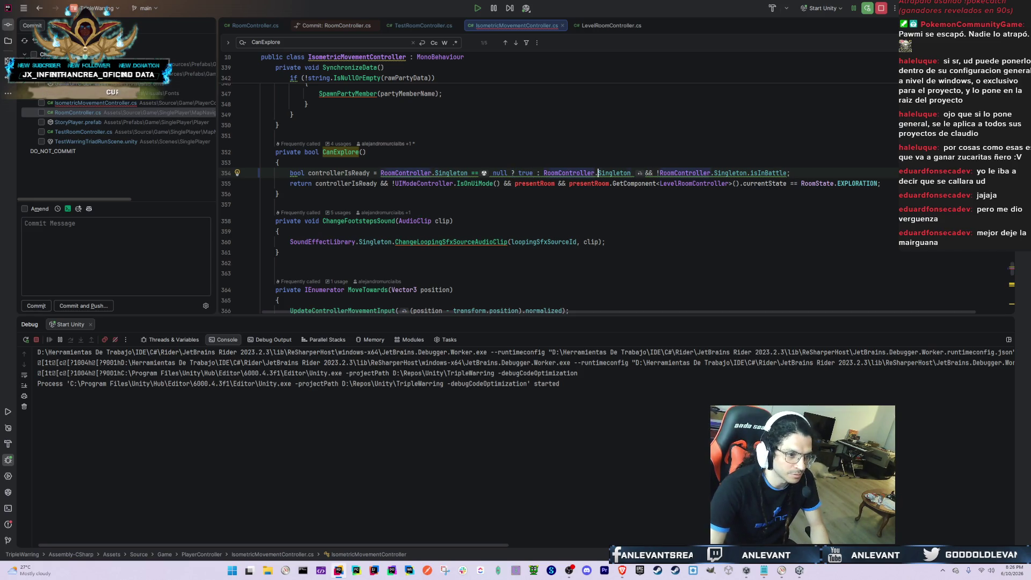
key(ctrl+Right)
key(ctrl+Right)
key(ctrl+Right)
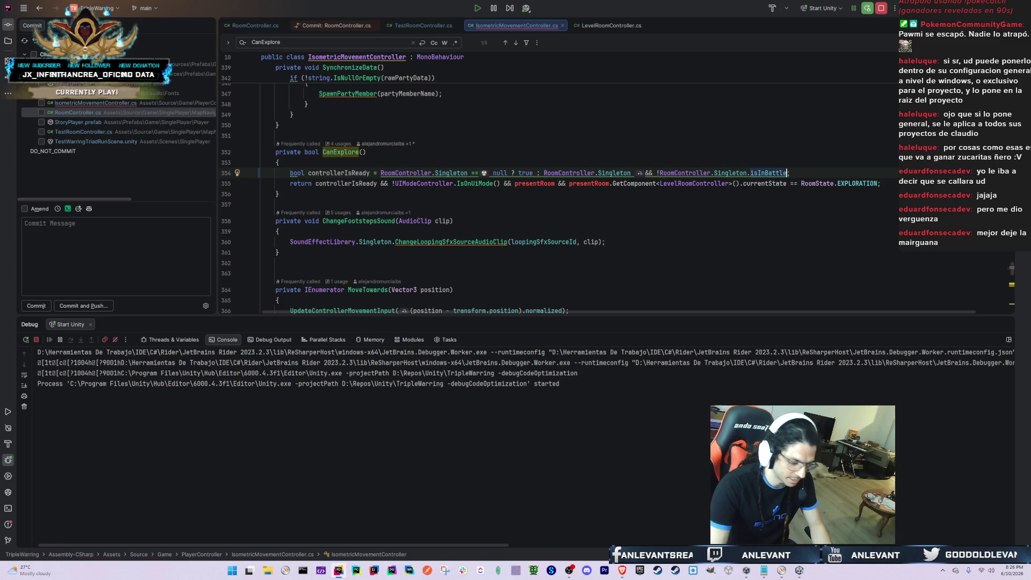
text(&& RoomController.Singleton.)
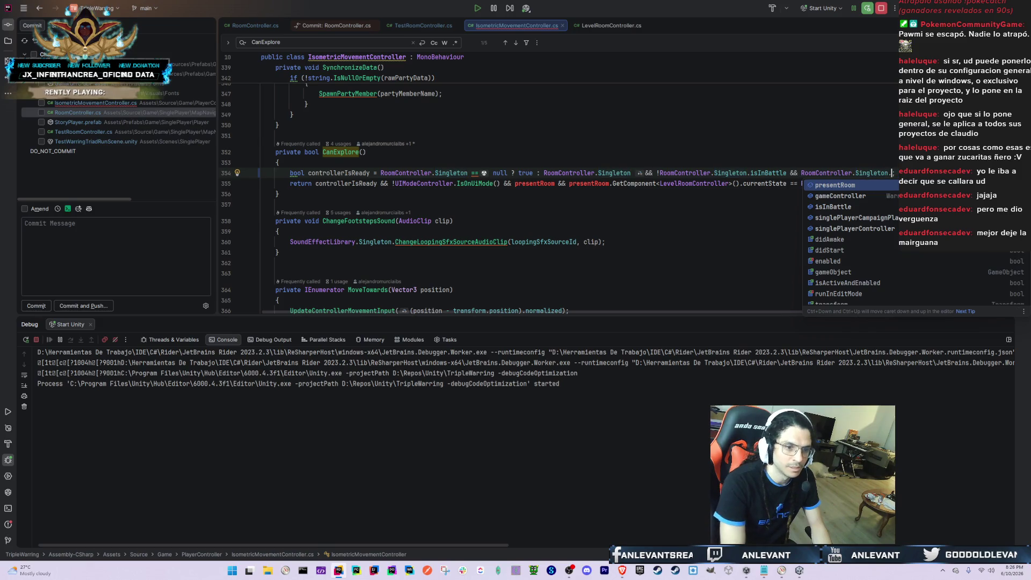
key(Escape)
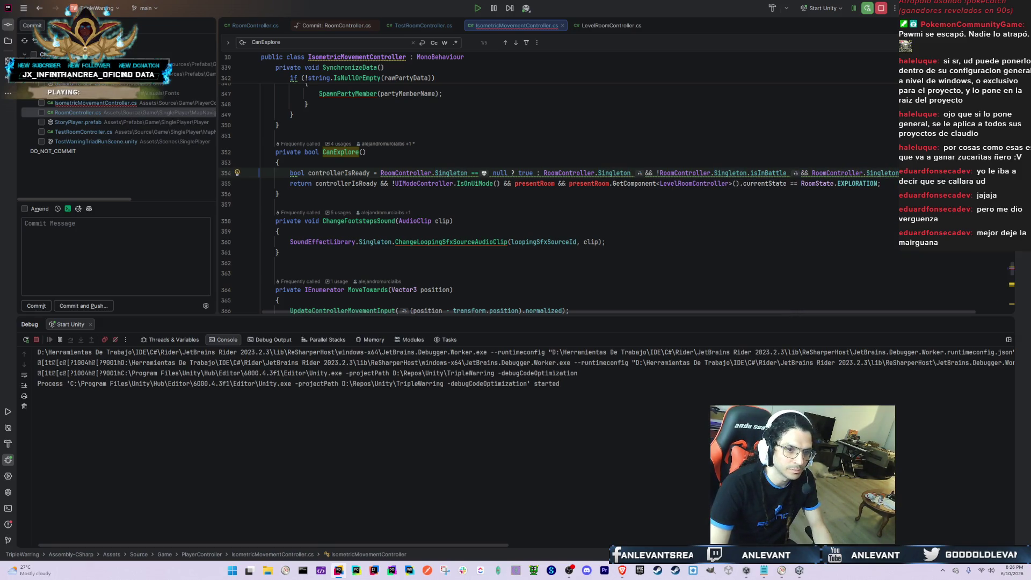
text(pr)
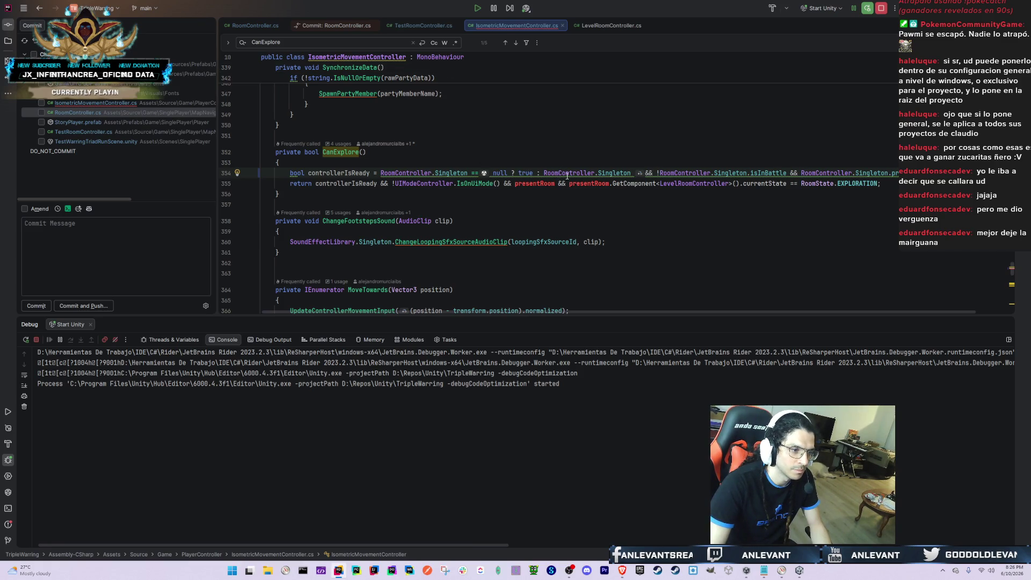
Apply the 'Simplify conditional ternary expression' fix to controllerIsReady.
mouse_move(565, 172)
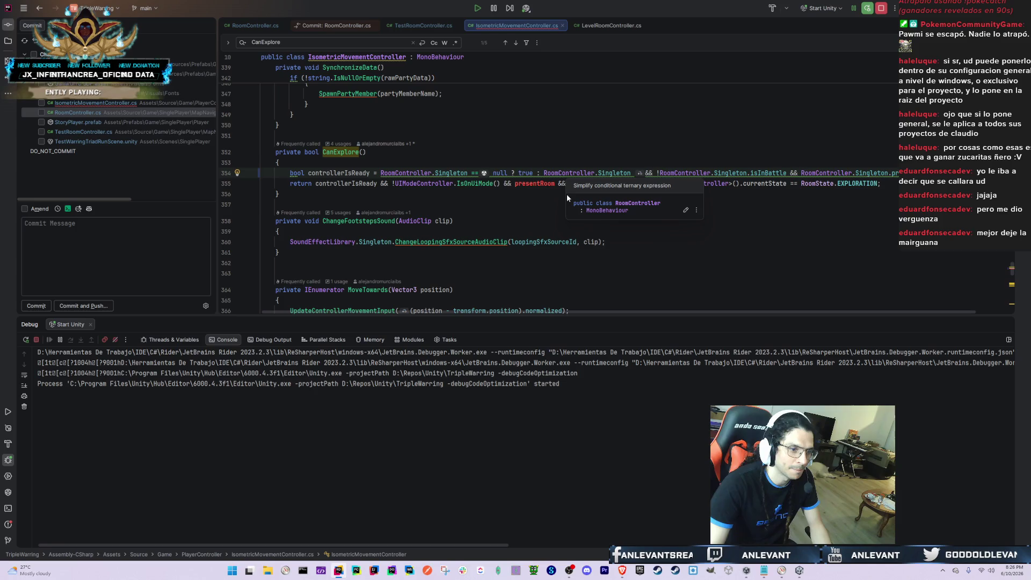
key(alt+Return)
key(Return)
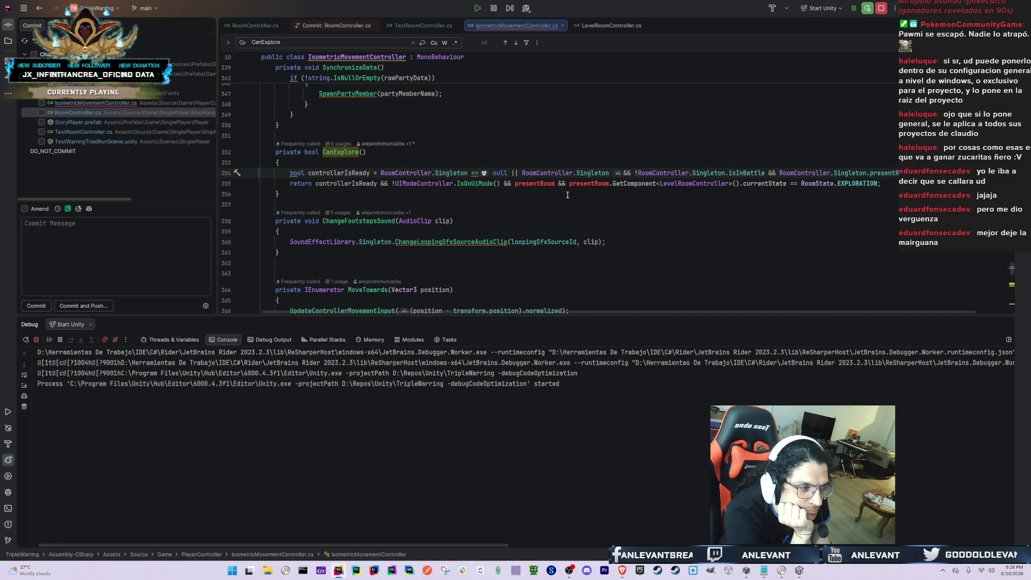
Drop the redundant presentRoom checks on line 355 and read room state via RoomController.Singleton.
click(530, 184)
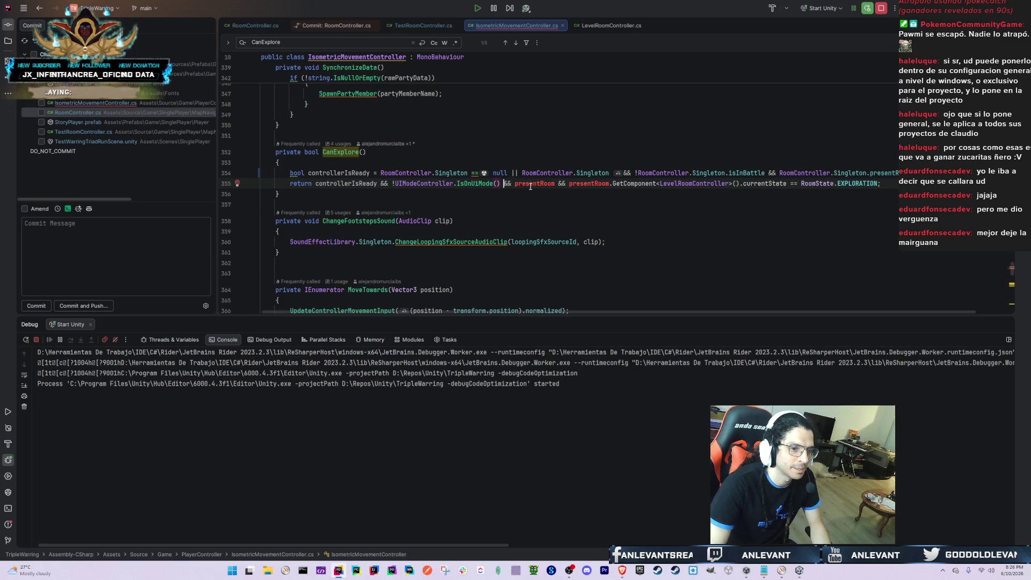
key(ctrl+shift+Right)
key(ctrl+shift+Right)
key(ctrl+shift+Right)
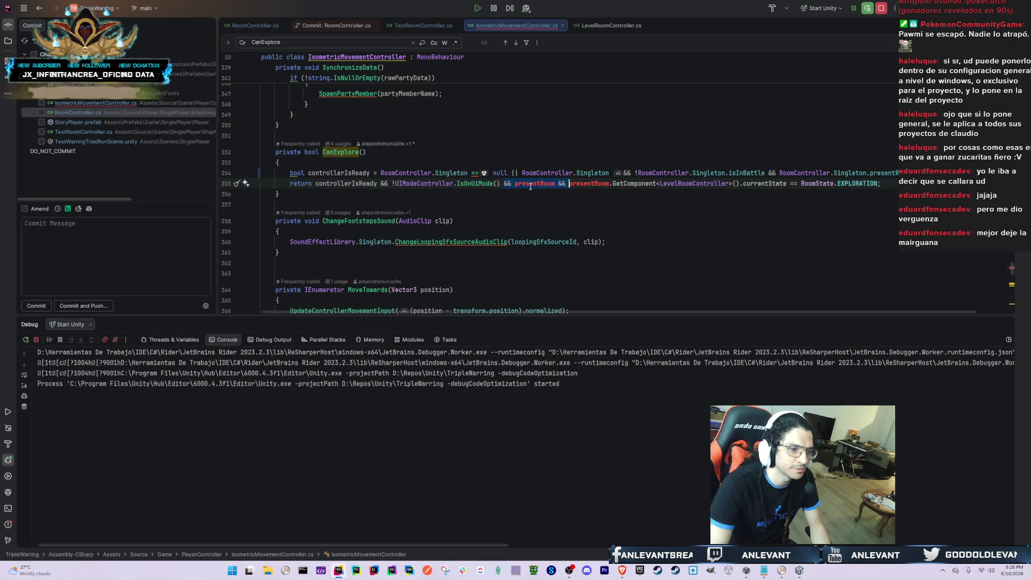
key(ctrl+x)
key(Up)
key(ctrl+Right)
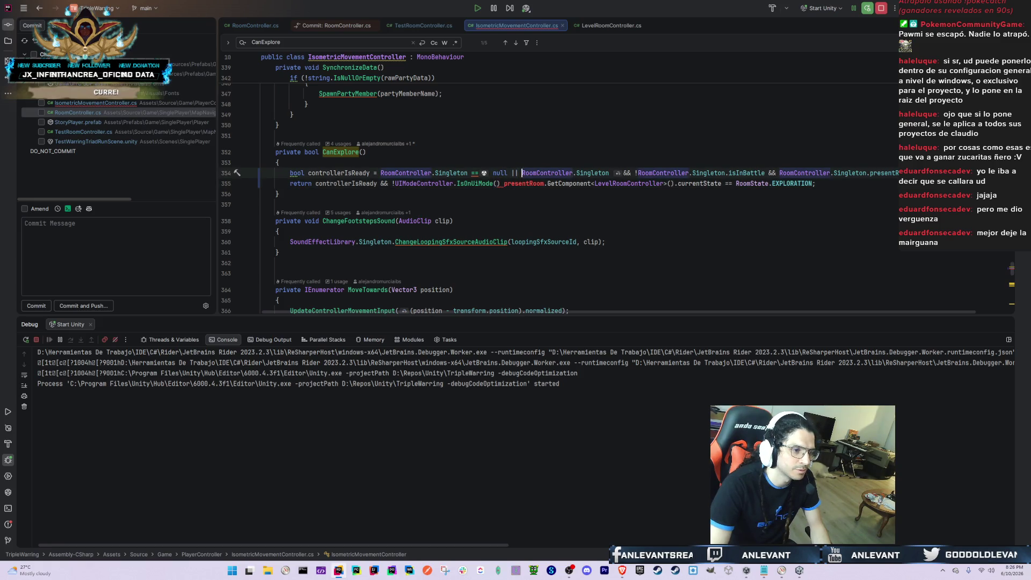
key(ctrl+z)
key(ctrl+Right)
key(ctrl+Right)
key(ctrl+Right)
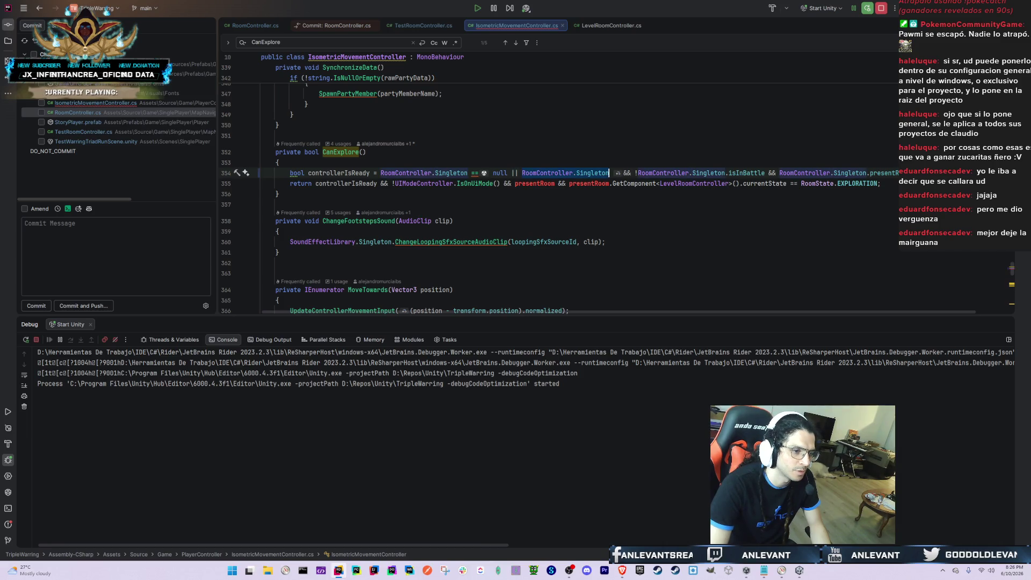
key(ctrl+z)
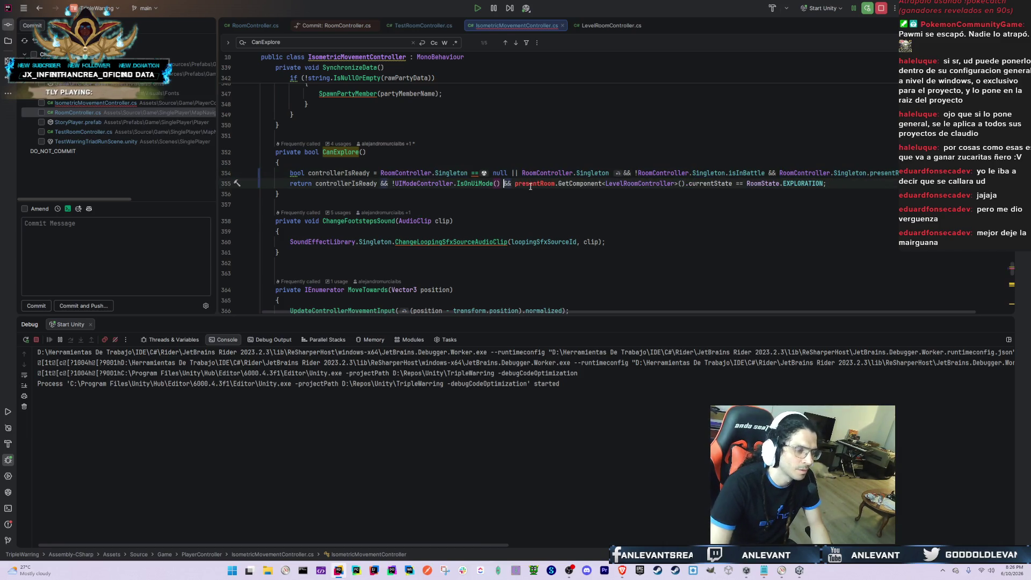
key(ctrl+z)
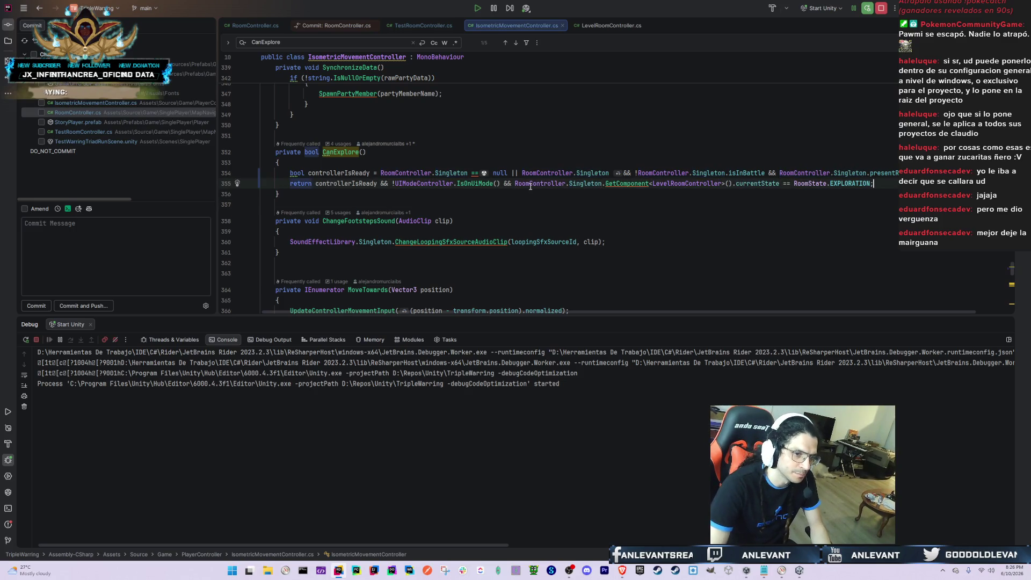
key(Up)
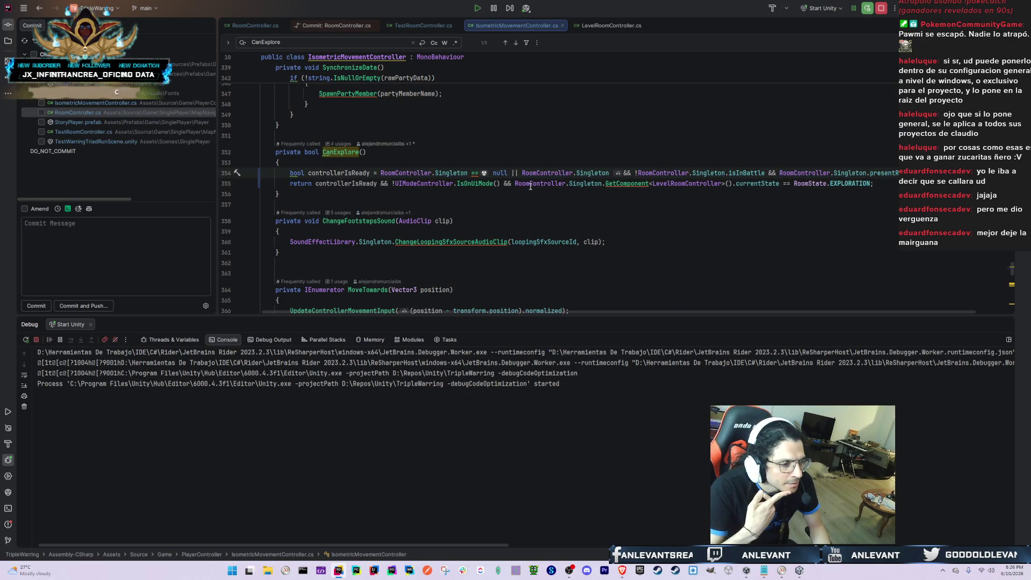
scroll(751, 256, down, 2)
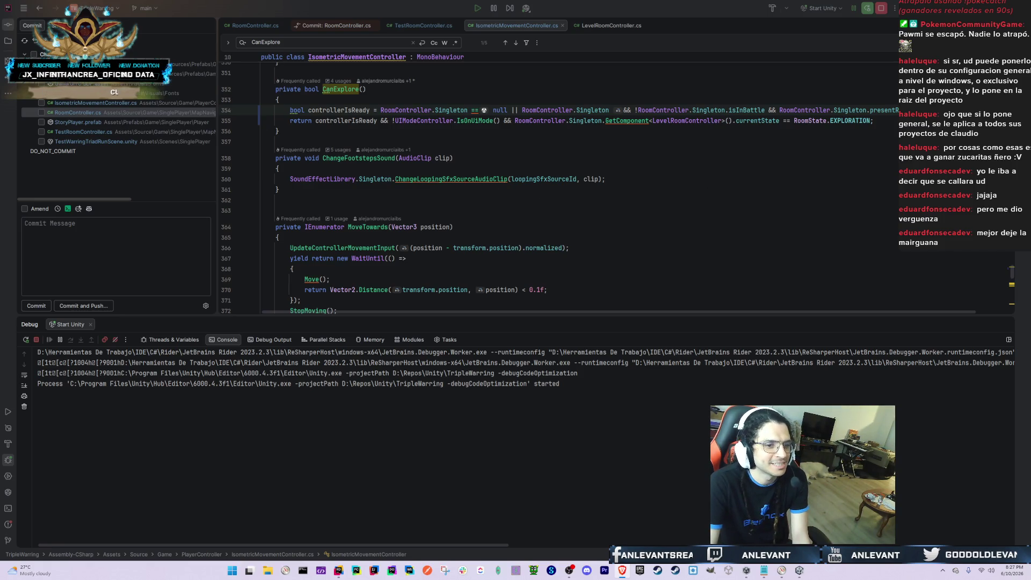
scroll(672, 150, down, 1)
scroll(610, 181, up, 1)
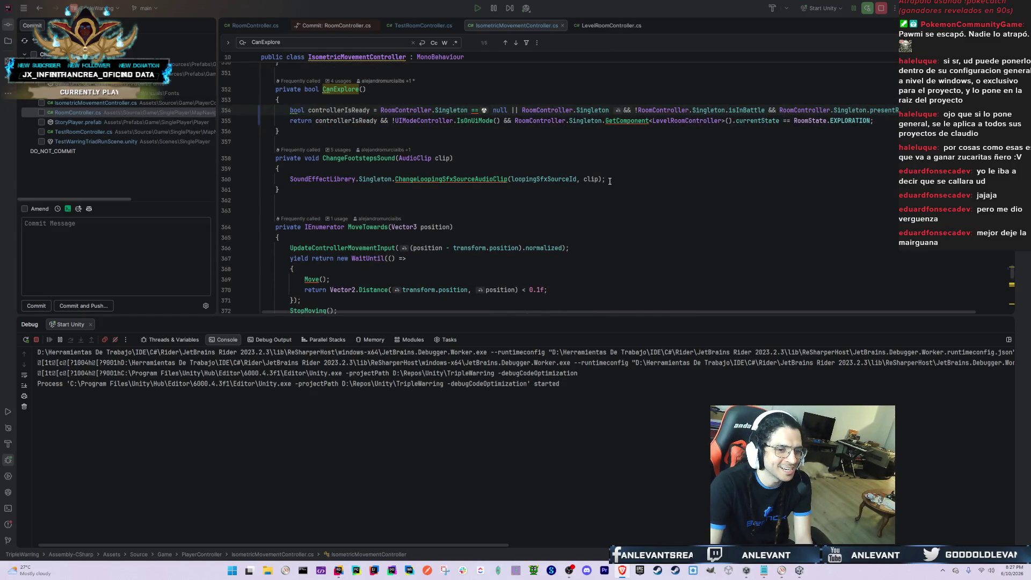
scroll(609, 181, up, 3)
scroll(623, 183, down, 4)
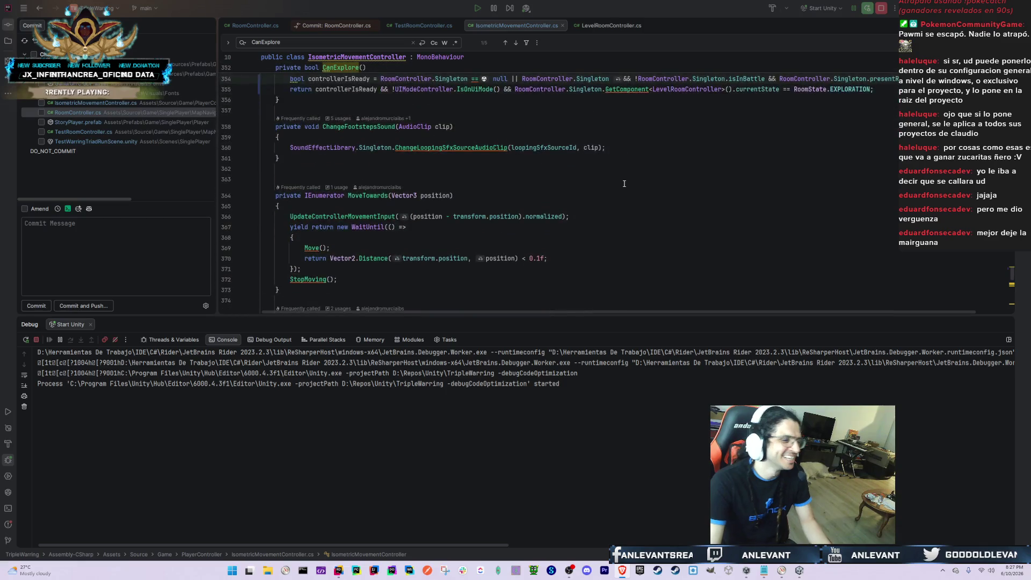
scroll(623, 185, down, 10)
scroll(612, 193, up, 10)
scroll(600, 185, up, 10)
Glance at the Unity editor, then clear Rider's debug console output.
key(alt+Tab)
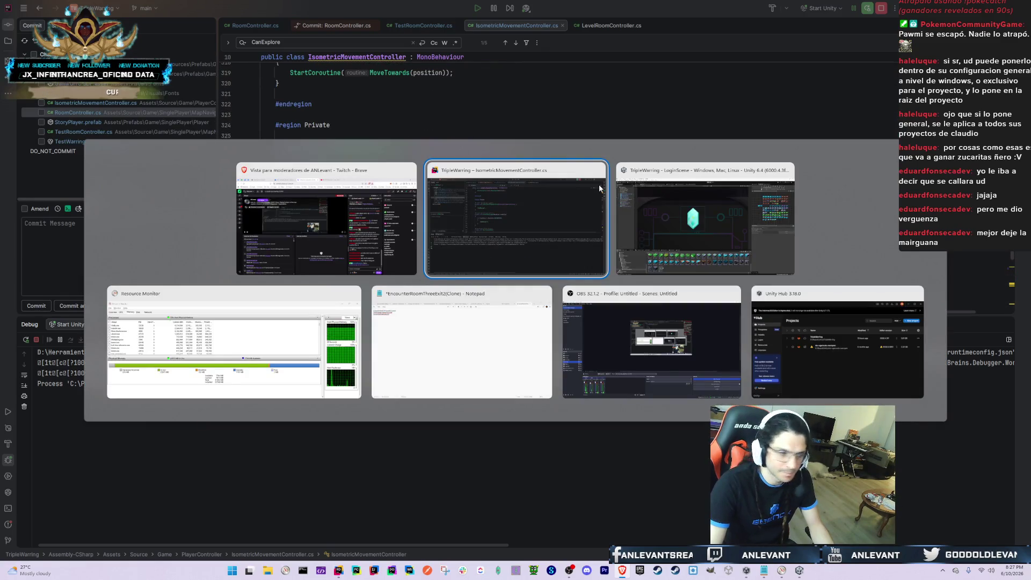
key(alt+Tab)
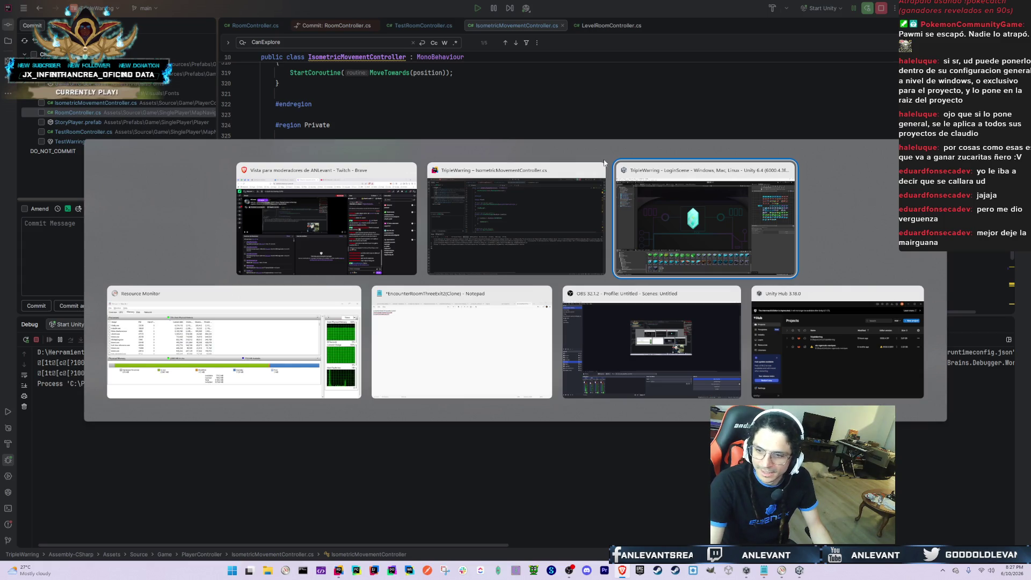
click(534, 246)
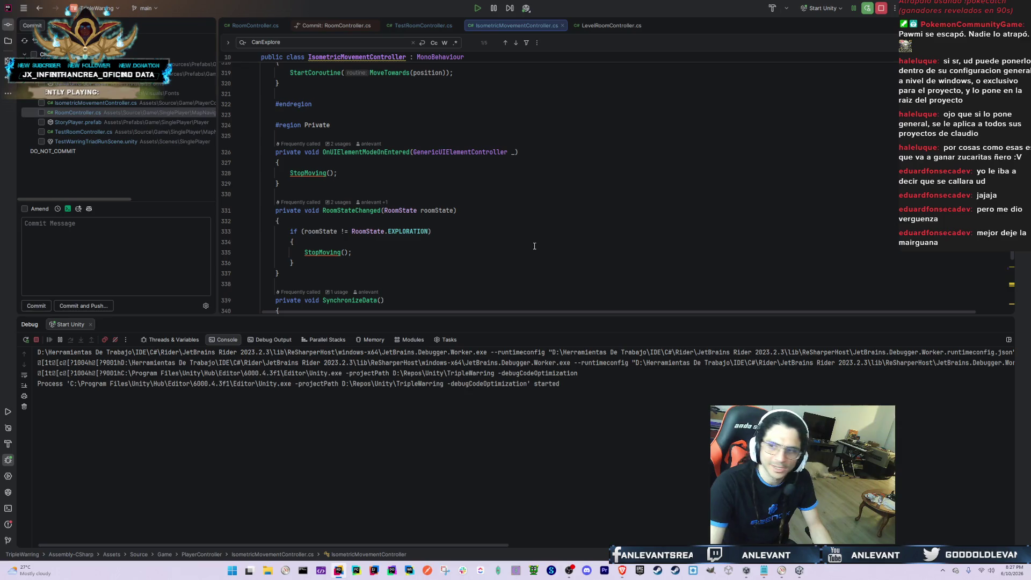
right_click(425, 392)
click(454, 444)
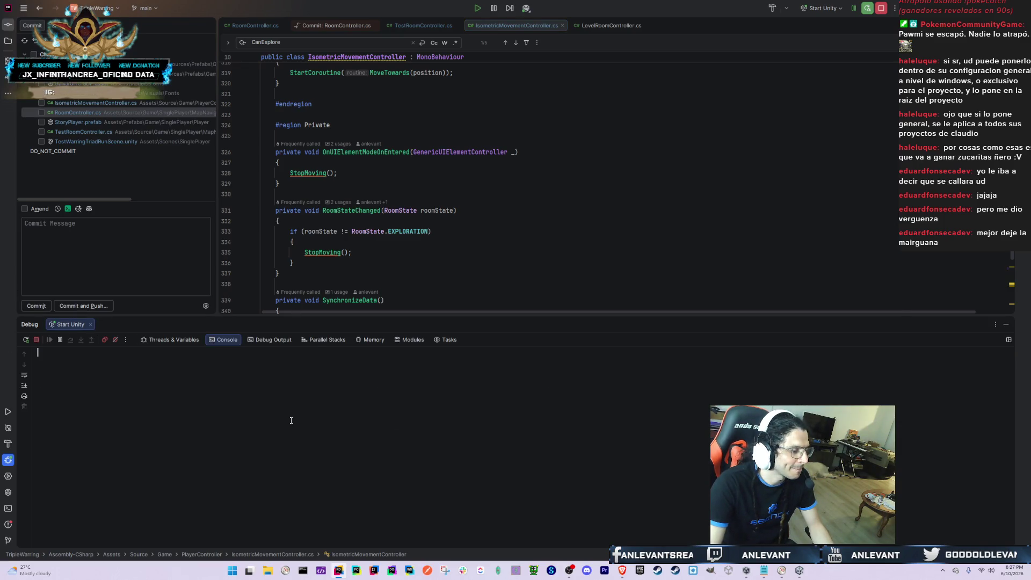
Check Unity's Console for the presentRoom compile error, then open BaseRoomController.cs in Rider.
key(alt+Tab)
click(701, 254)
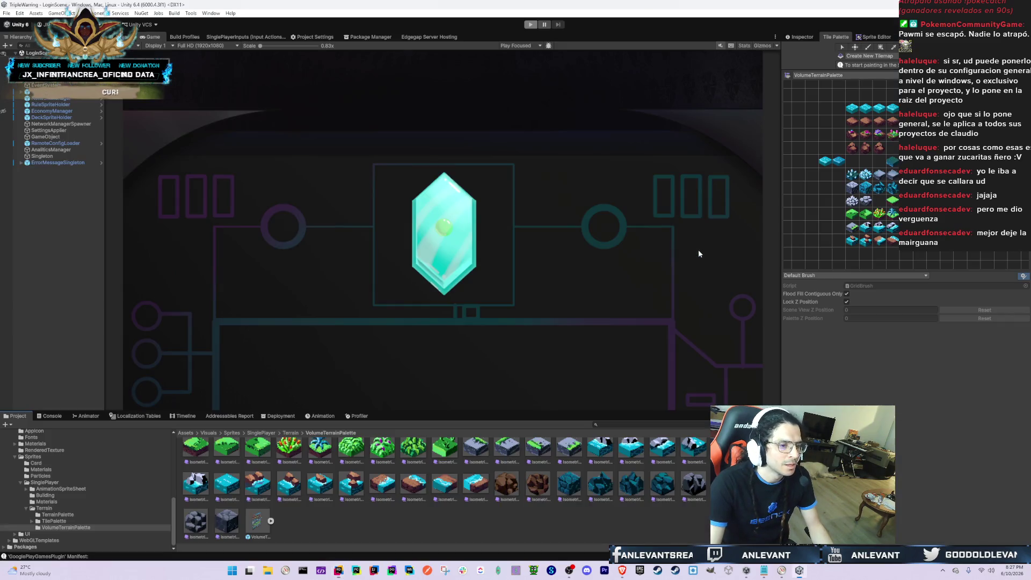
click(49, 416)
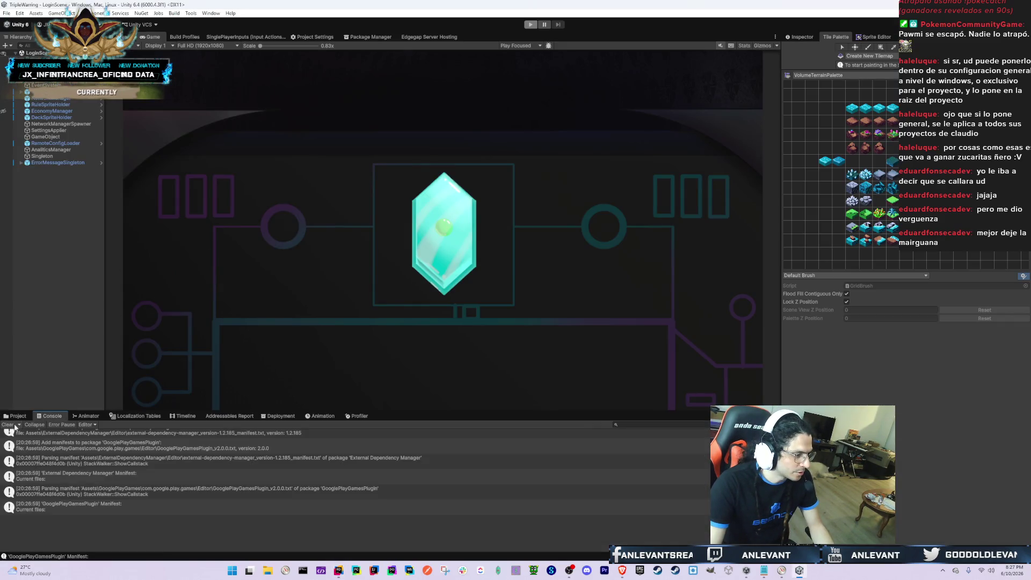
click(16, 415)
key(alt+Tab)
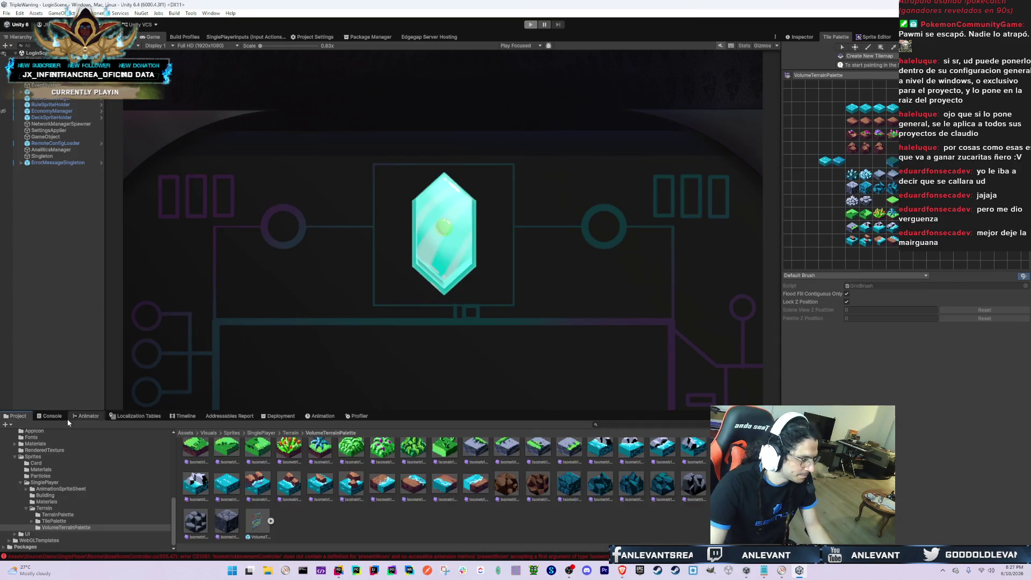
key(alt+Tab)
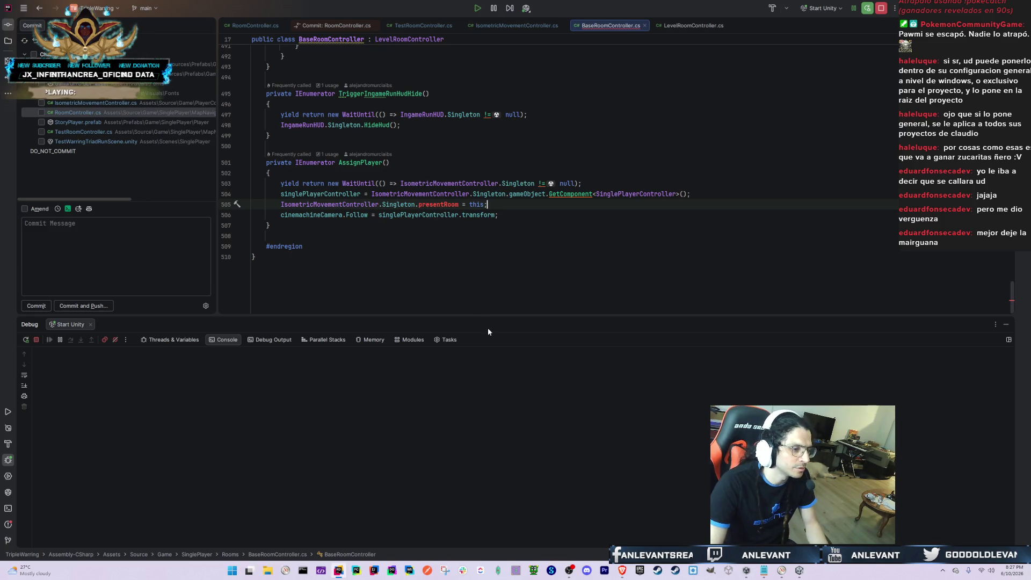
key(shift+Home)
key(BackSpace)
key(BackSpace)
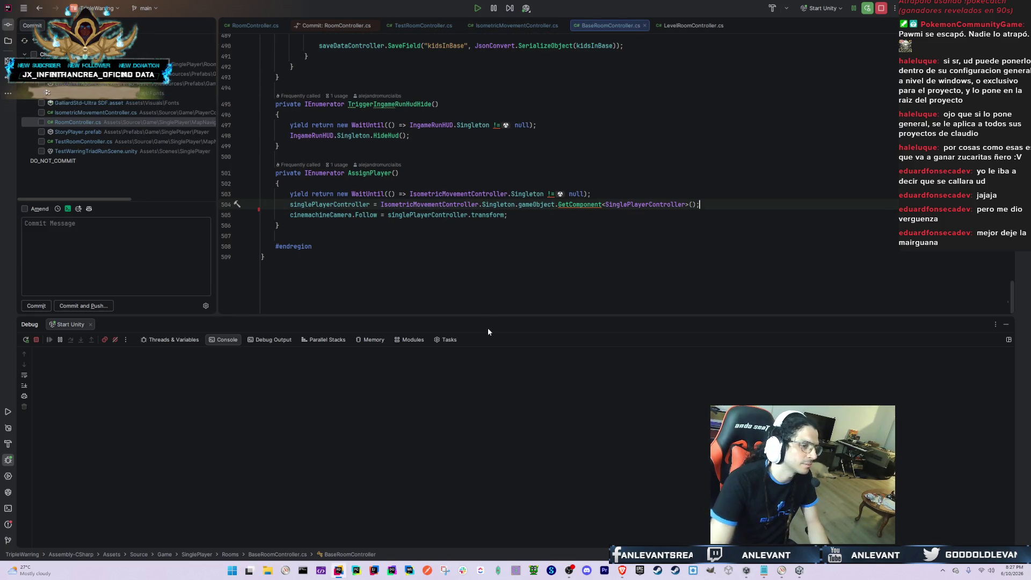
middle_click(601, 24)
middle_click(602, 26)
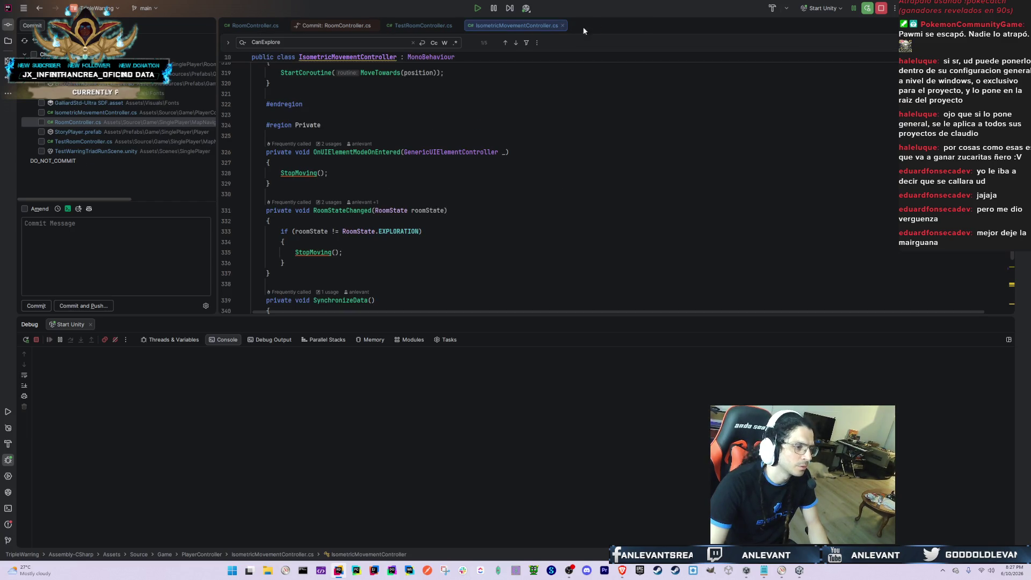
click(411, 25)
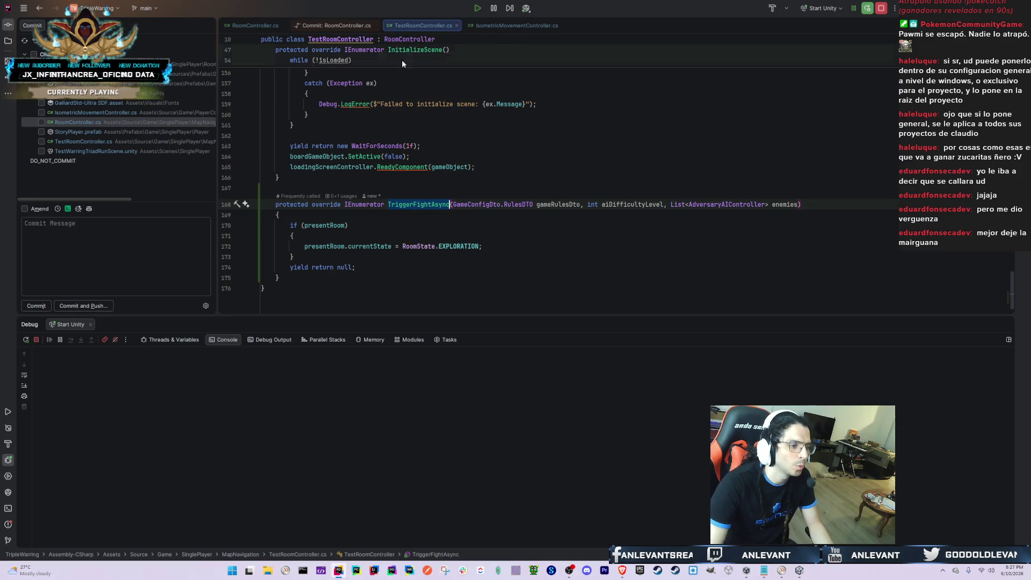
key(alt+Tab)
key(alt+Tab)
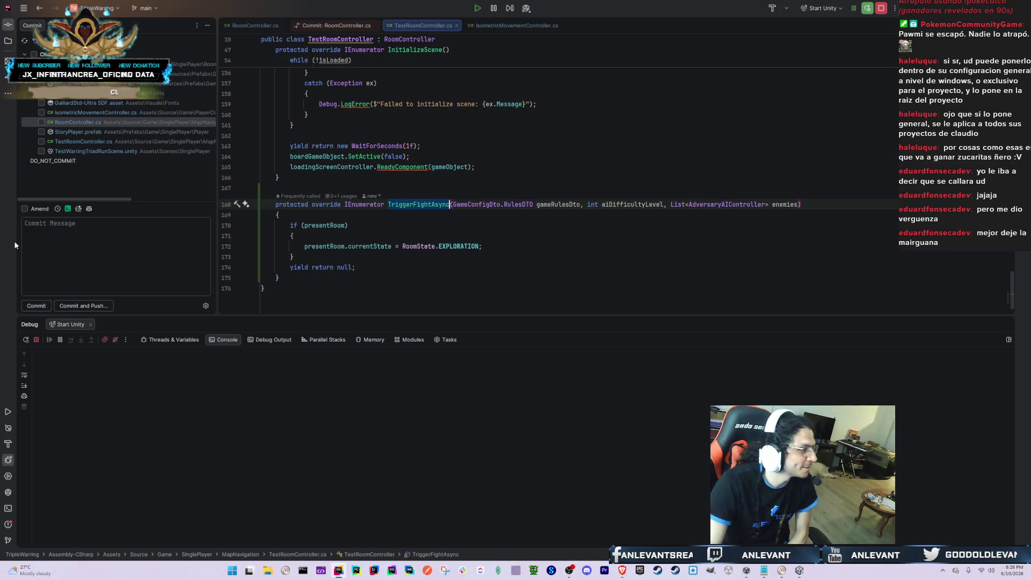
Step through the TriggerFightAsync override's signature and if block in TestRoomController.
key(Down)
key(Down)
key(Up)
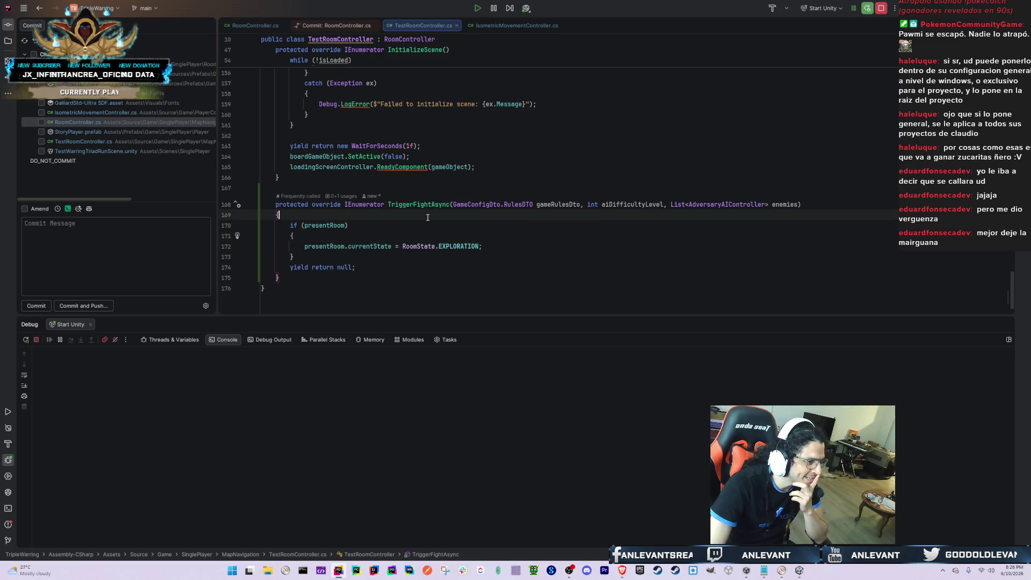
key(Down)
key(Up)
key(Up)
key(End)
key(Down)
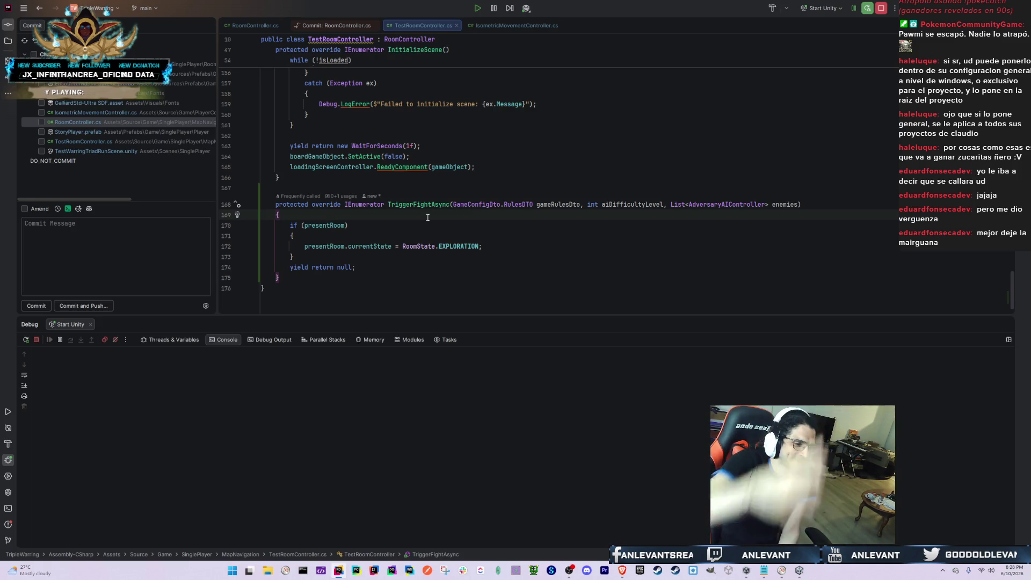
key(Right)
key(Down)
key(Down)
key(Down)
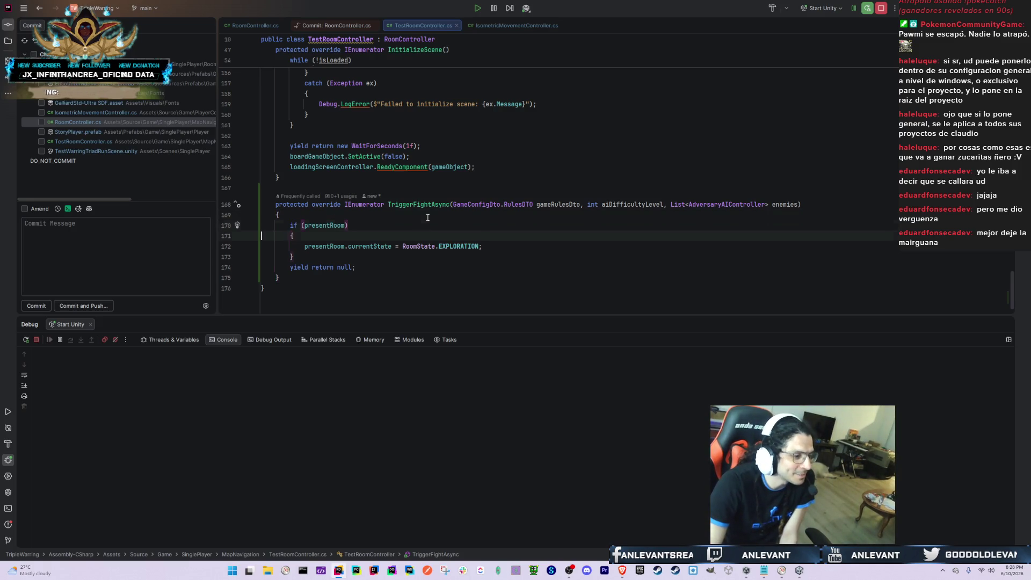
key(End)
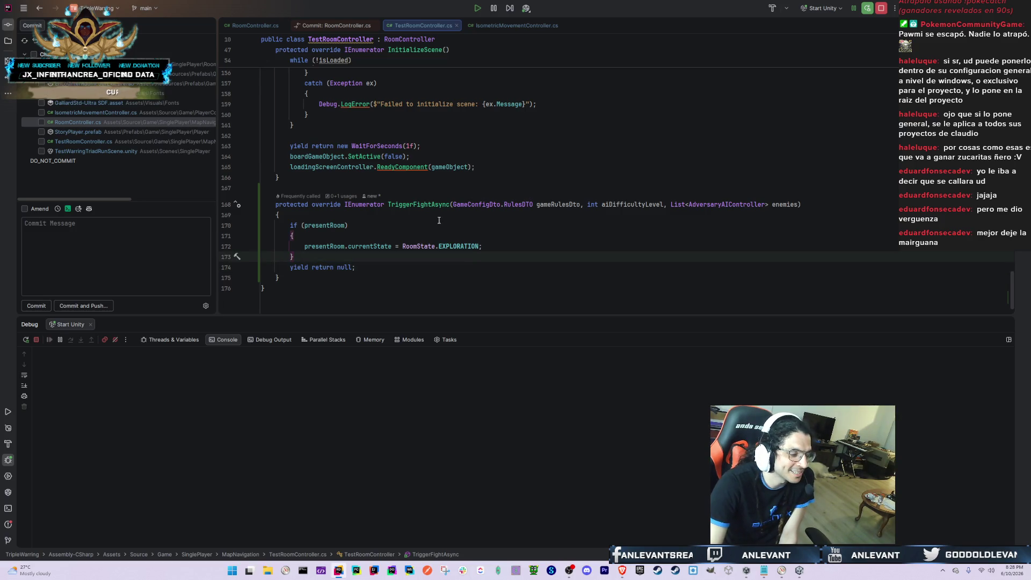
Review the InitializeScene setup code in TestRoomController.
scroll(490, 256, up, 2)
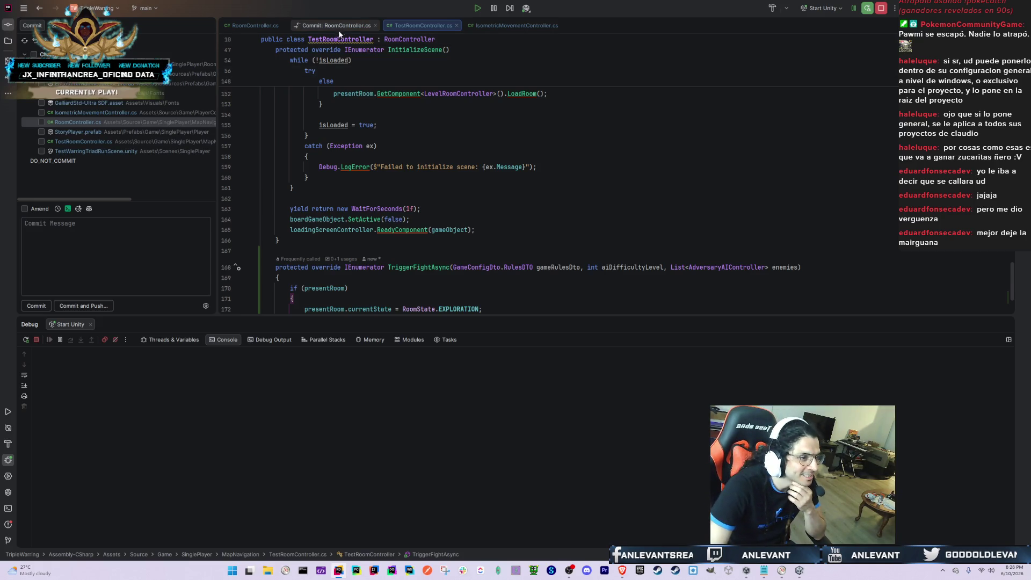
scroll(336, 239, up, 10)
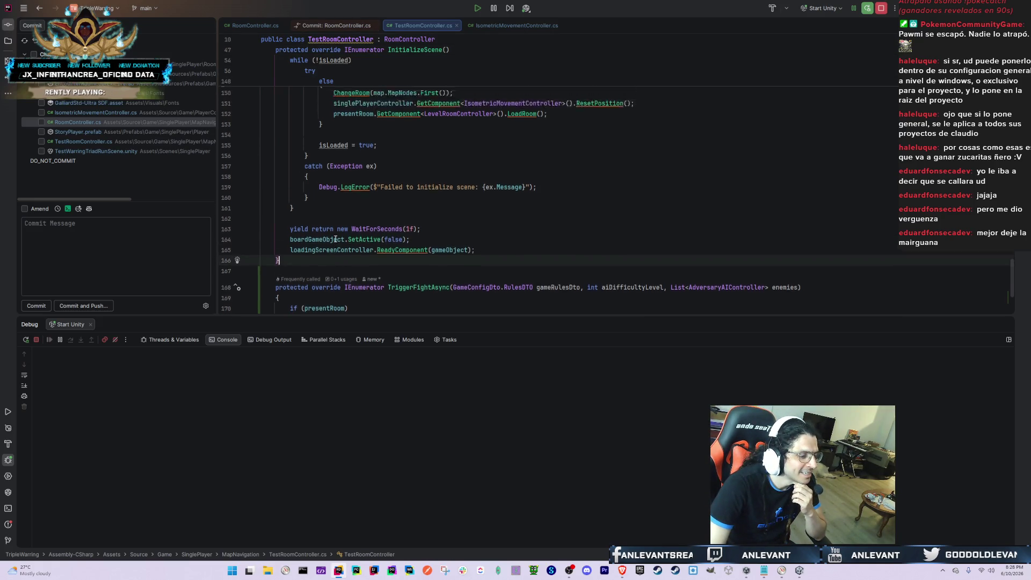
scroll(335, 239, up, 15)
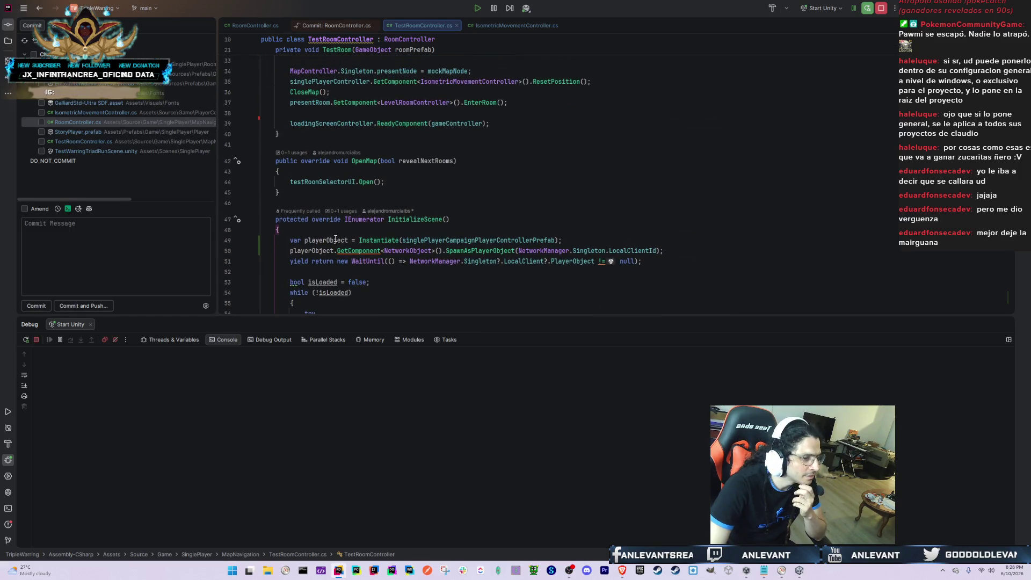
scroll(335, 239, down, 7)
scroll(335, 239, down, 15)
scroll(329, 224, down, 4)
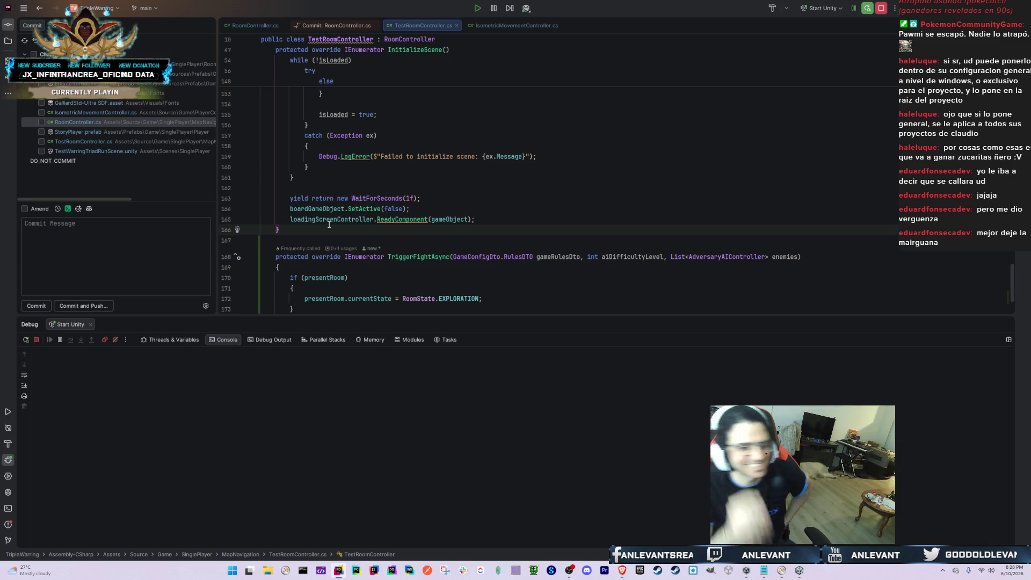
scroll(329, 224, down, 3)
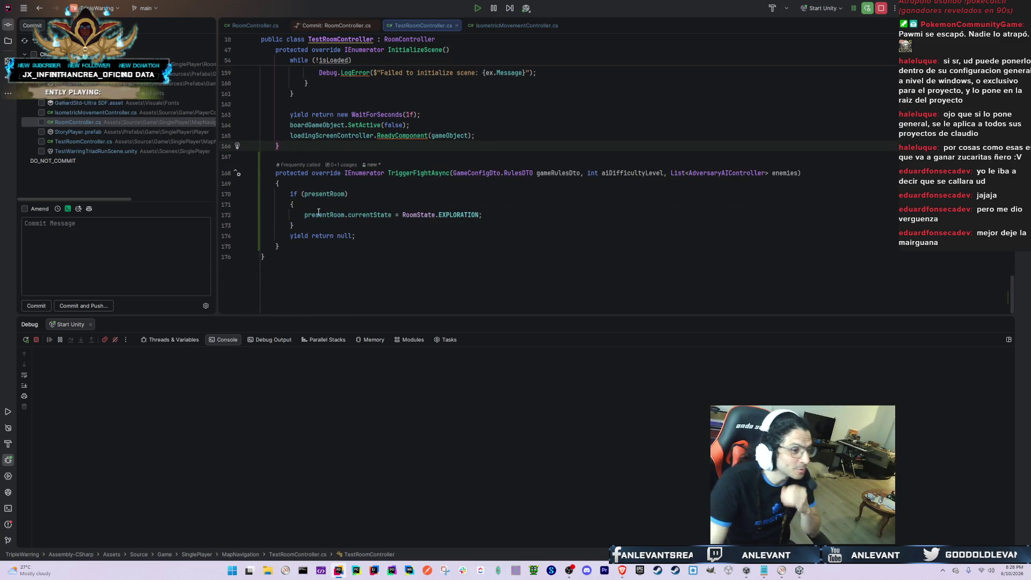
scroll(318, 212, up, 10)
scroll(368, 173, up, 15)
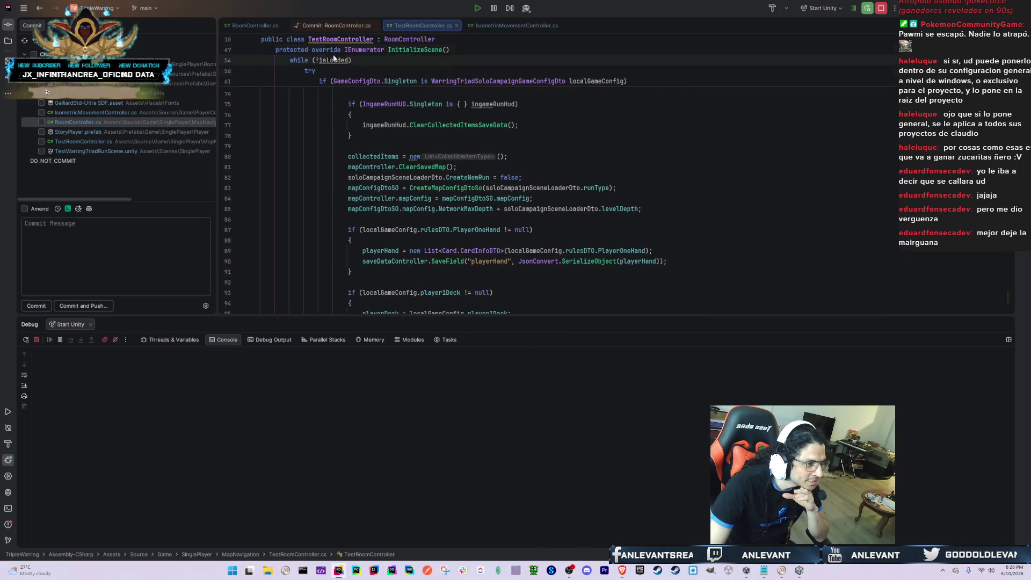
View the RoomController.cs commit diff, then the RoomController.cs source.
double_click(313, 27)
double_click(146, 27)
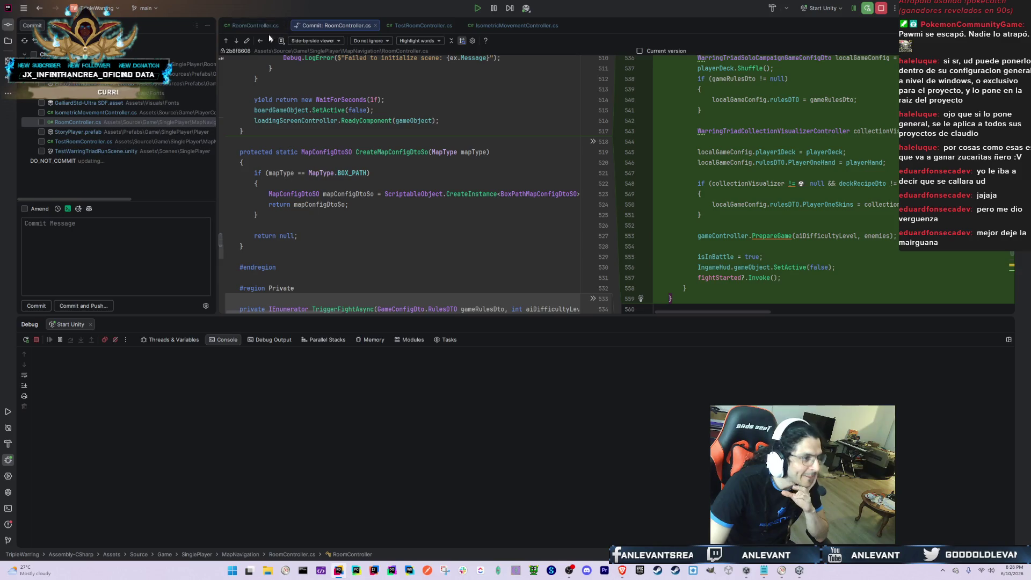
click(259, 29)
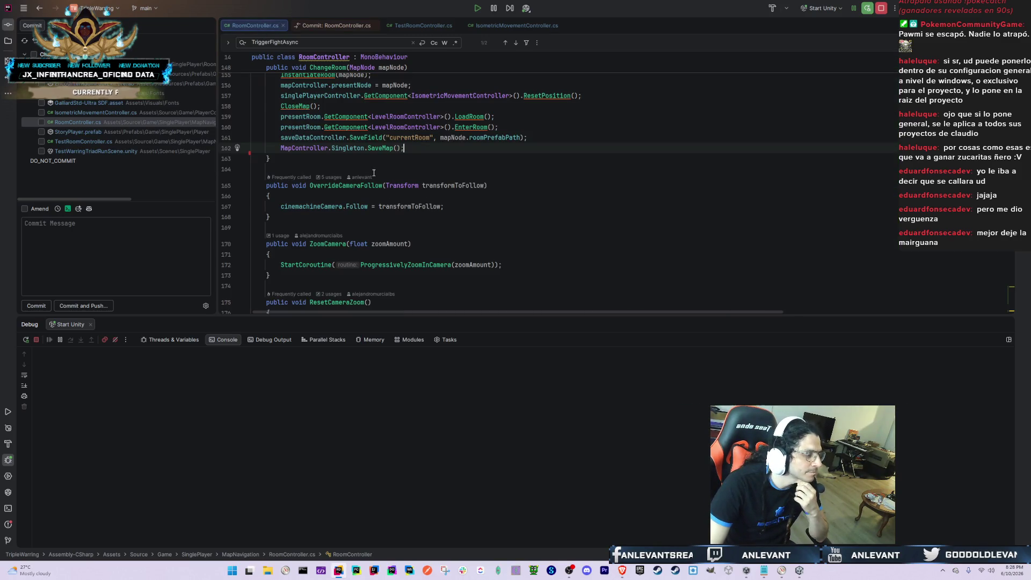
Check RoomController's ChangeRoom and CloseMap code down to the closing SaveMap call.
mouse_move(438, 95)
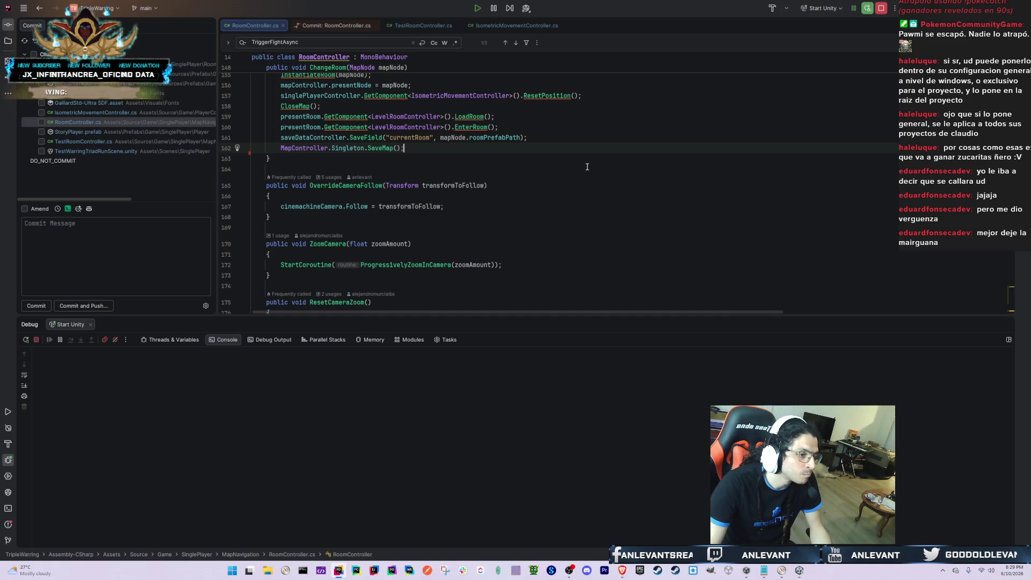
scroll(464, 173, up, 2)
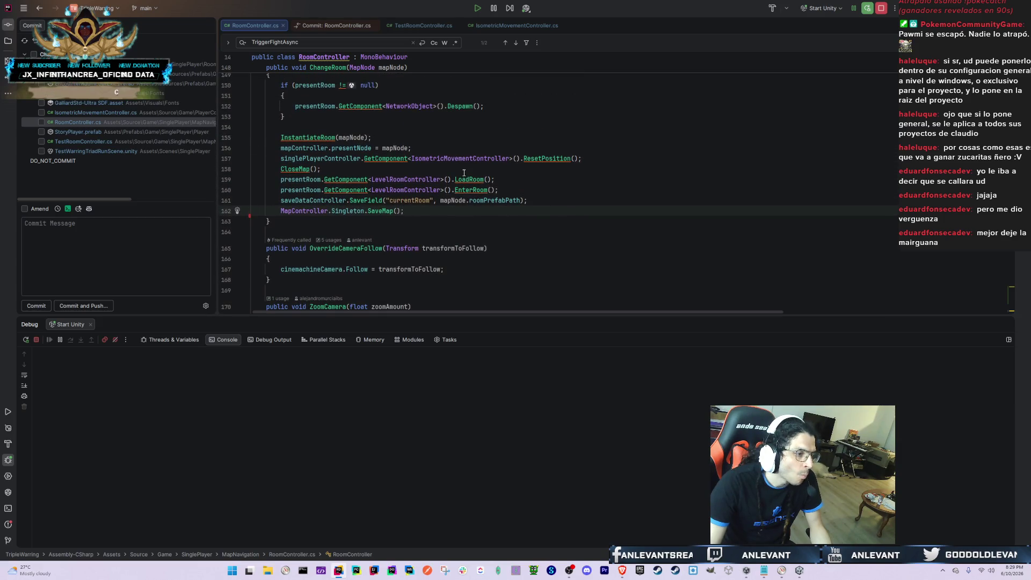
scroll(463, 172, up, 3)
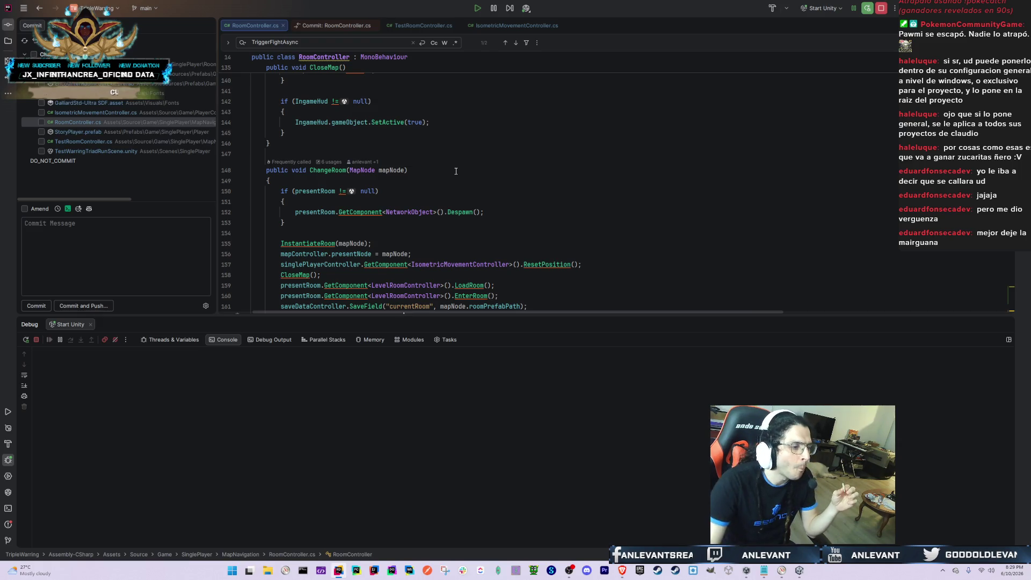
text(MapController.Singleton.SaveMap();)
Return to TestRoomController.cs, then bring the Unity editor to the front.
click(412, 25)
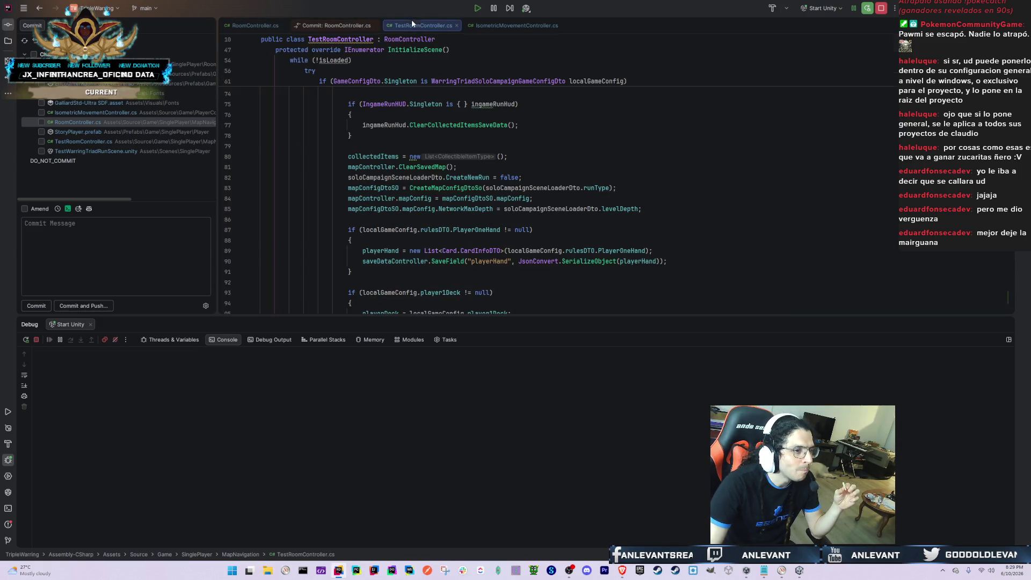
scroll(431, 192, down, 10)
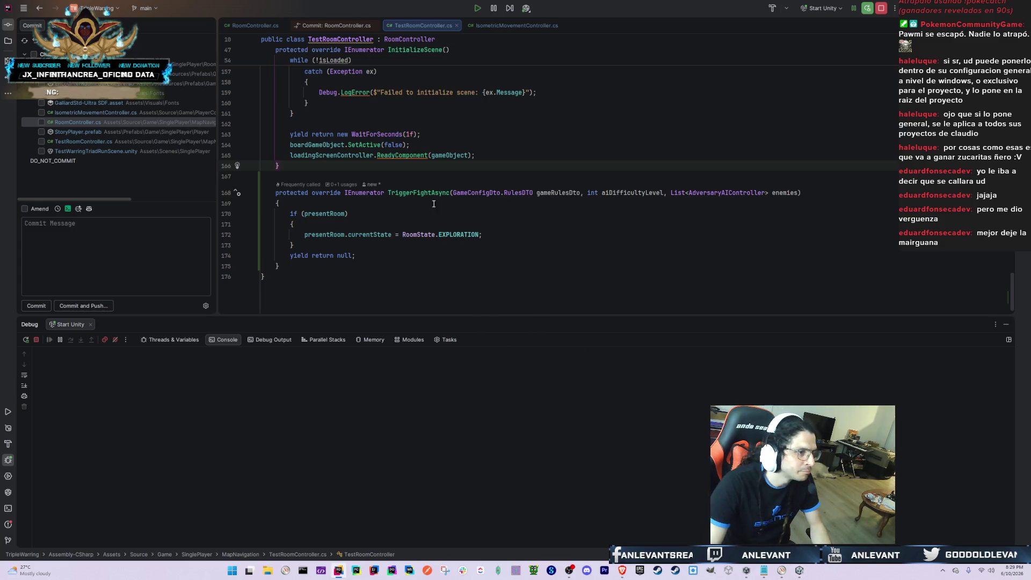
click(799, 570)
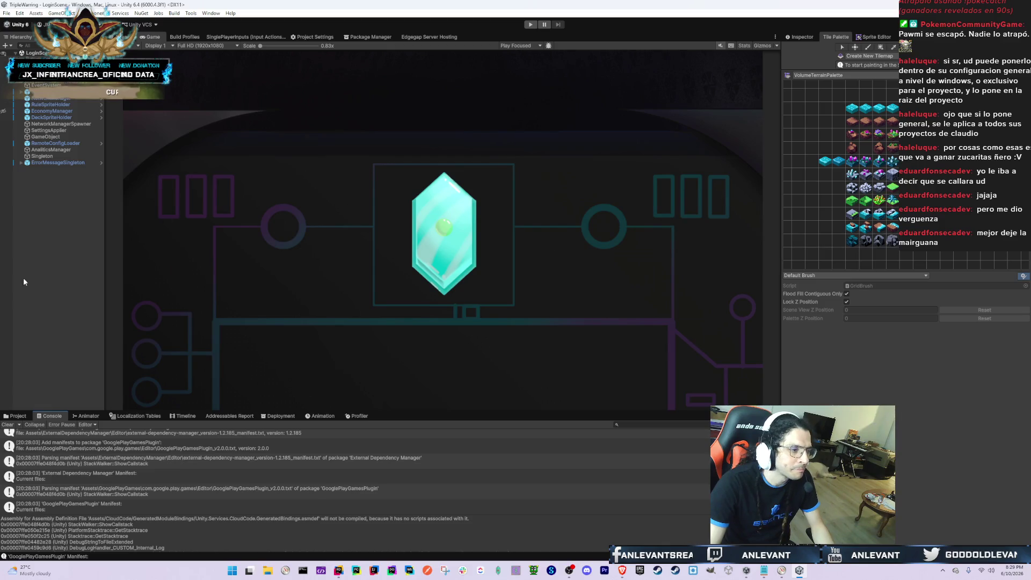
Start play mode, clear the console, log in with the username and password, and open Test Rooms.
click(531, 25)
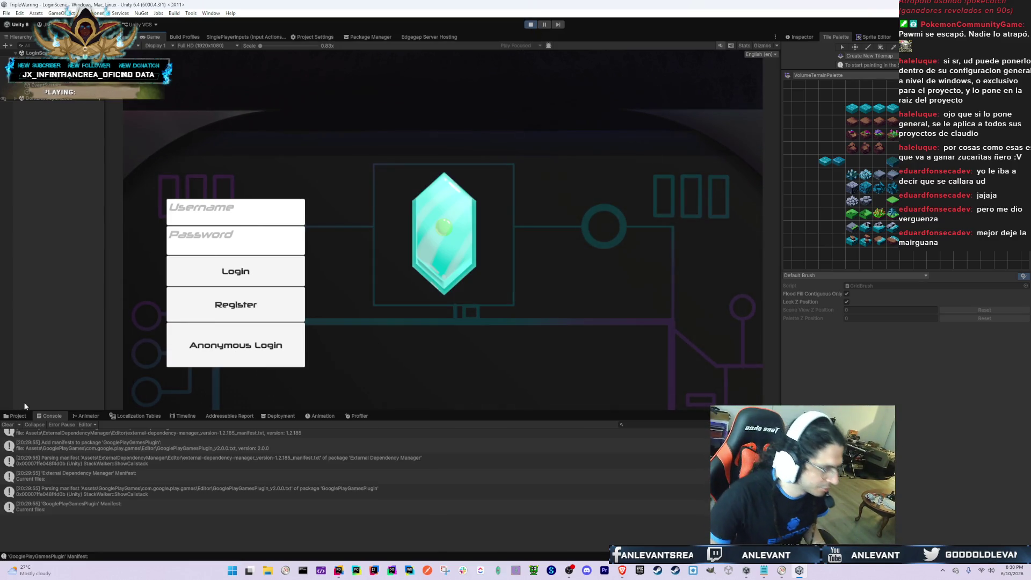
click(6, 425)
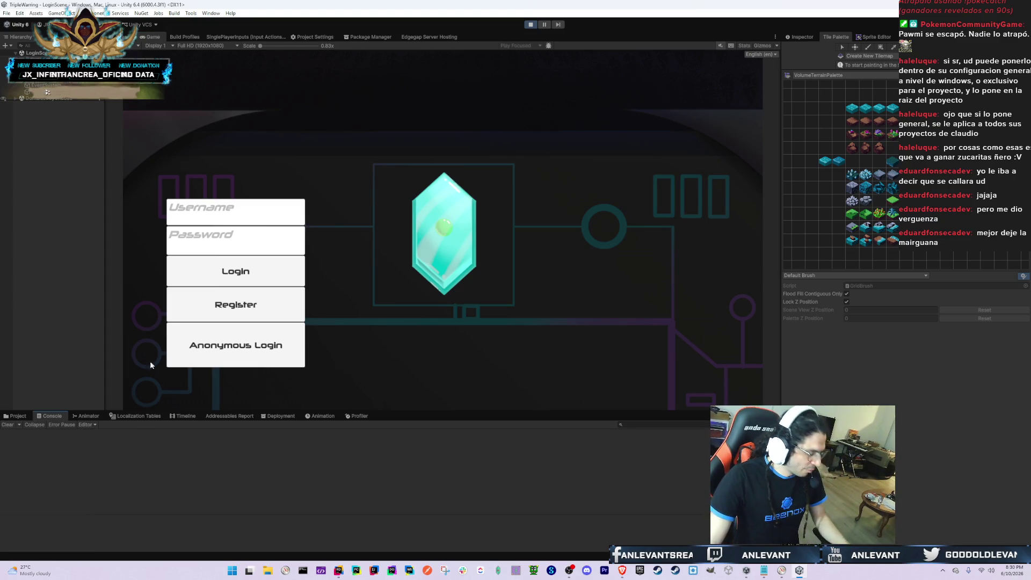
click(244, 212)
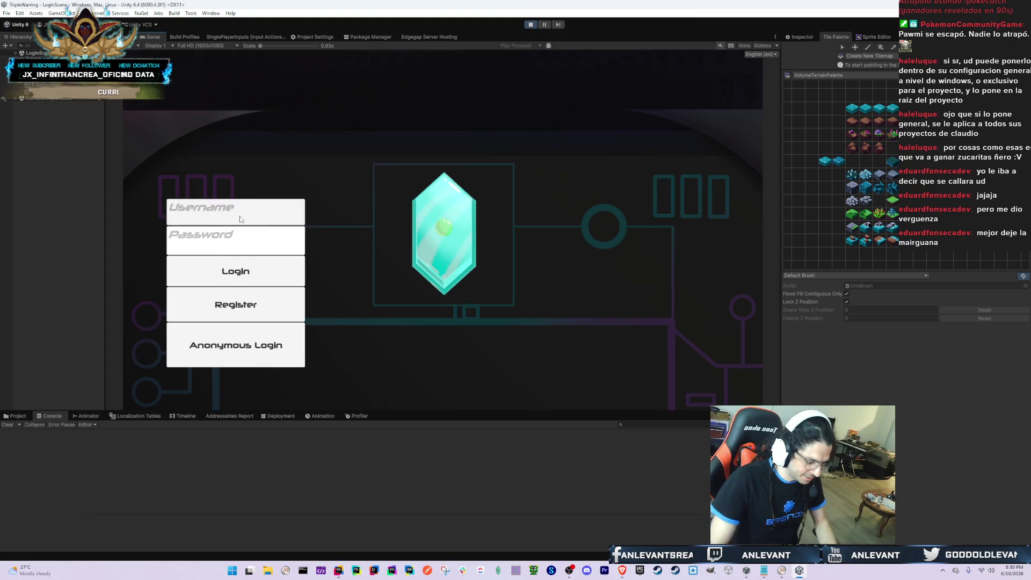
text(admin)
click(241, 226)
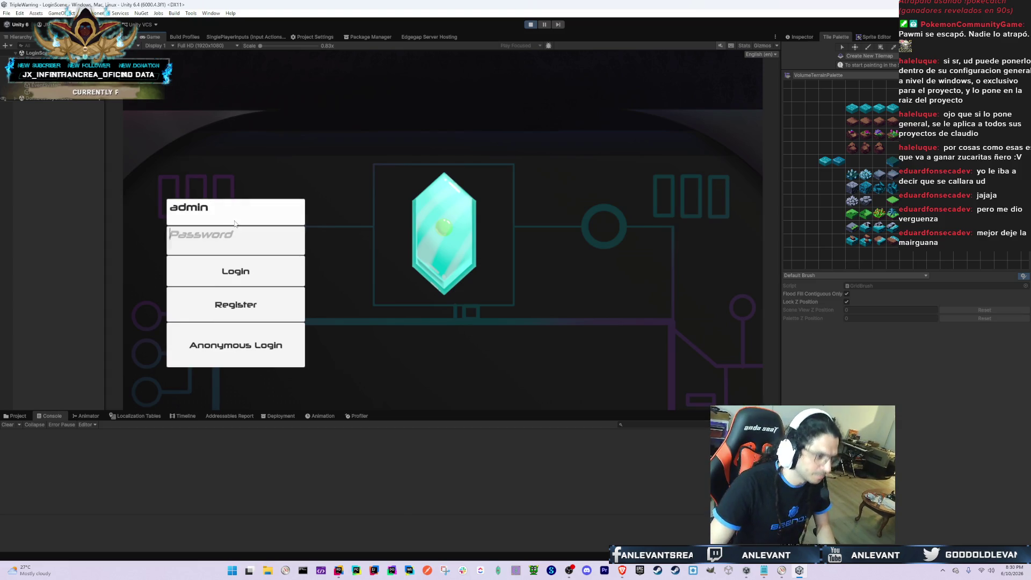
text(***********)
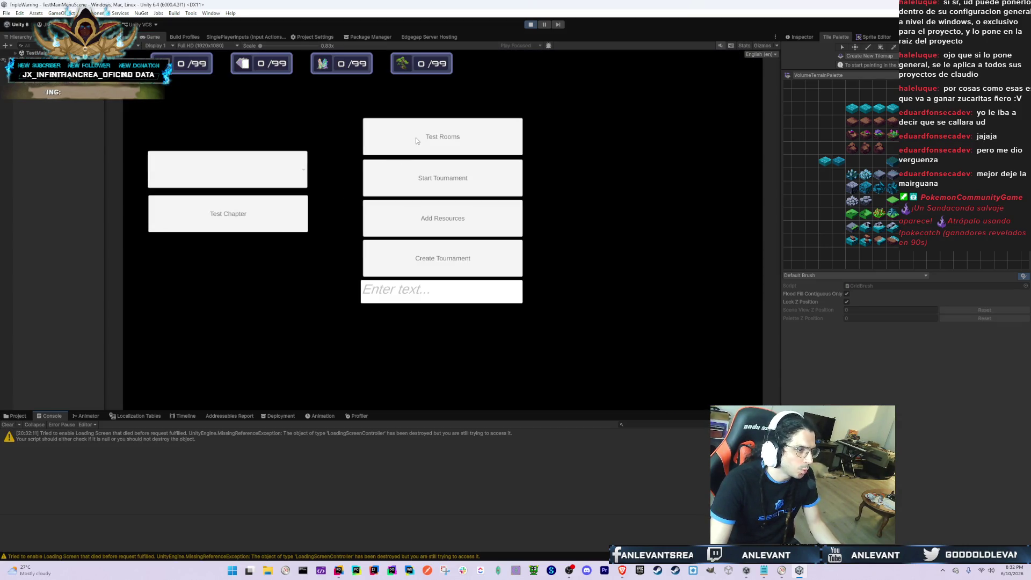
click(416, 140)
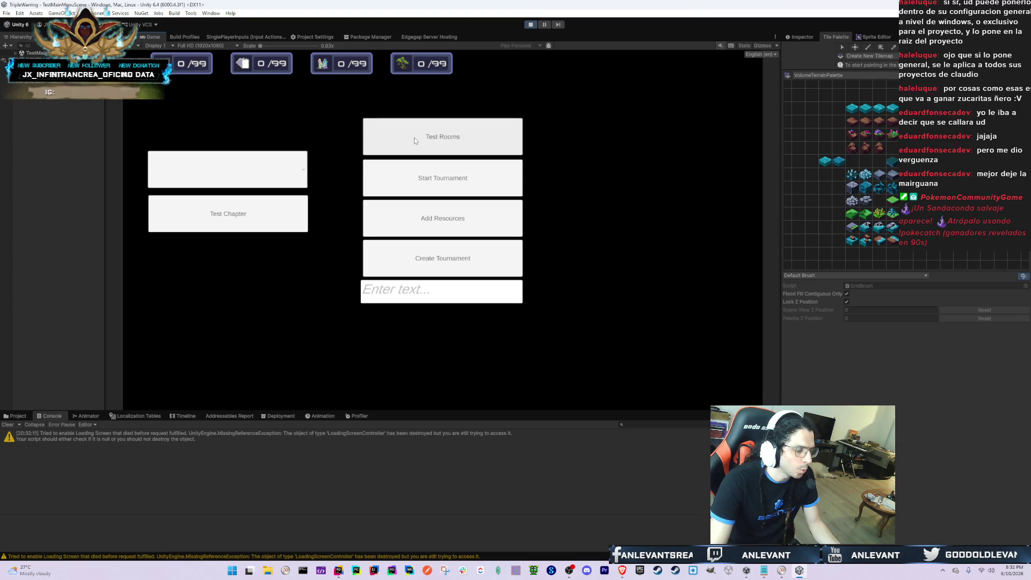
Load a test room, open the CanExplore NullReferenceException in Rider, and breakpoint line 355.
click(4, 426)
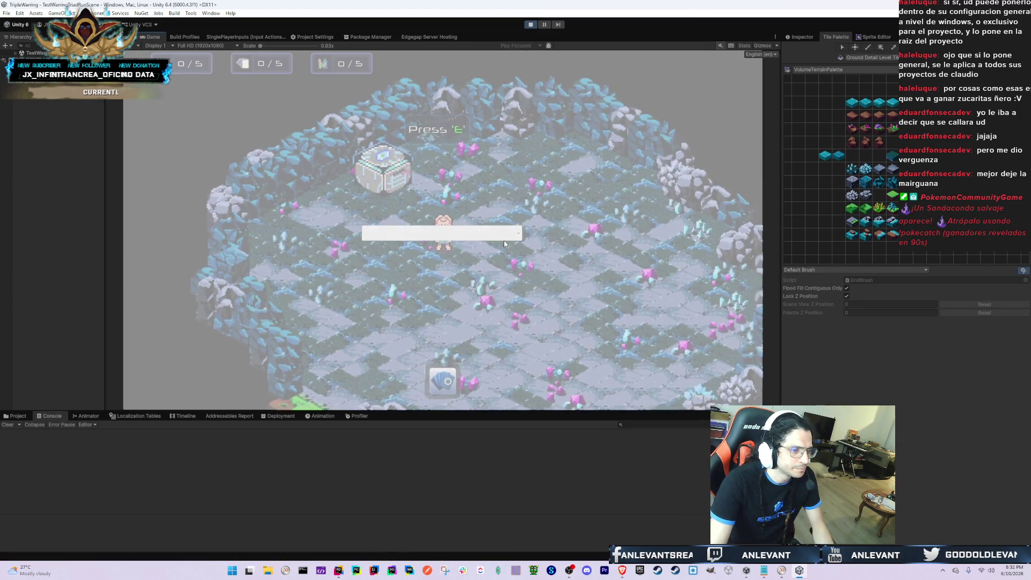
click(447, 235)
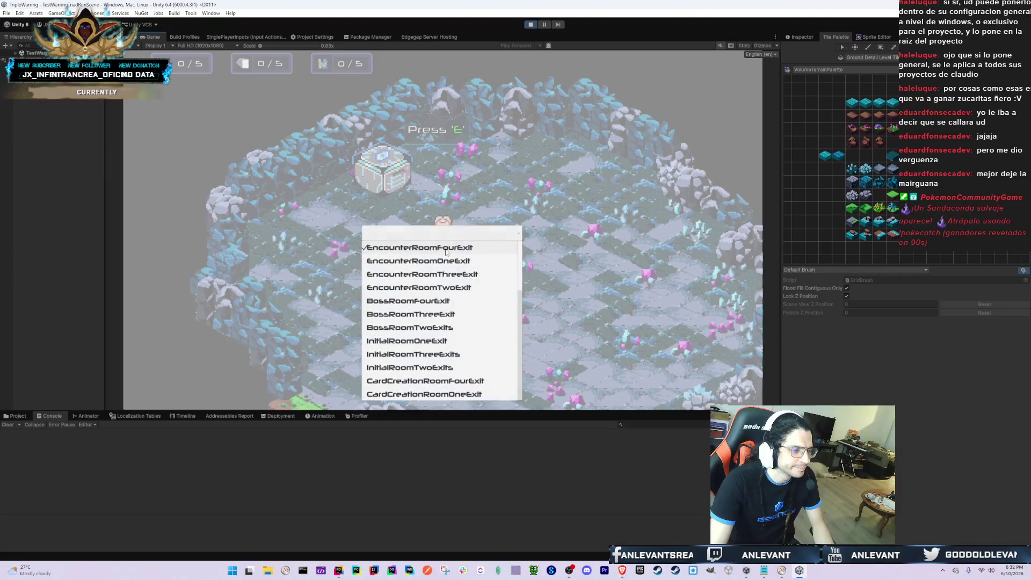
click(413, 266)
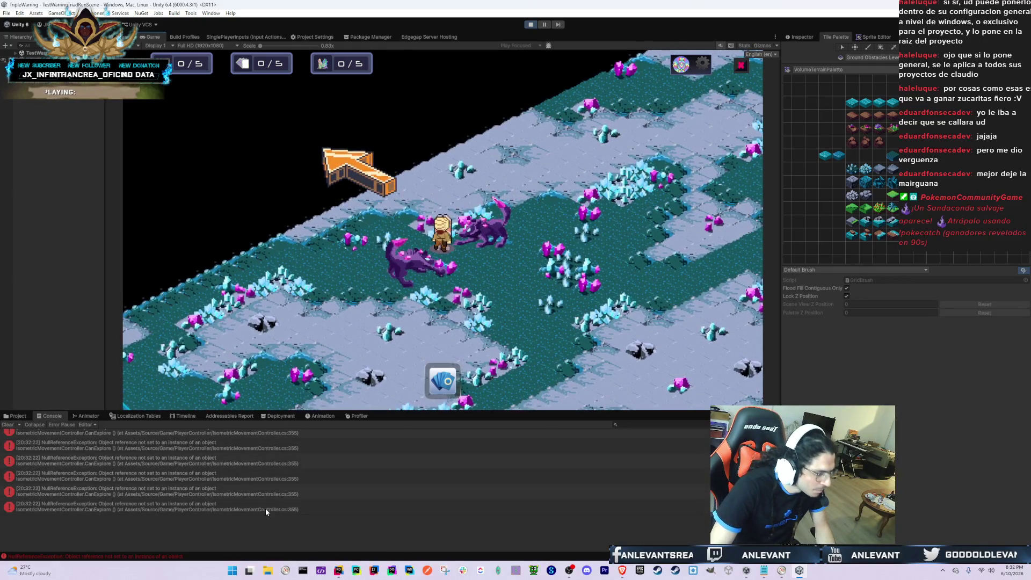
double_click(265, 508)
click(227, 151)
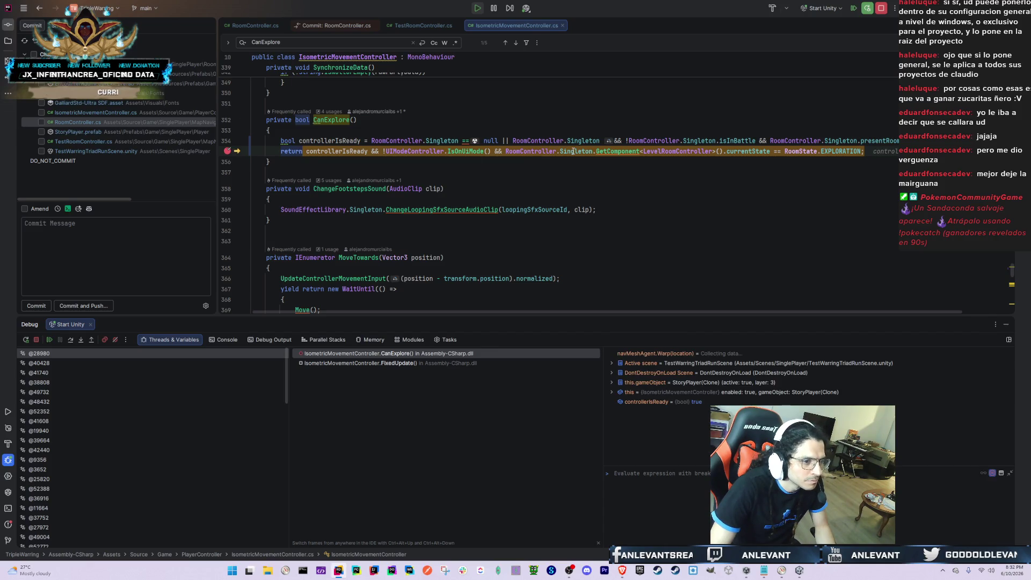
Swap GetComponent<LevelRoomController>() for presentRoom on line 355, reading currentState via RoomController.Singleton, then resume.
mouse_move(573, 152)
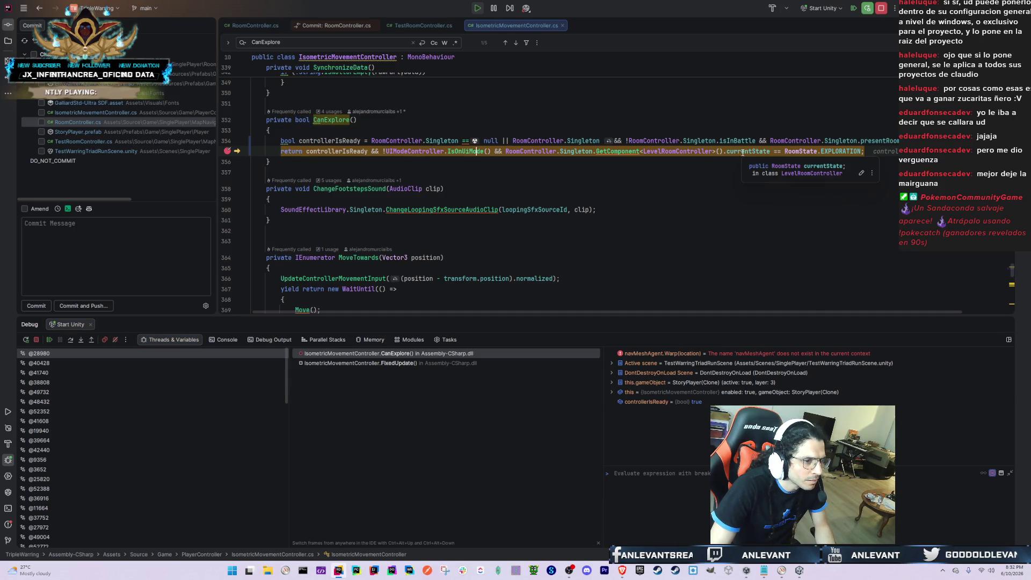
click(720, 151)
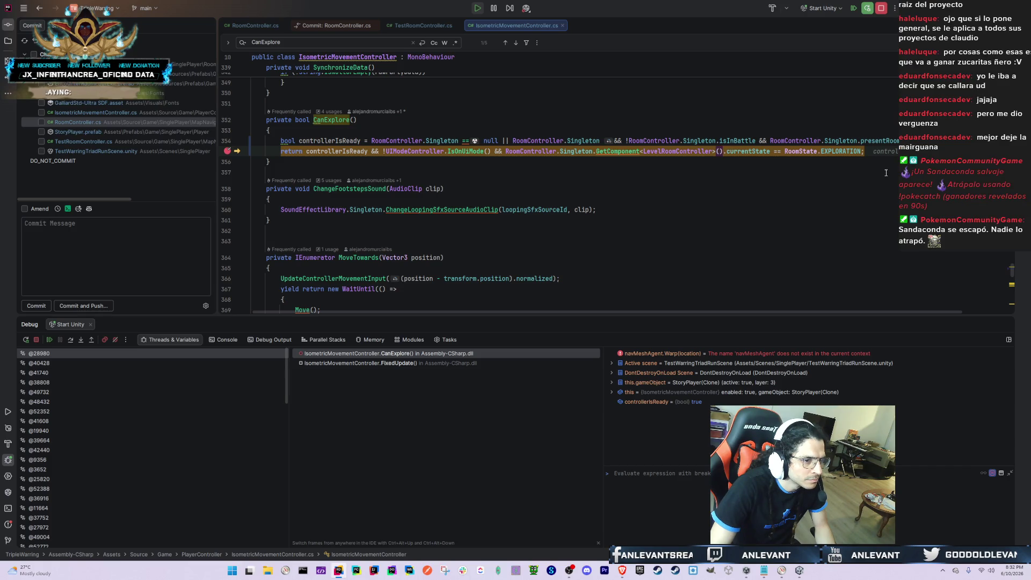
key(BackSpace)
key(BackSpace)
key(BackSpace)
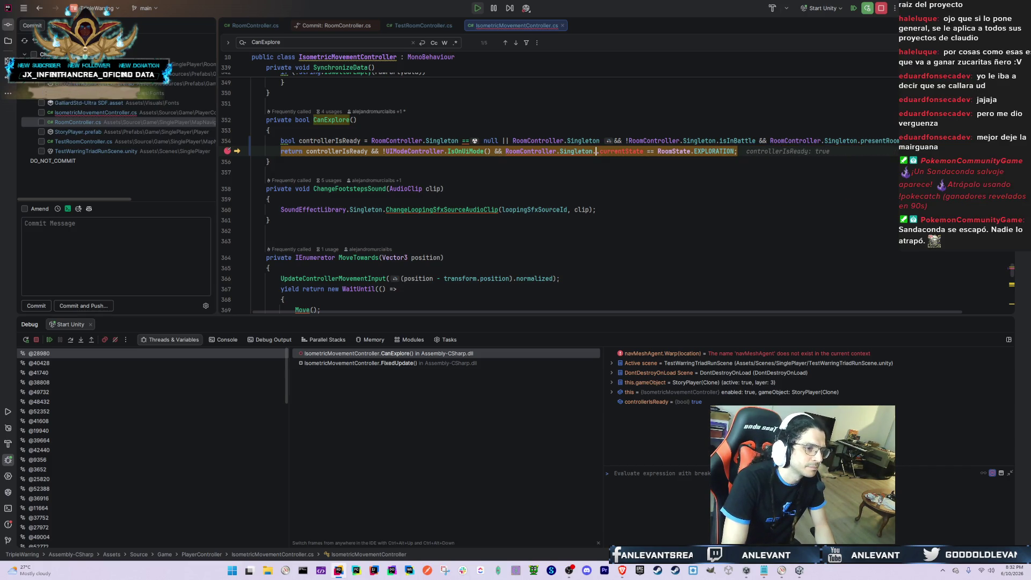
text(le)
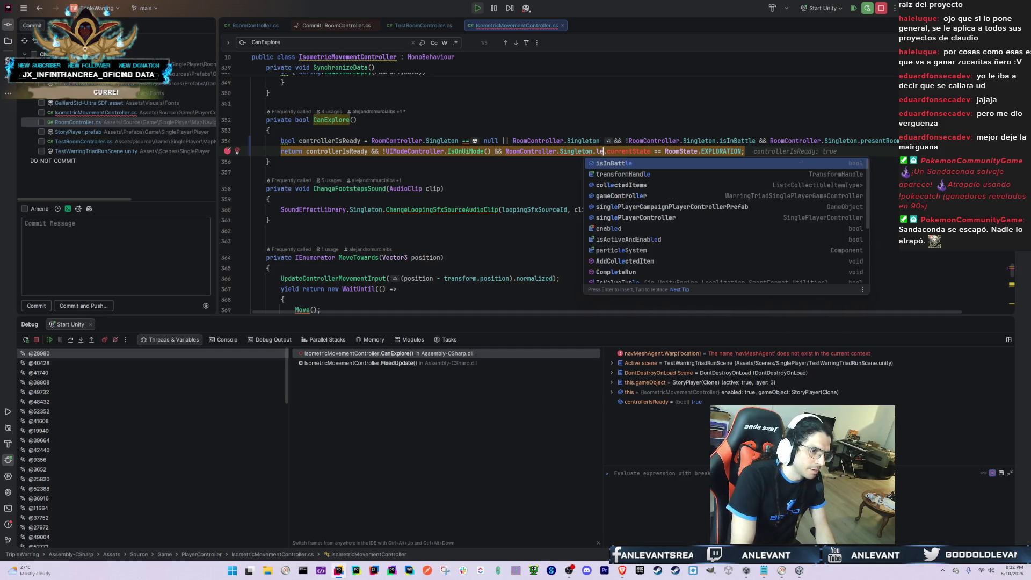
key(BackSpace)
key(BackSpace)
text(se)
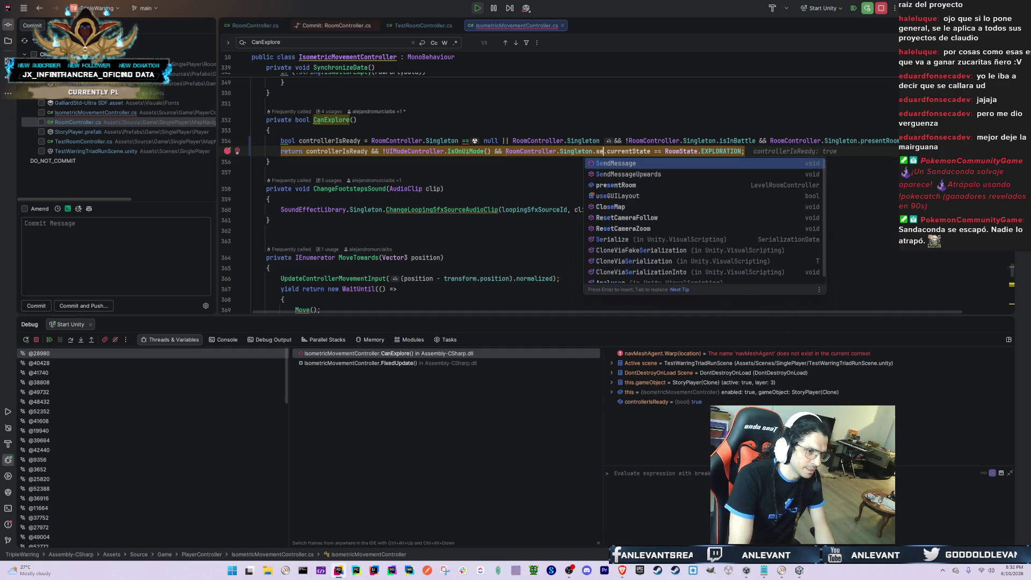
key(Escape)
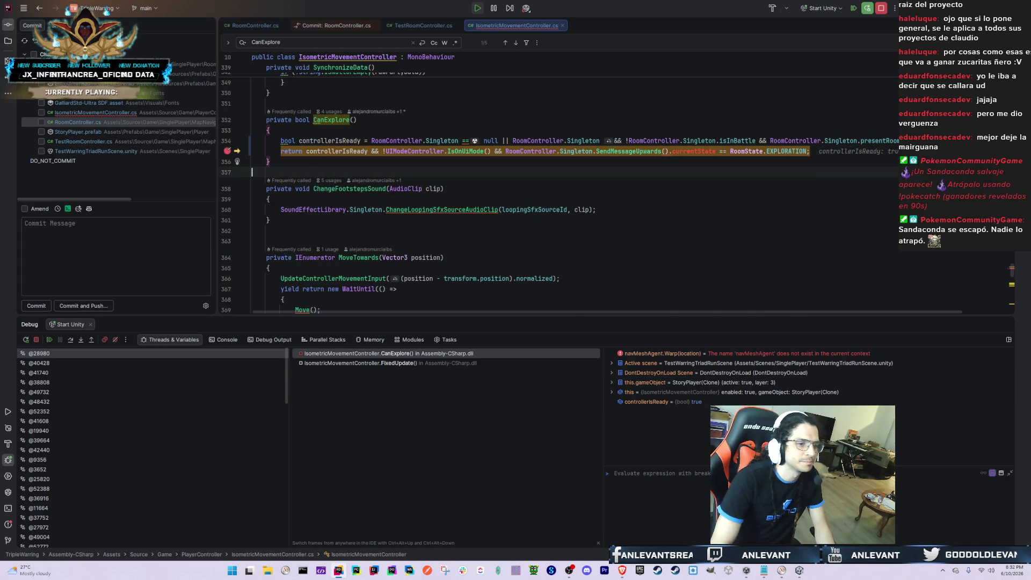
key(BackSpace)
key(BackSpace)
text(pr)
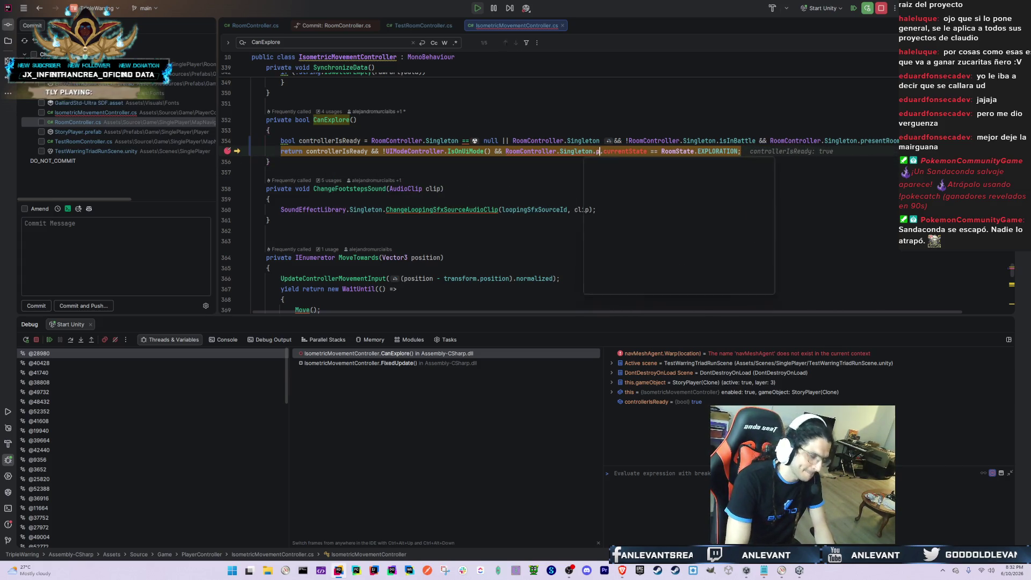
key(Return)
key(End)
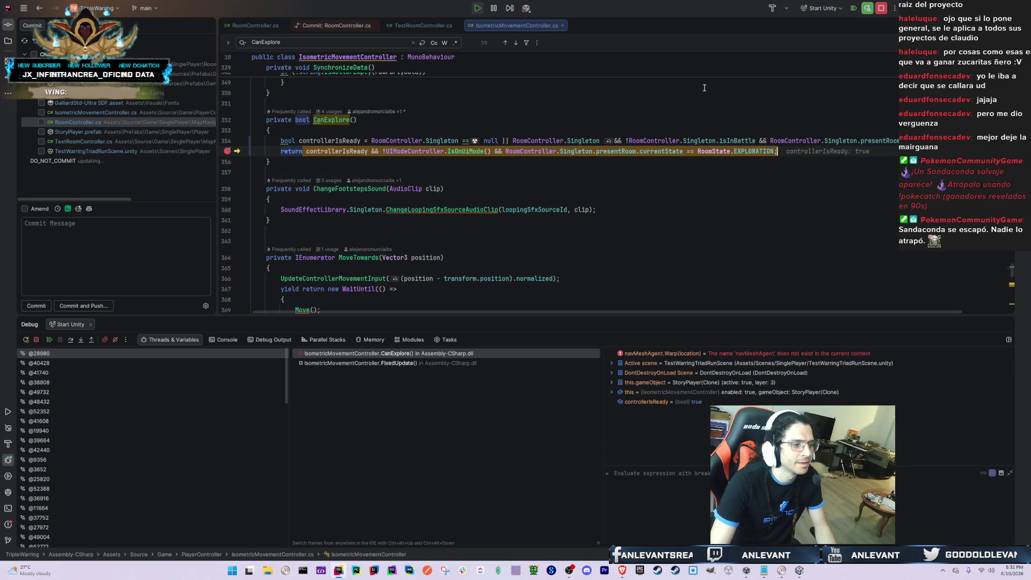
click(48, 339)
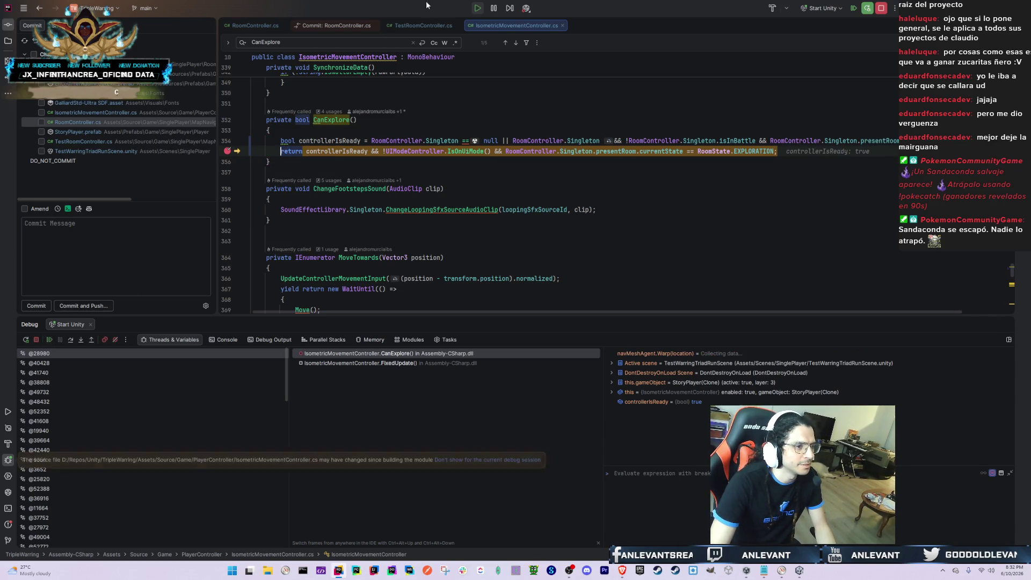
click(49, 340)
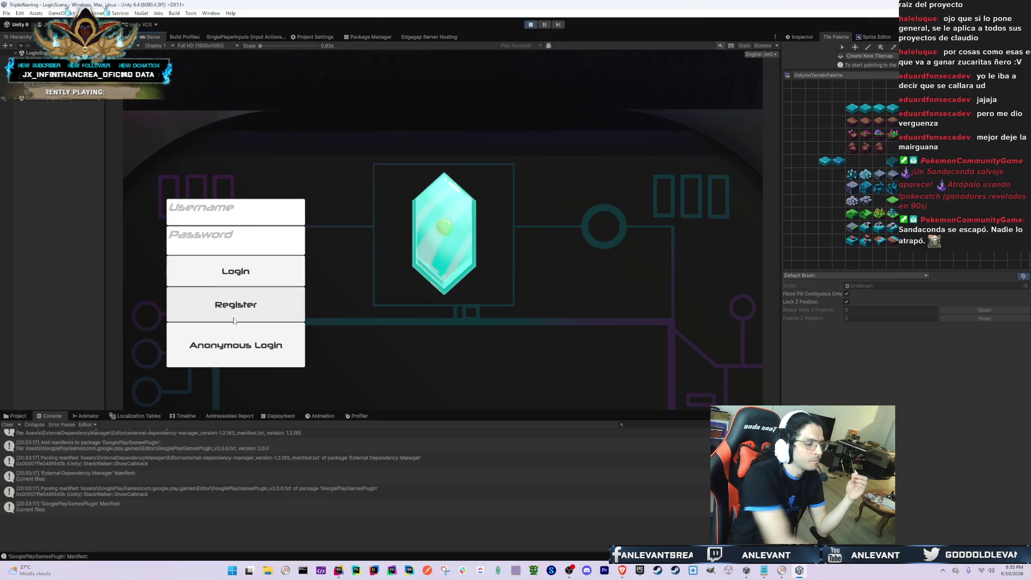
Clear the Console and log into the game with the username and password.
click(8, 425)
click(241, 217)
text(admin)
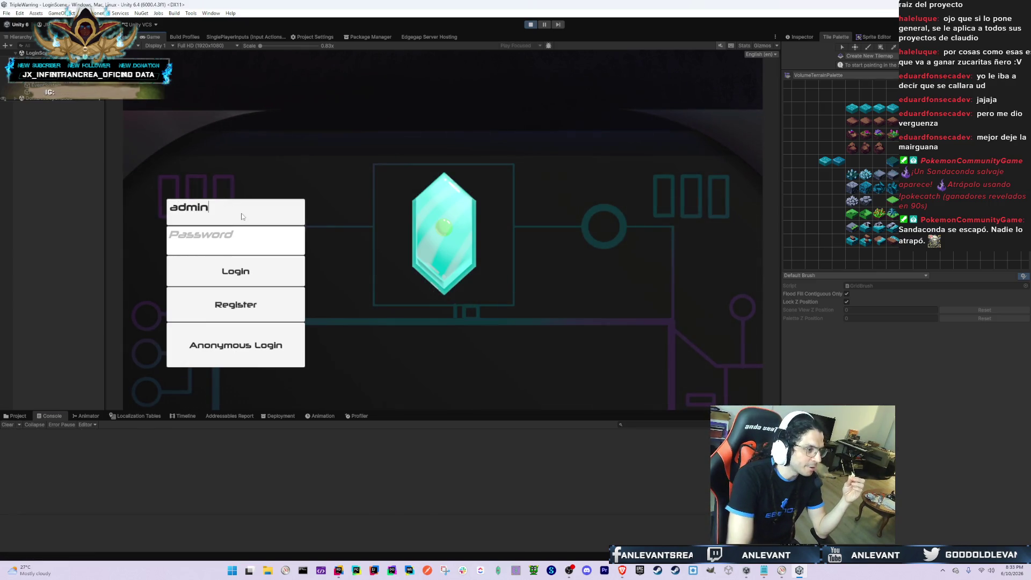
click(261, 232)
text(**)
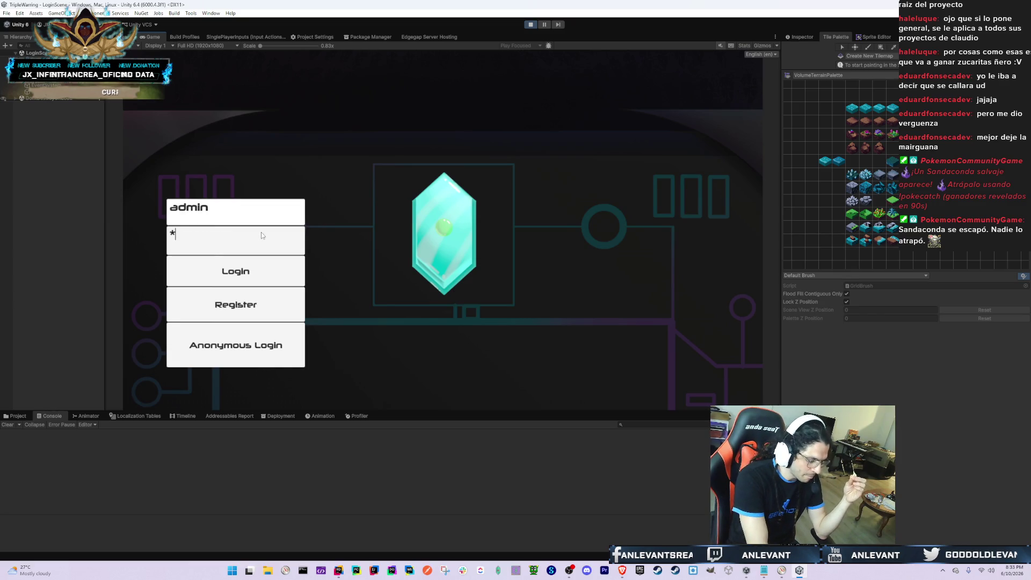
text(*********)
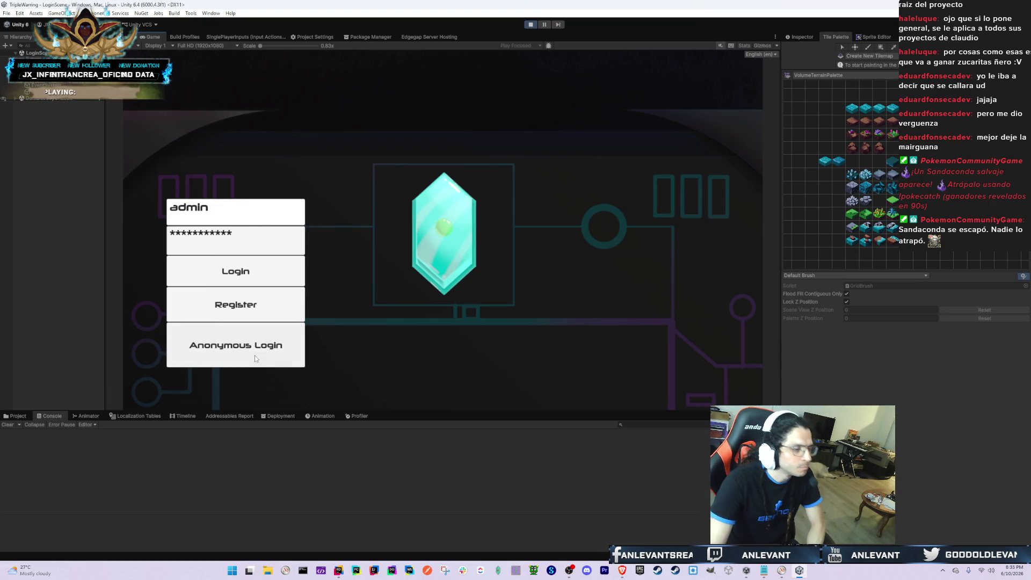
click(258, 346)
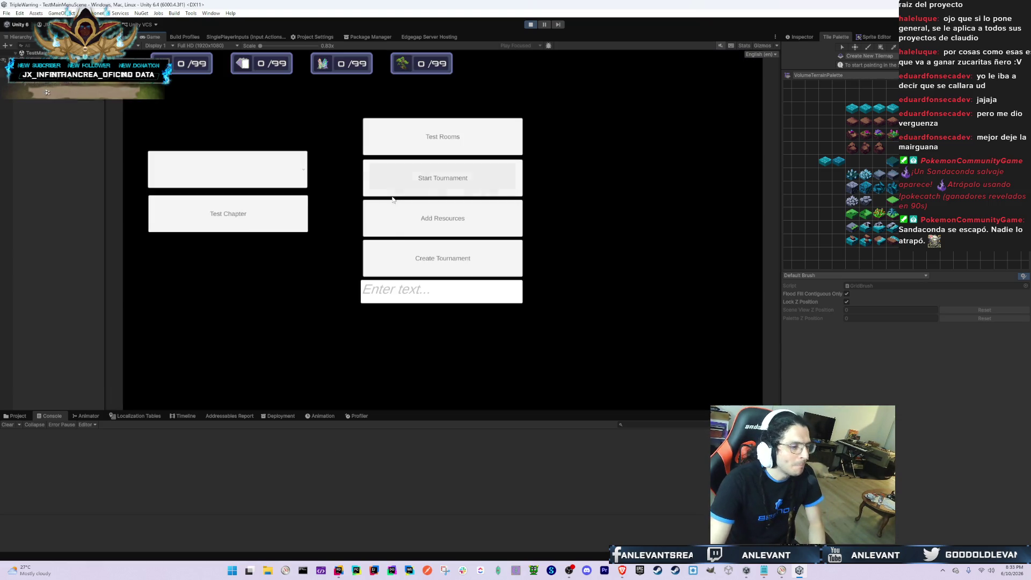
Open Test Rooms, remove the line-355 breakpoint in Rider and resume debugging.
click(450, 137)
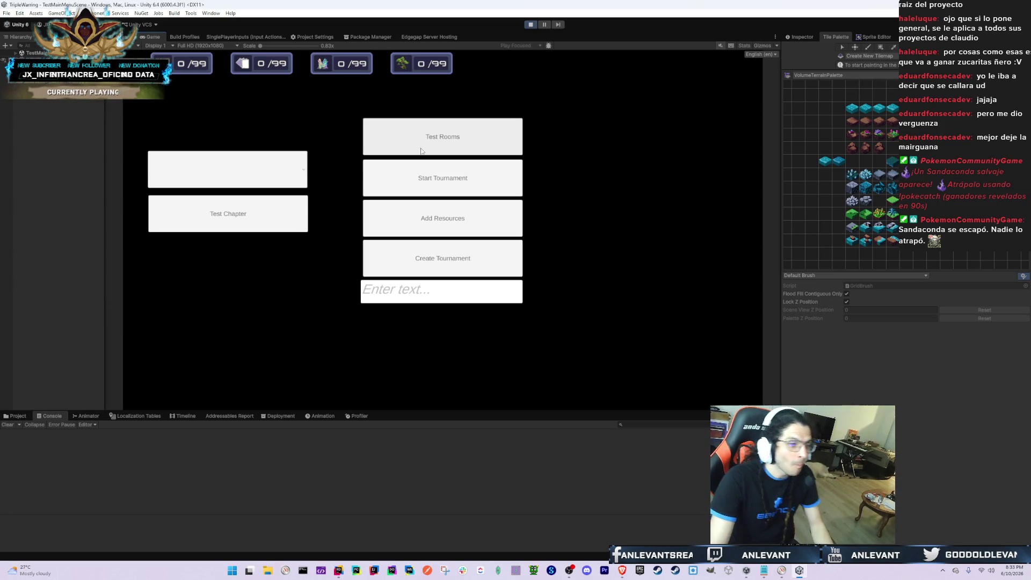
click(338, 570)
key(alt+Tab)
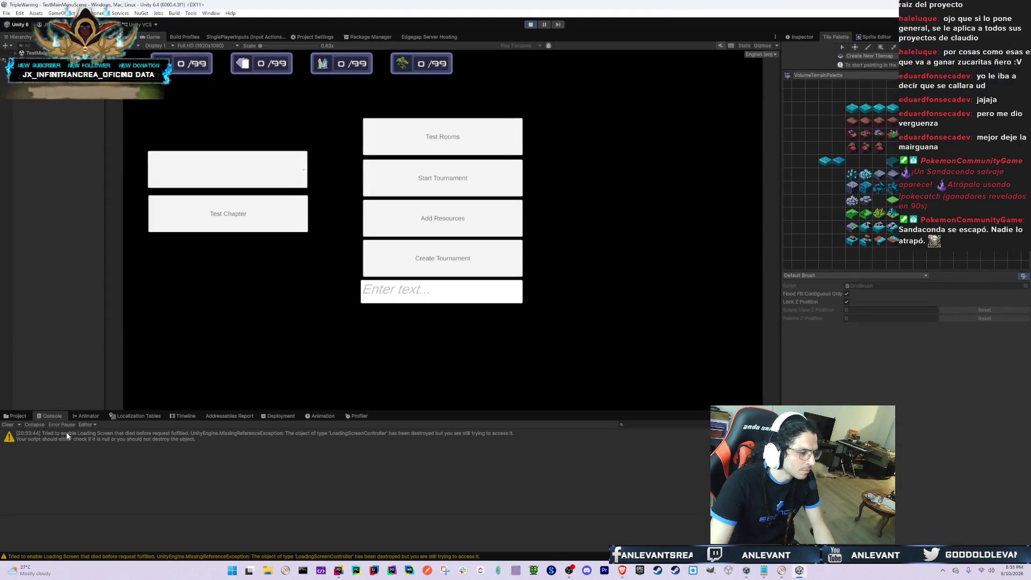
click(68, 436)
click(245, 215)
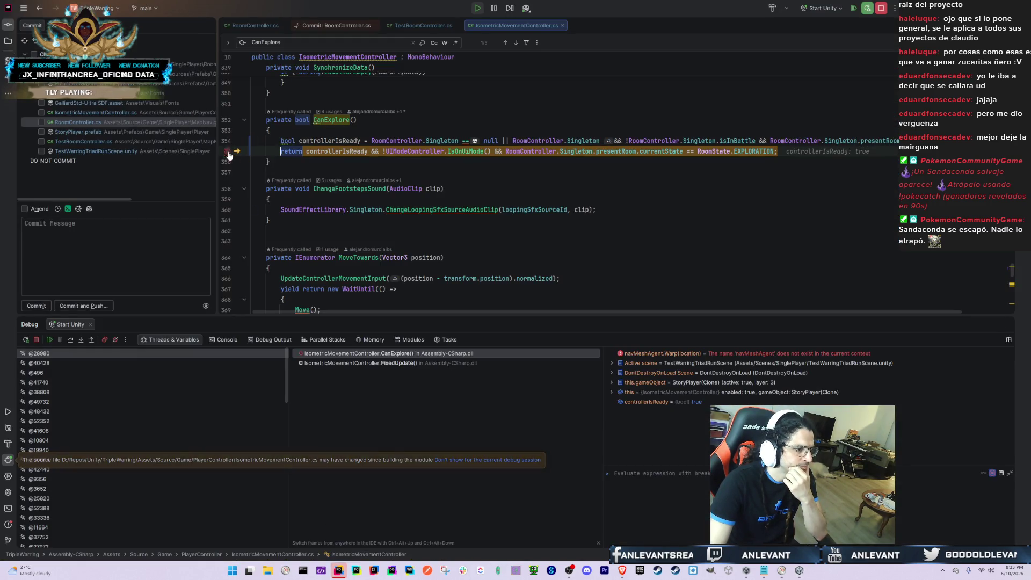
click(228, 150)
click(48, 340)
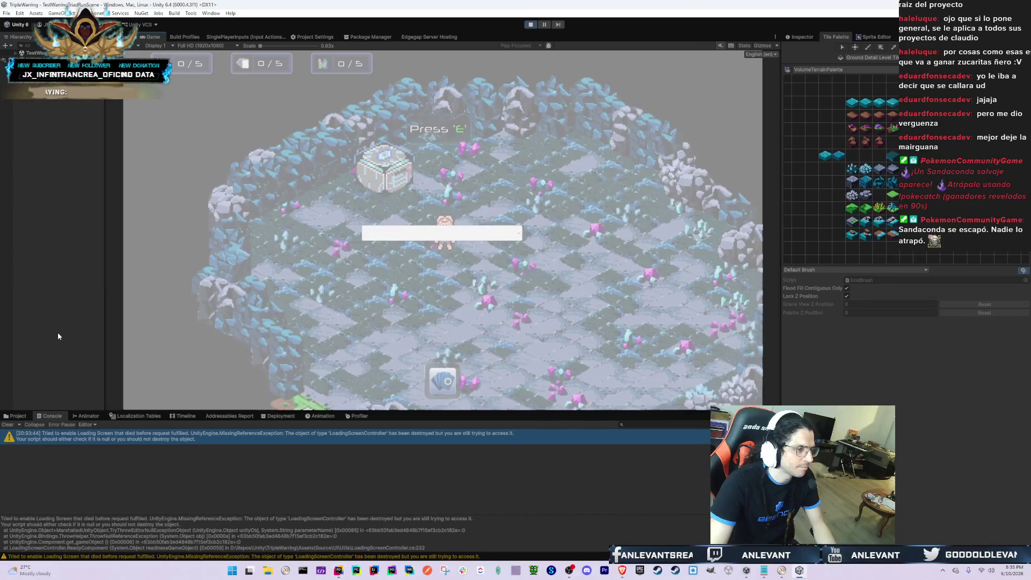
Load EncounterRoomOneExit, clear the Console and switch to the Scene view.
click(398, 262)
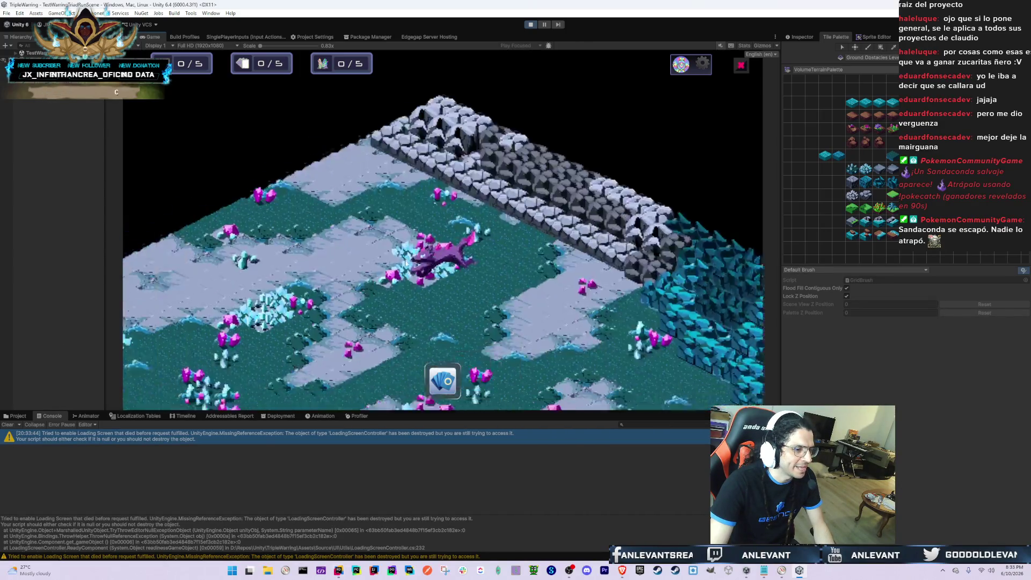
click(8, 425)
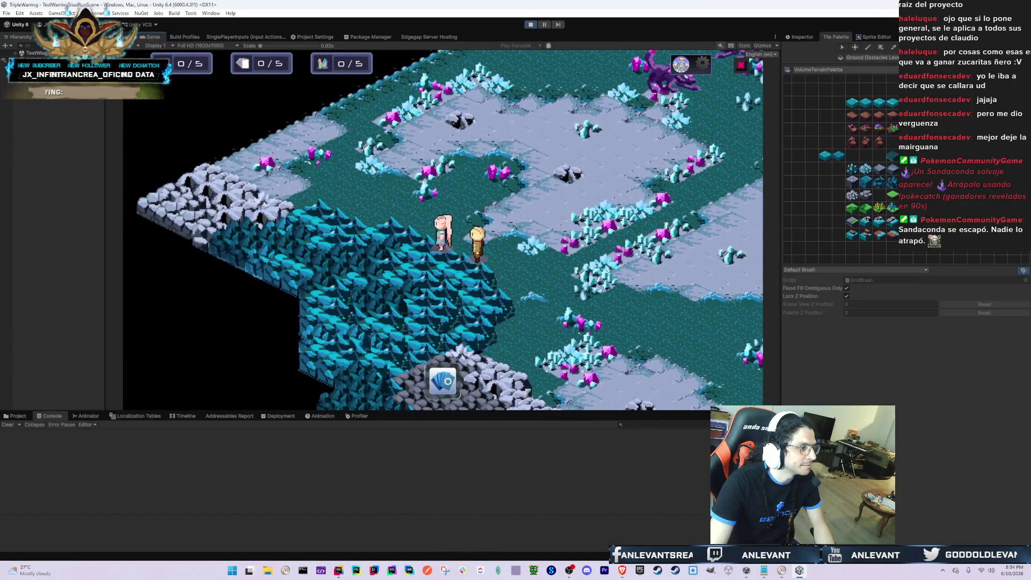
key(ctrl+1)
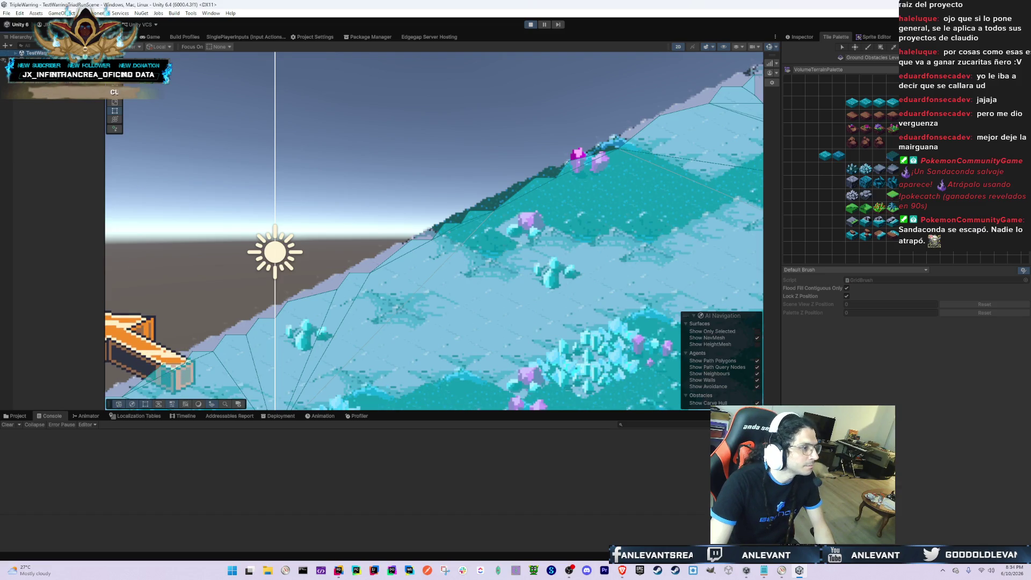
Find the EncounterRoomOneExit prefab via Project search and open it in prefab mode.
click(15, 53)
click(48, 150)
click(65, 143)
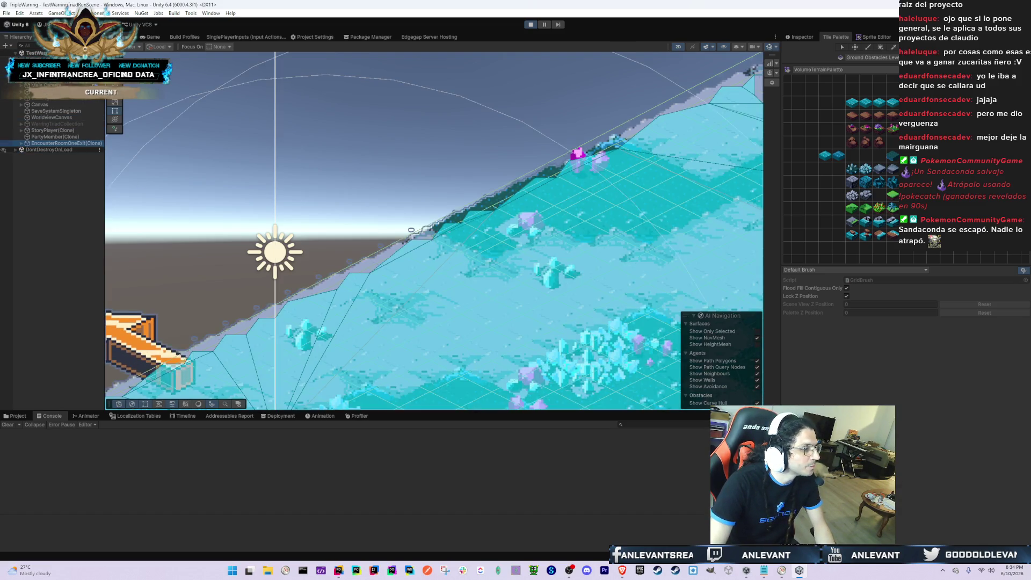
click(21, 143)
key(F2)
click(18, 416)
click(652, 424)
text(EncounterRoomOneExit)
double_click(194, 459)
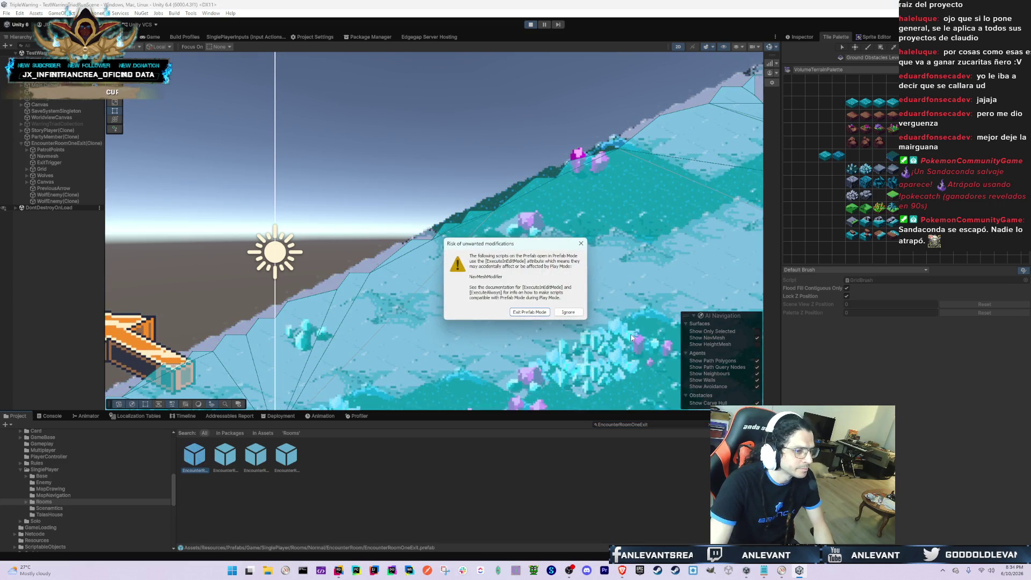
click(567, 312)
Move the three Ground Obstacles Level Tilemaps to another sorting layer with order in layer 3.
click(49, 109)
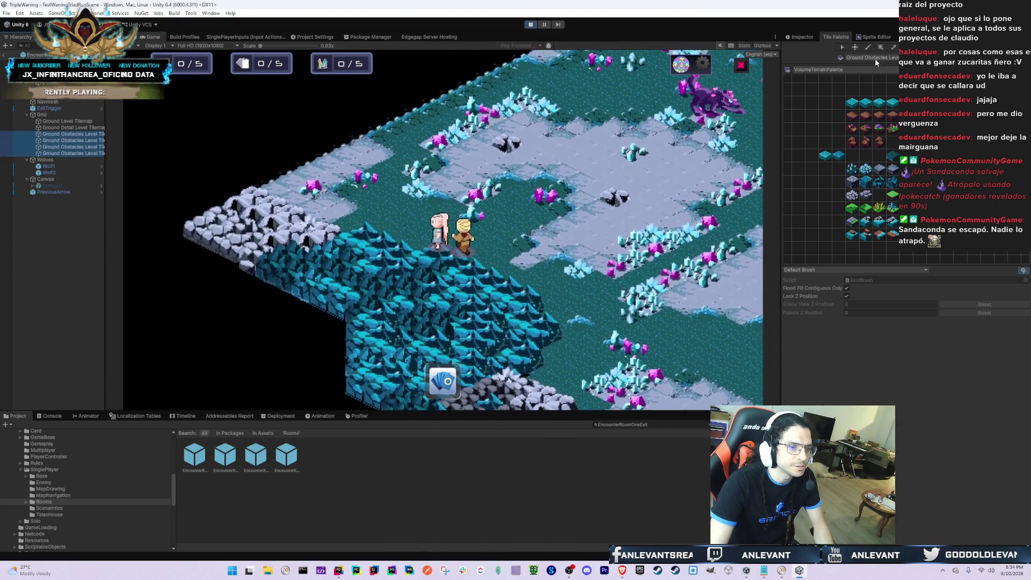
click(809, 38)
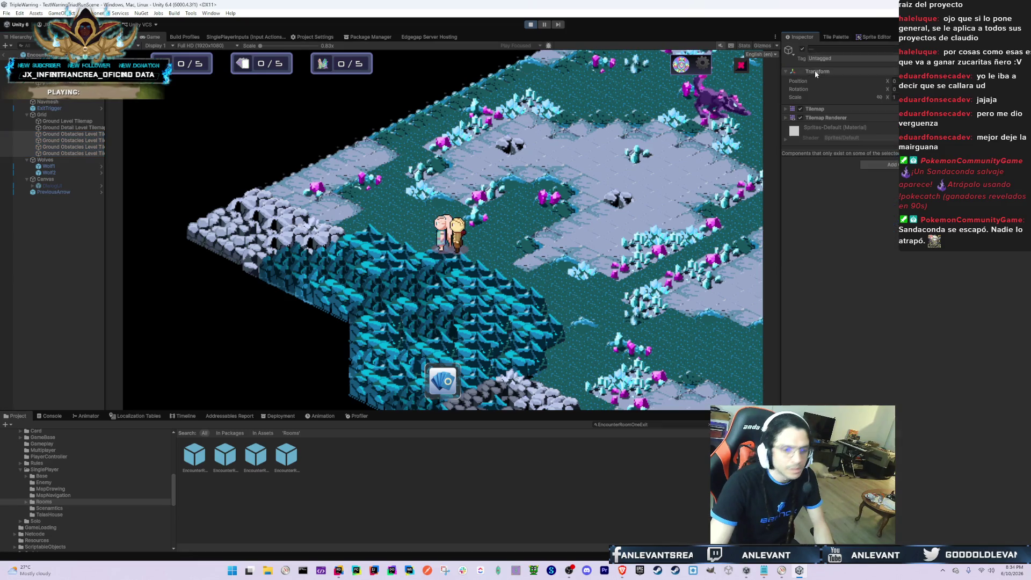
click(862, 118)
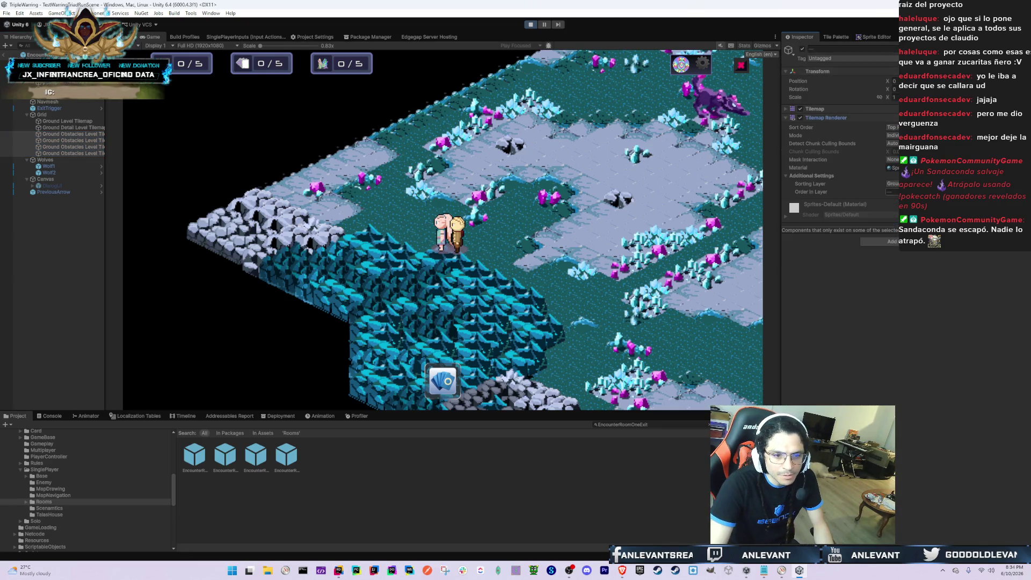
click(892, 184)
click(913, 237)
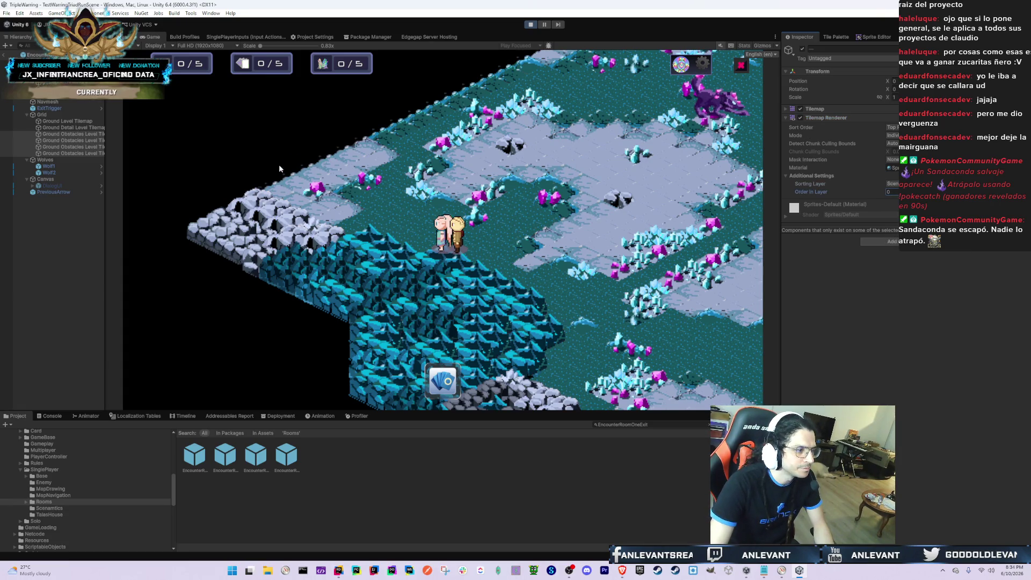
drag(107, 143, 129, 143)
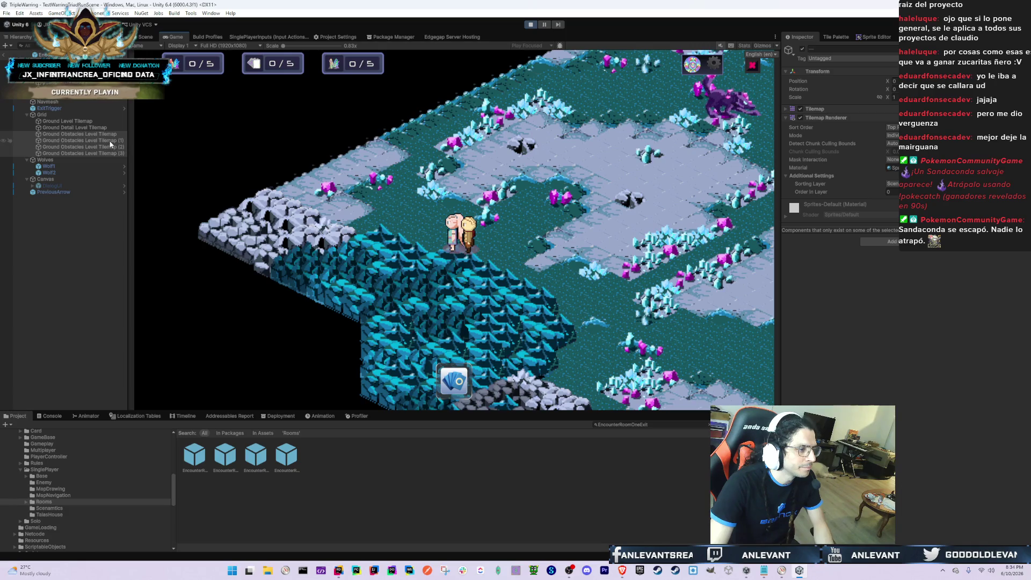
shift+click(116, 153)
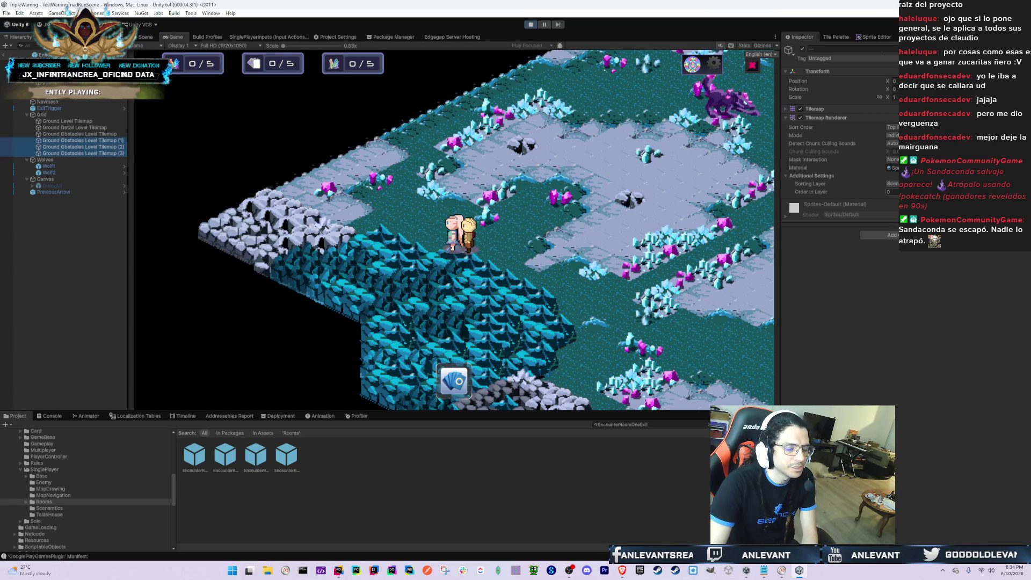
click(111, 141)
click(104, 146)
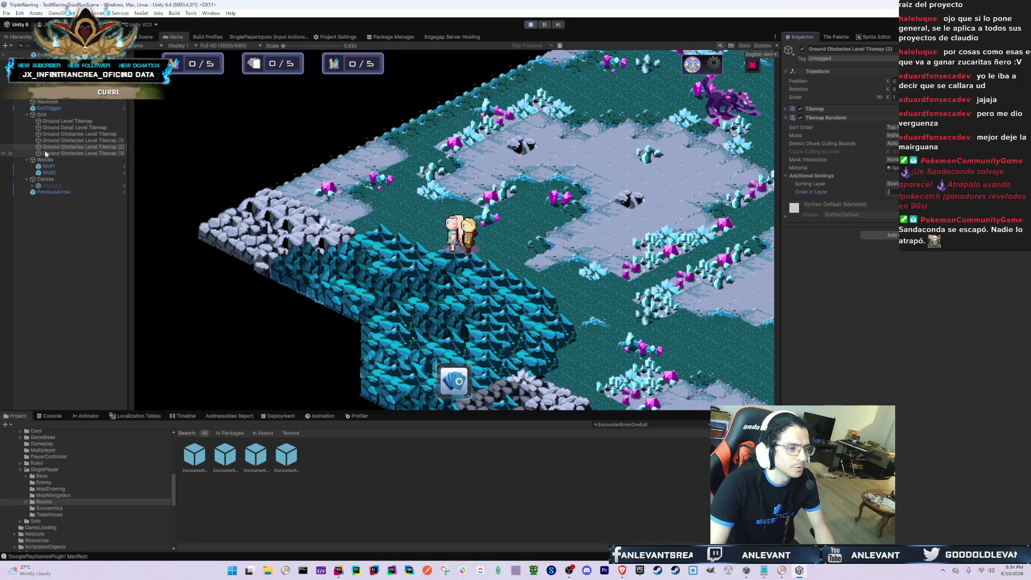
click(91, 153)
click(890, 192)
text(3)
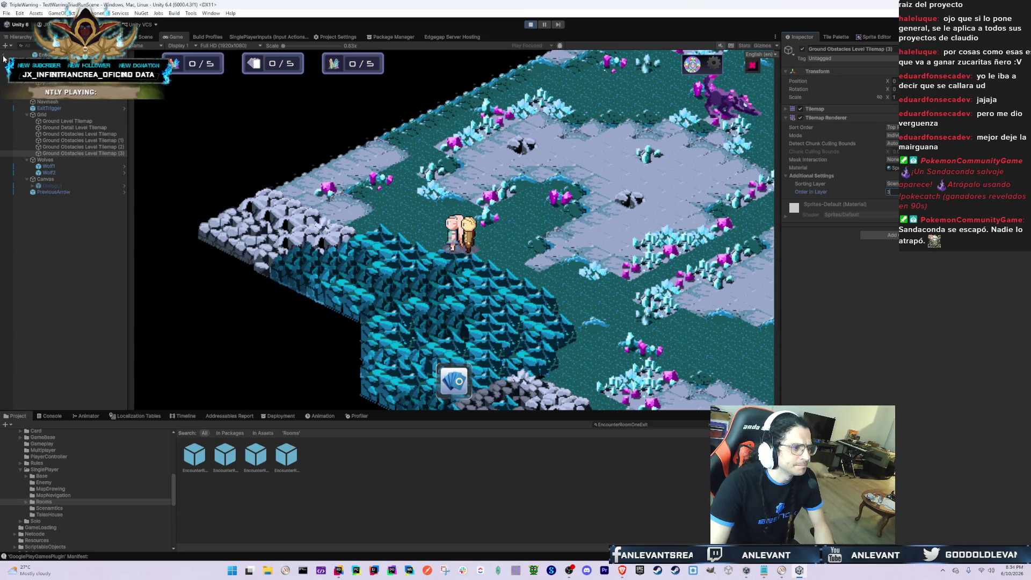
Exit prefab mode and load the EncounterRoomFourExit room in the running game.
click(4, 55)
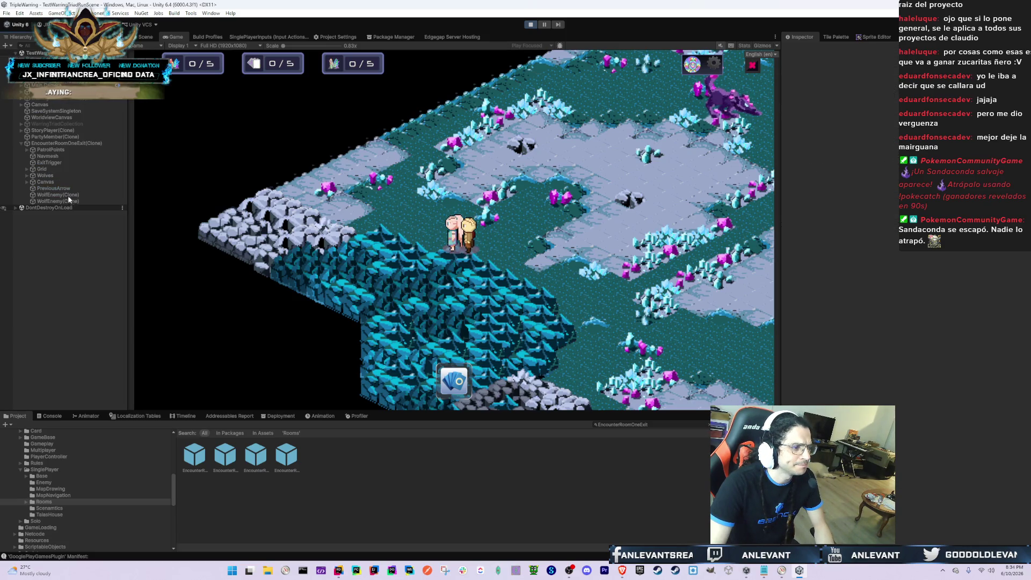
click(145, 36)
click(395, 164)
click(177, 37)
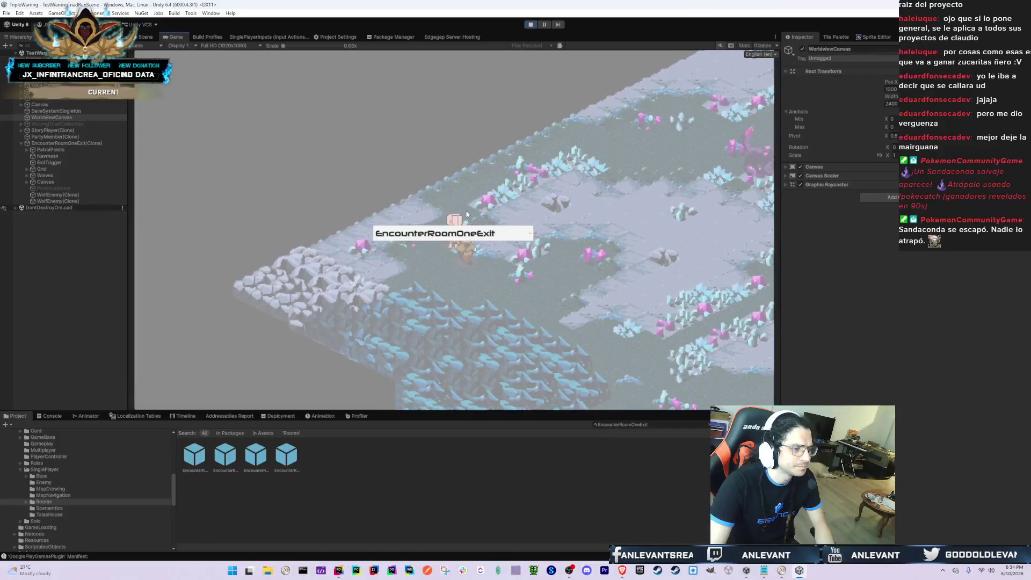
click(465, 236)
click(442, 248)
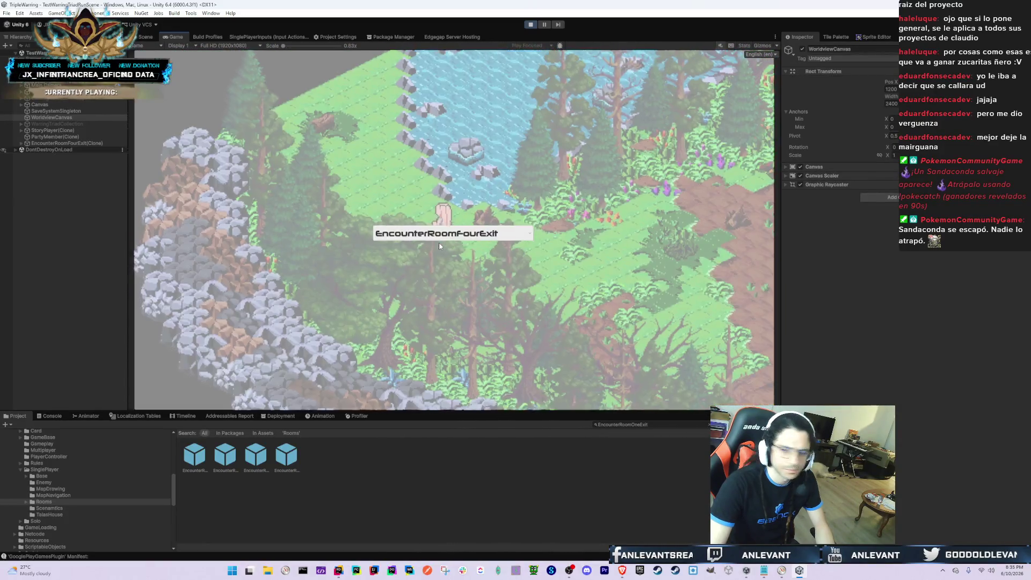
Load EncounterRoomOneExit and walk the party across the crystal cliff, rocks and water area.
click(433, 233)
click(434, 260)
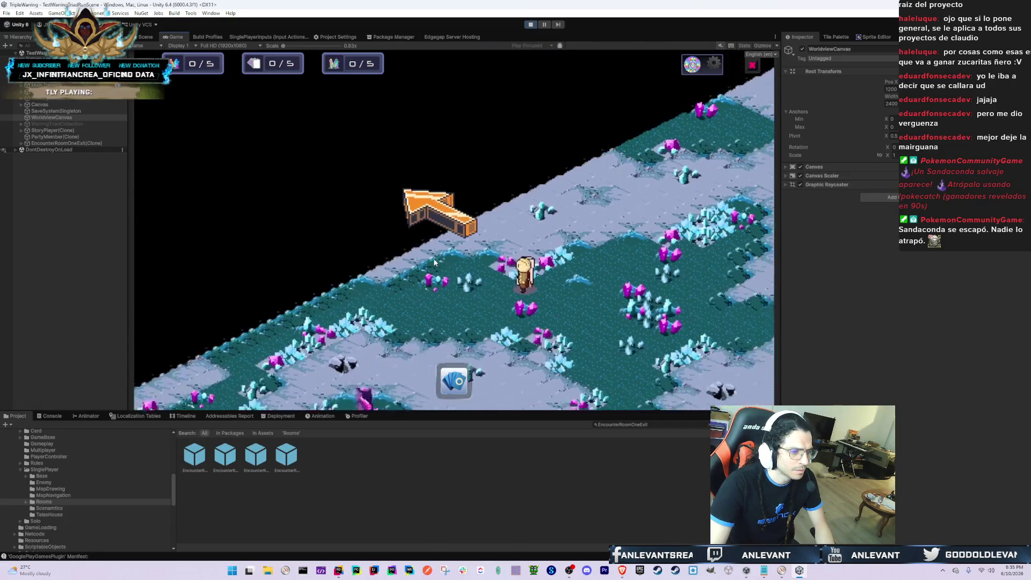
key(s)
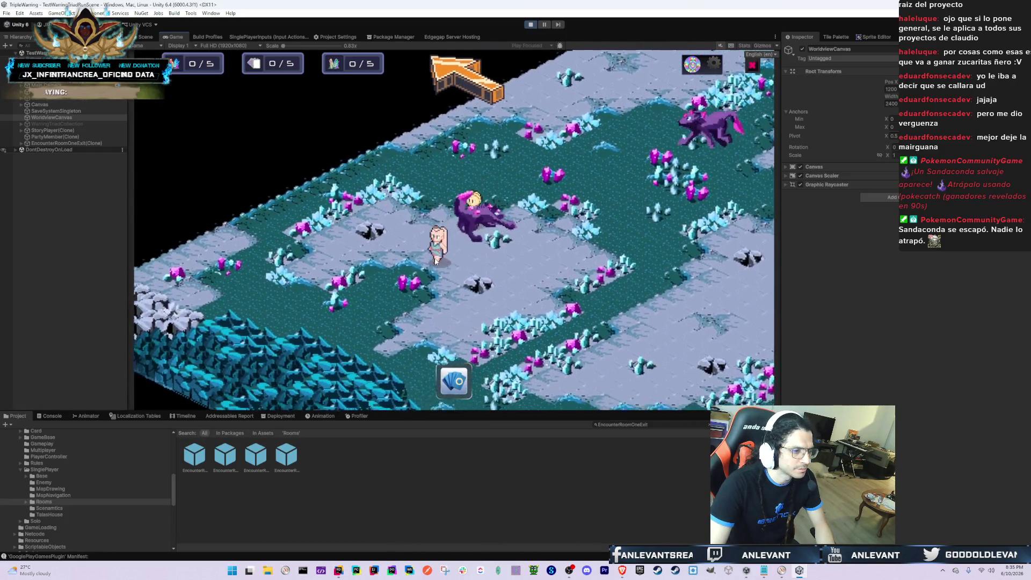
key(a)
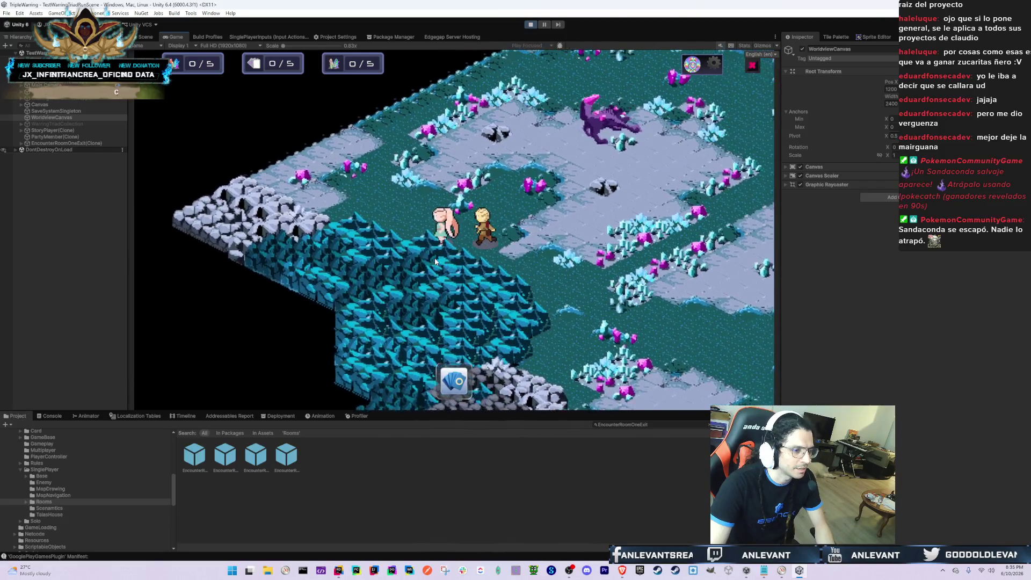
key(d)
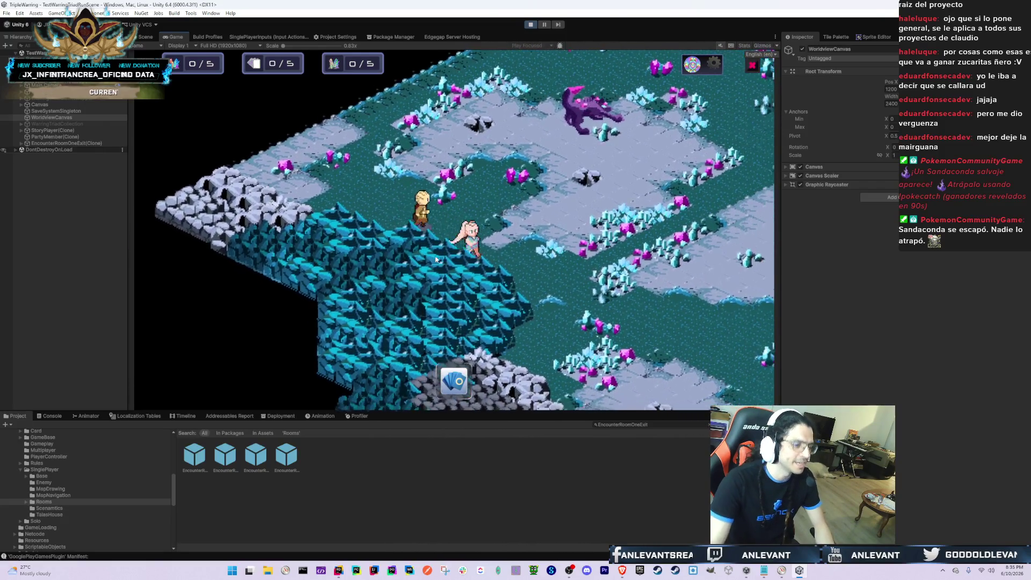
key(d)
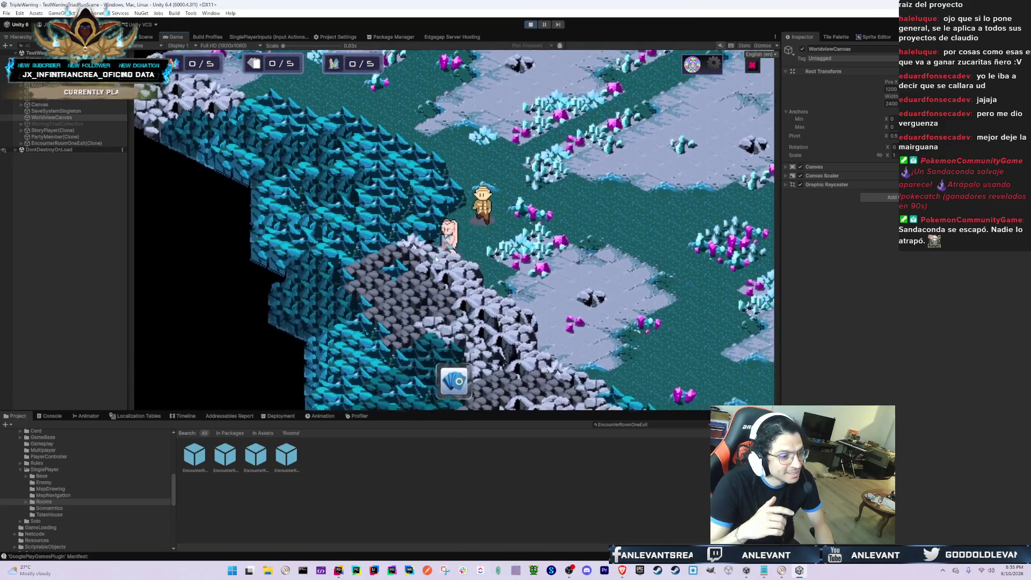
key(d)
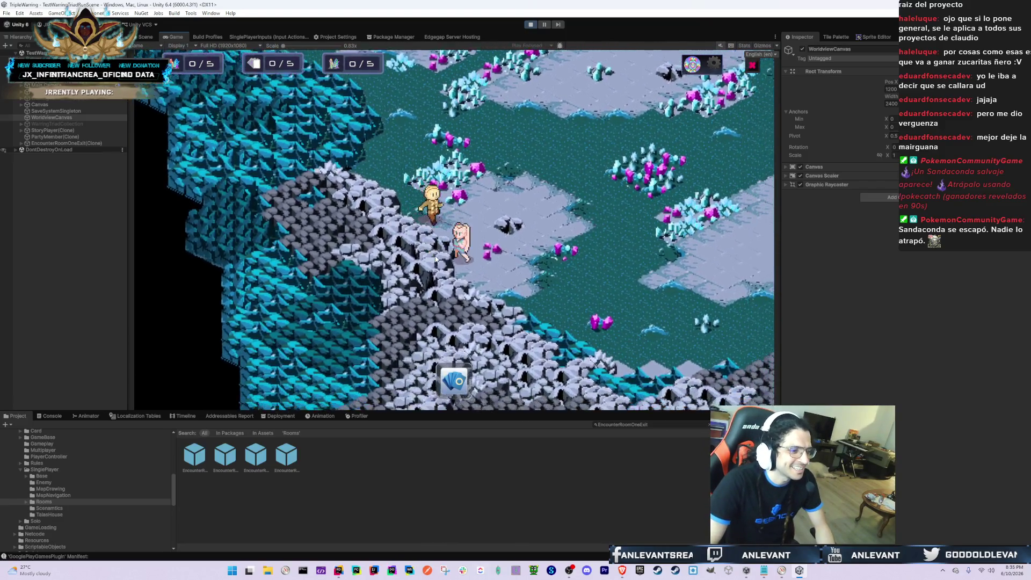
key(d)
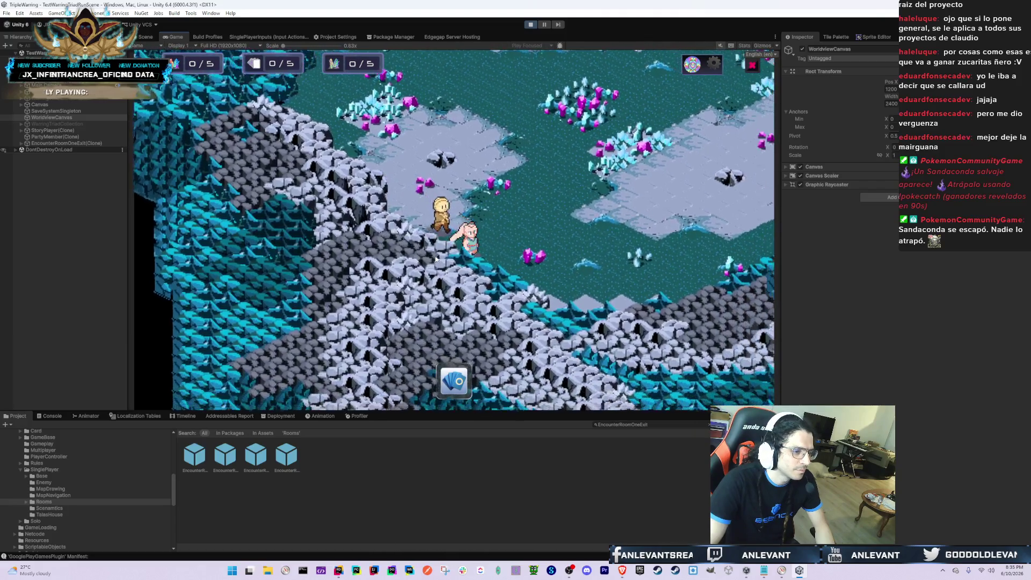
key(d)
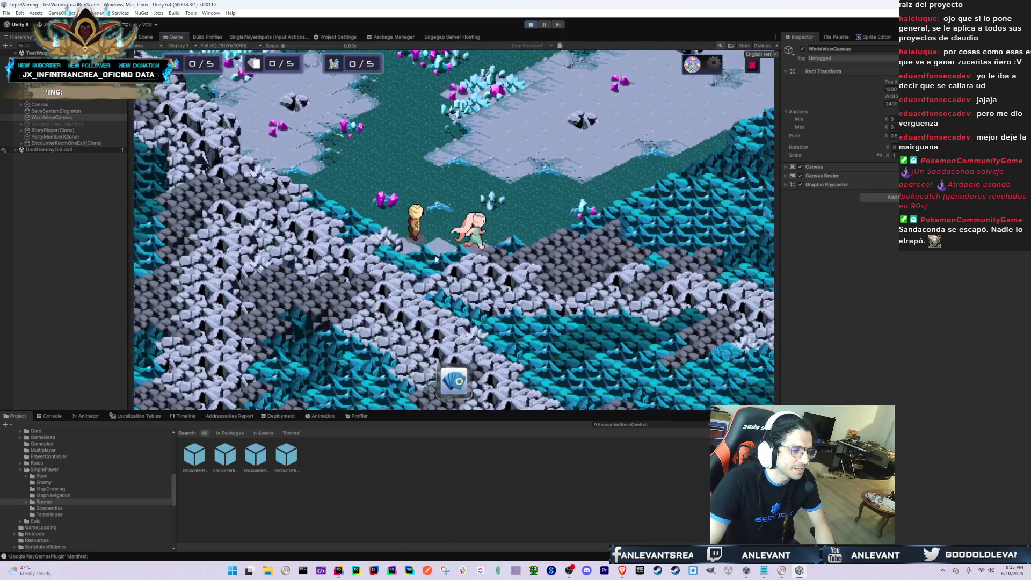
key(d)
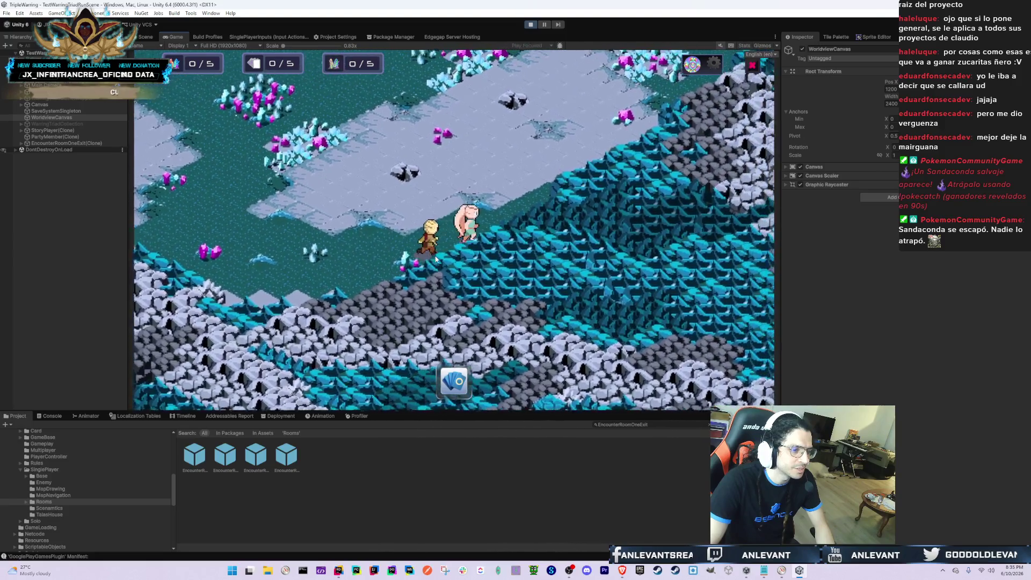
key(d)
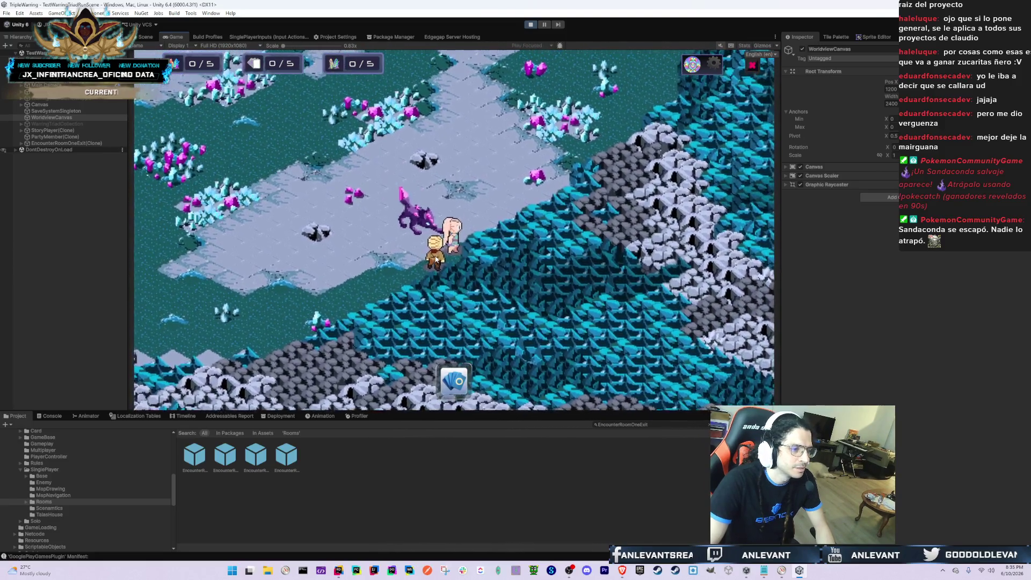
key(d)
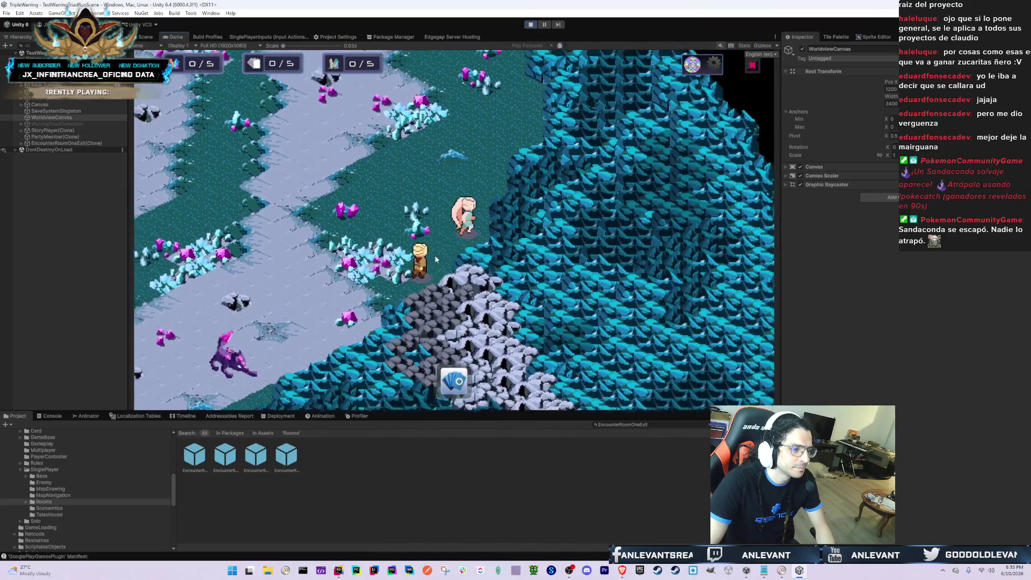
Walk the party back and forth along the cave path, then load EncounterRoomThreeExit.
key(s)
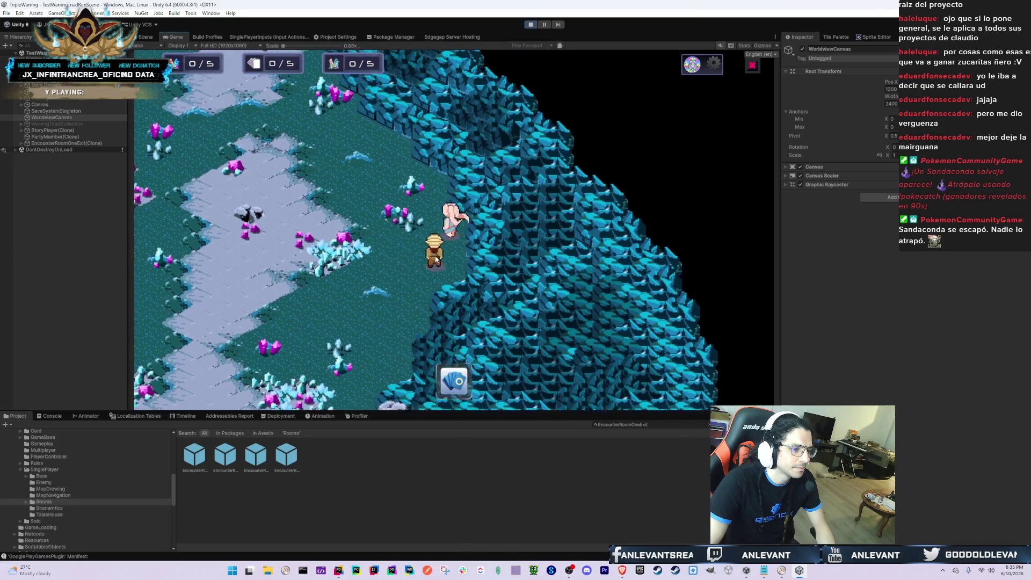
key(w)
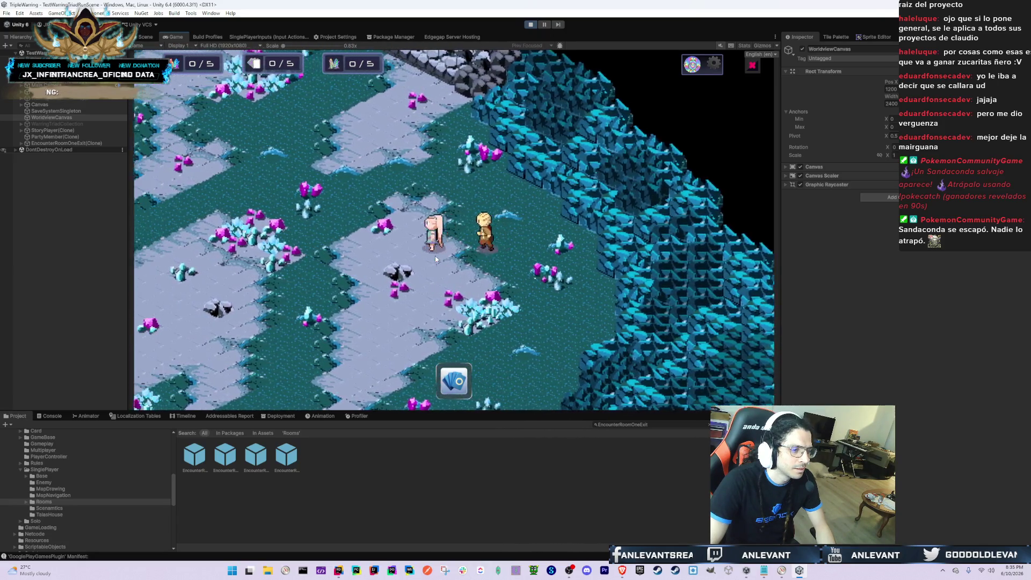
key(w)
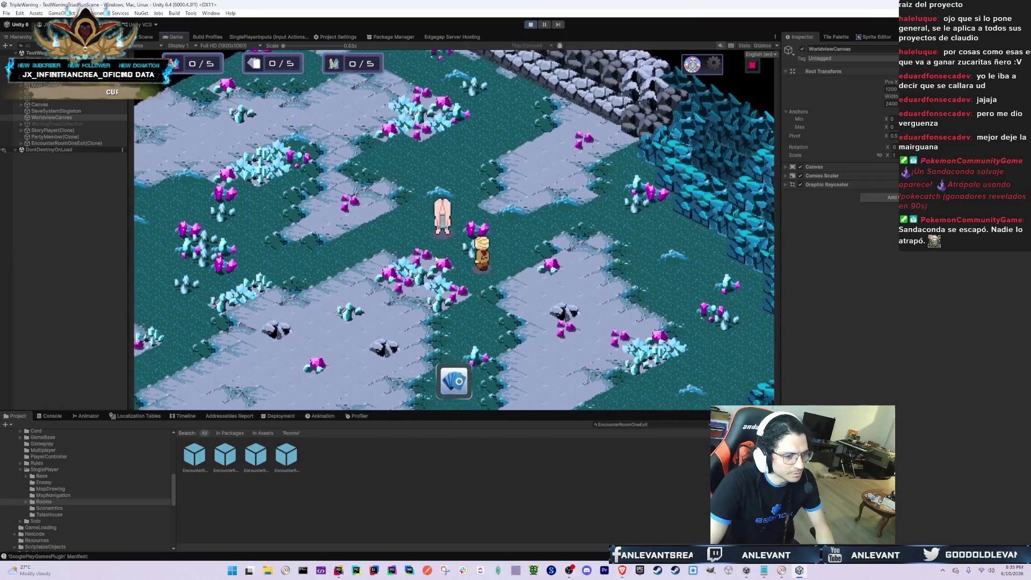
key(s)
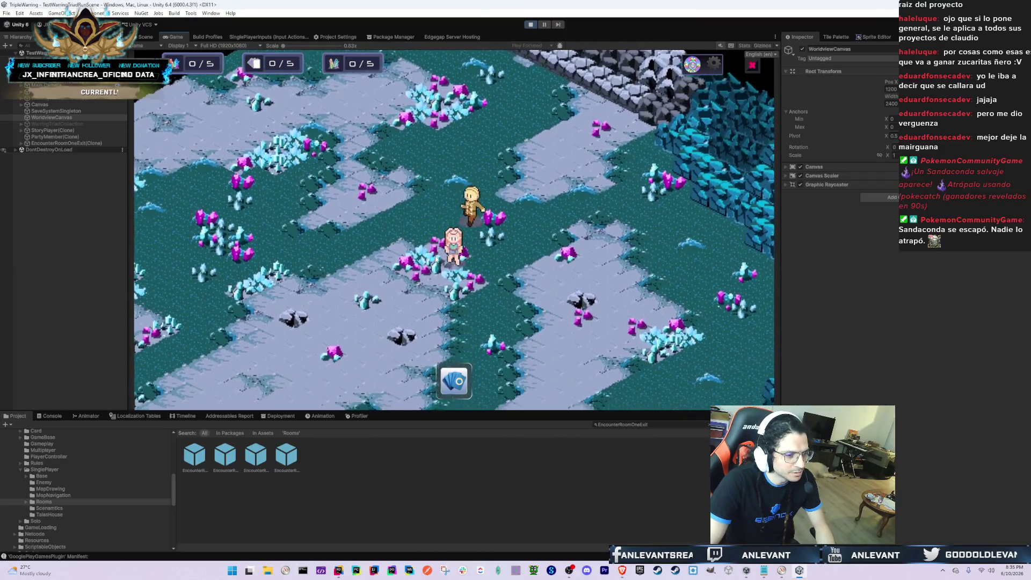
key(w)
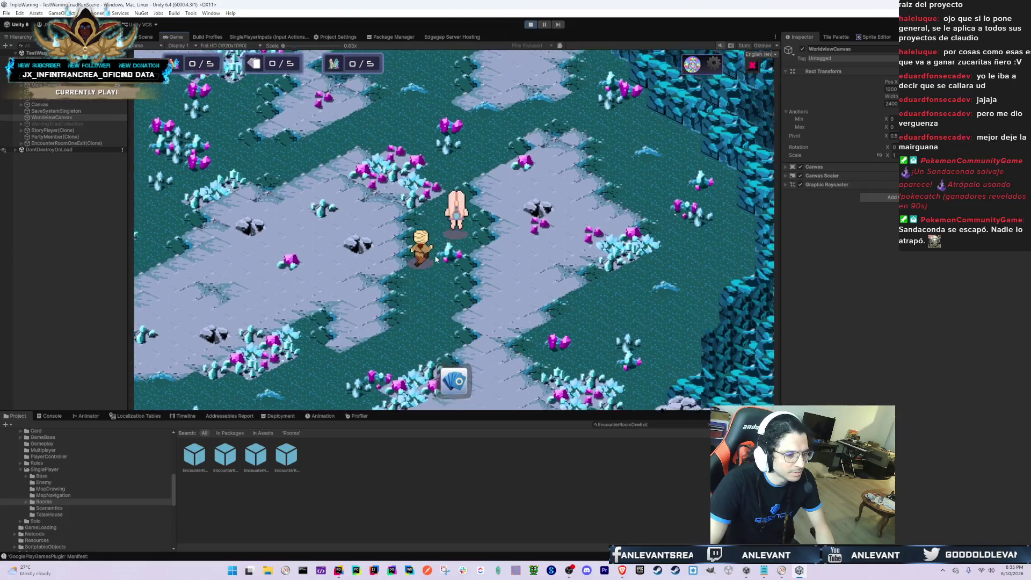
key(s)
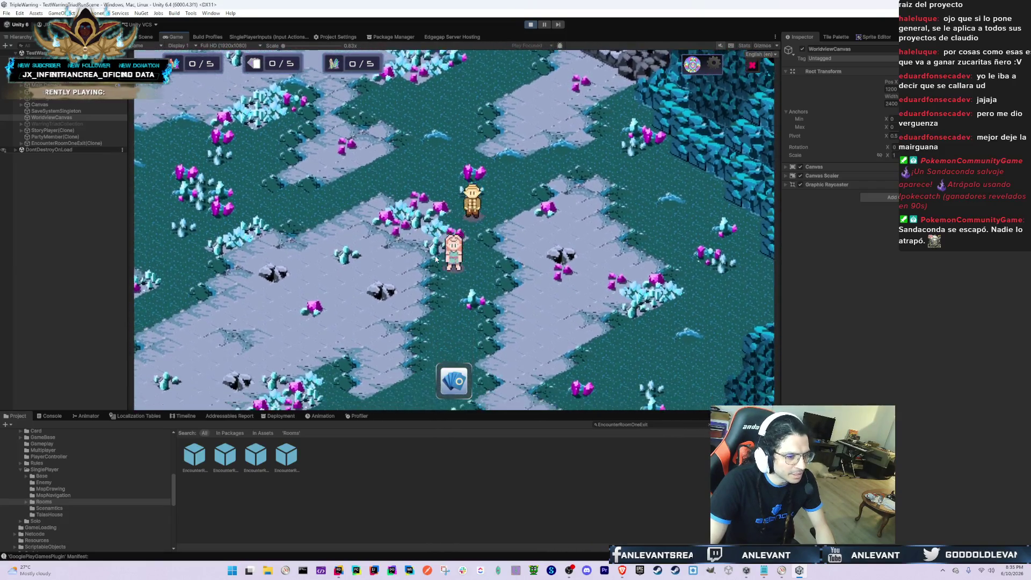
key(w)
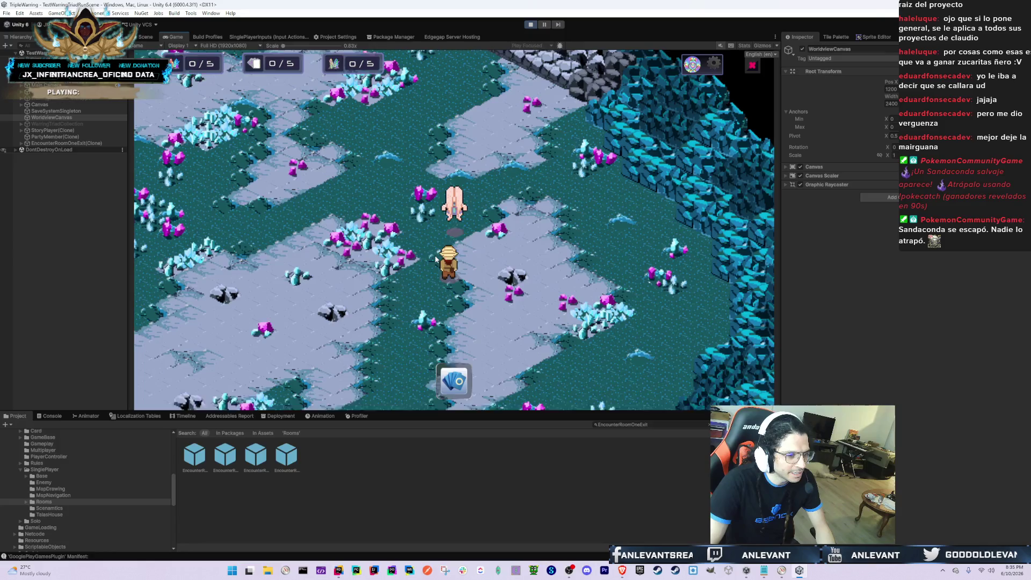
key(s)
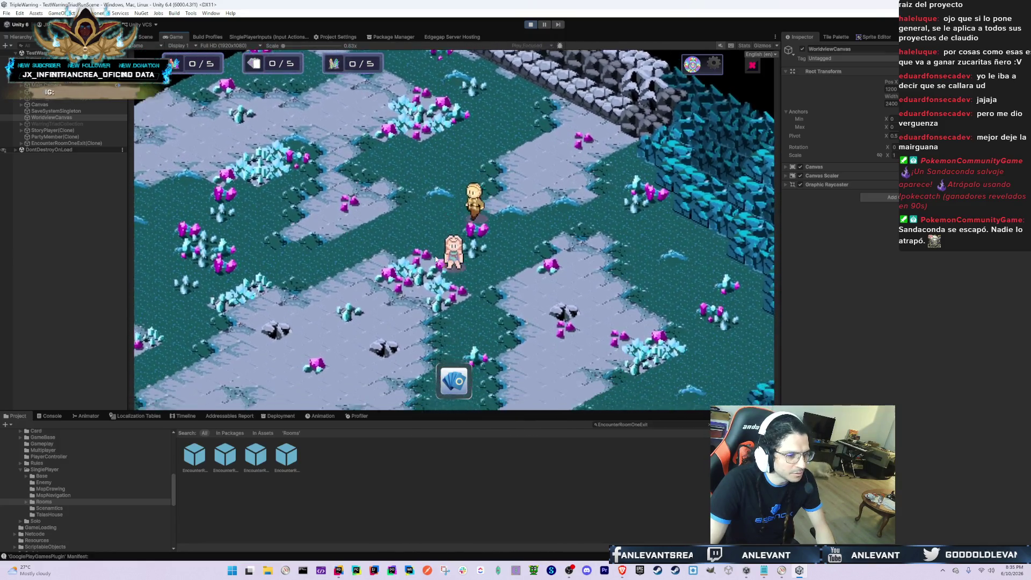
key(a)
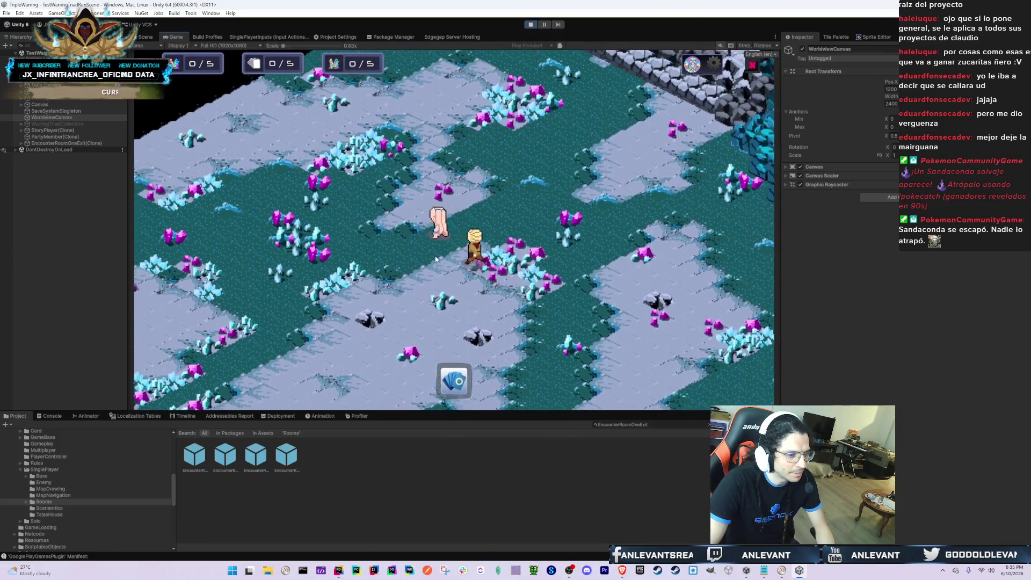
key(w)
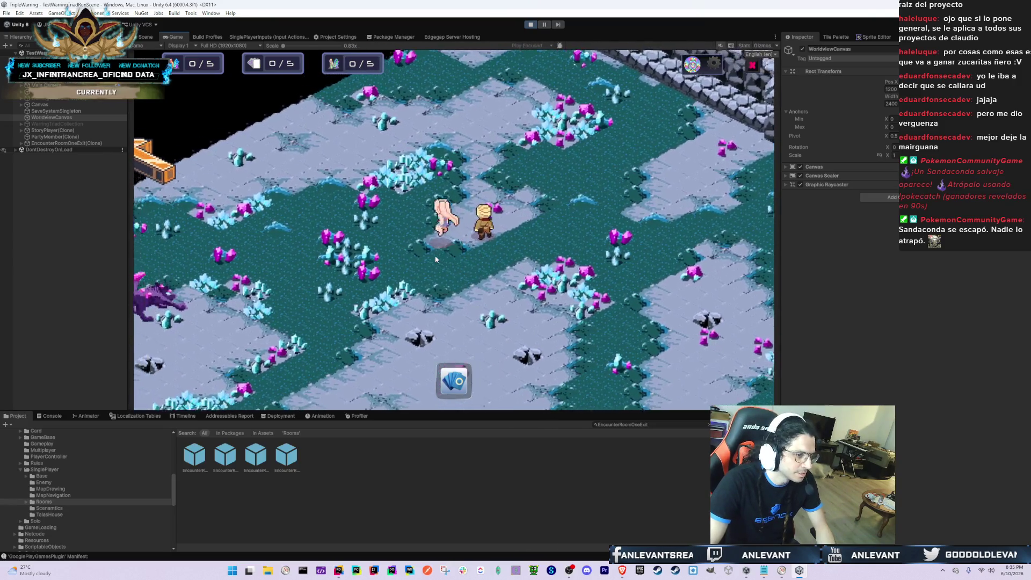
key(d)
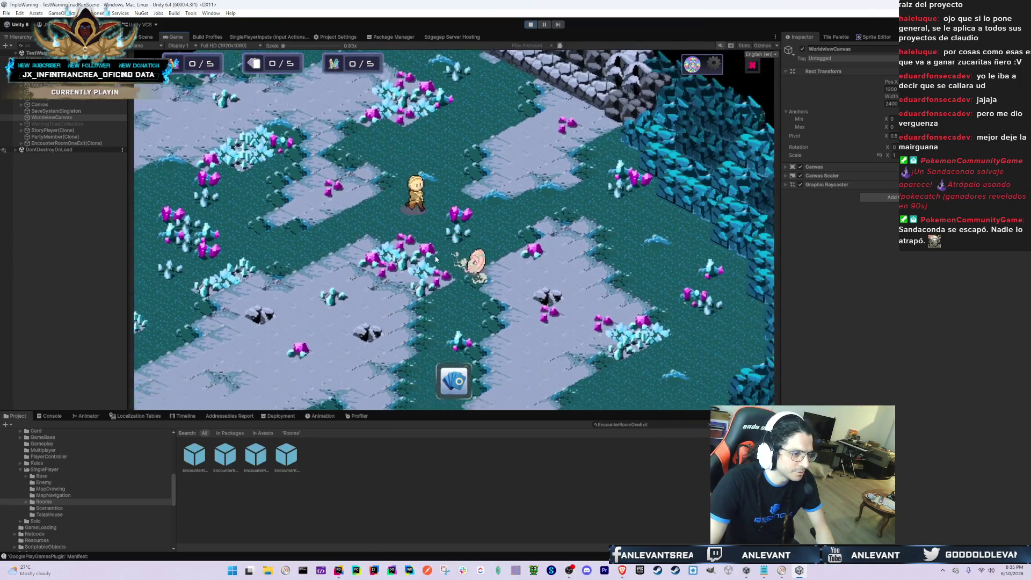
key(s)
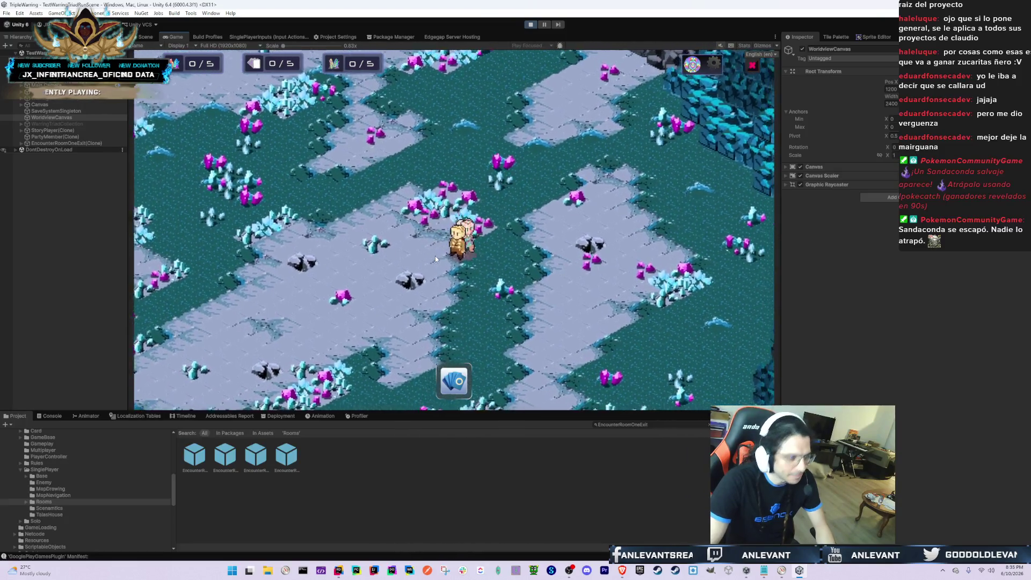
key(a)
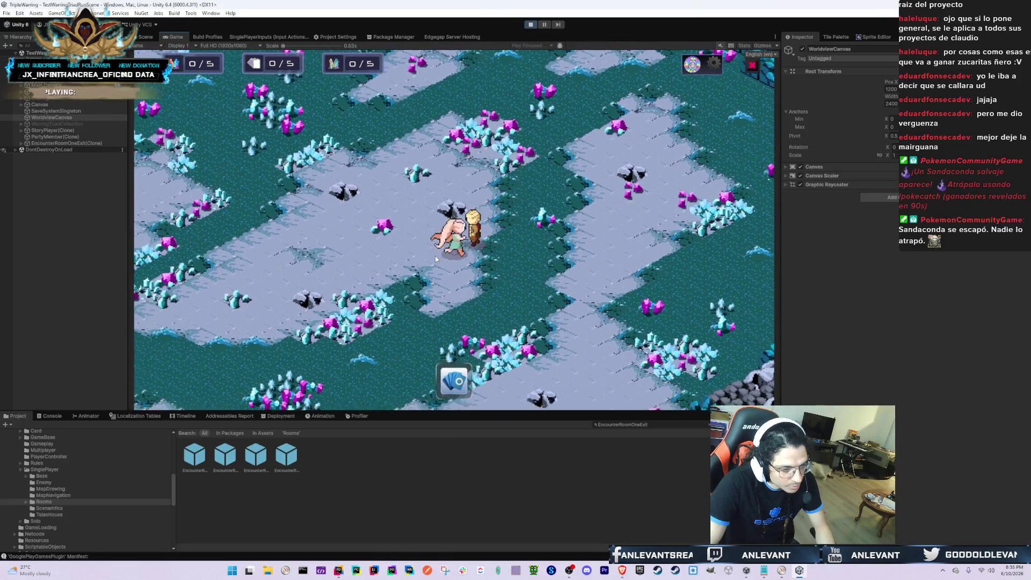
key(w)
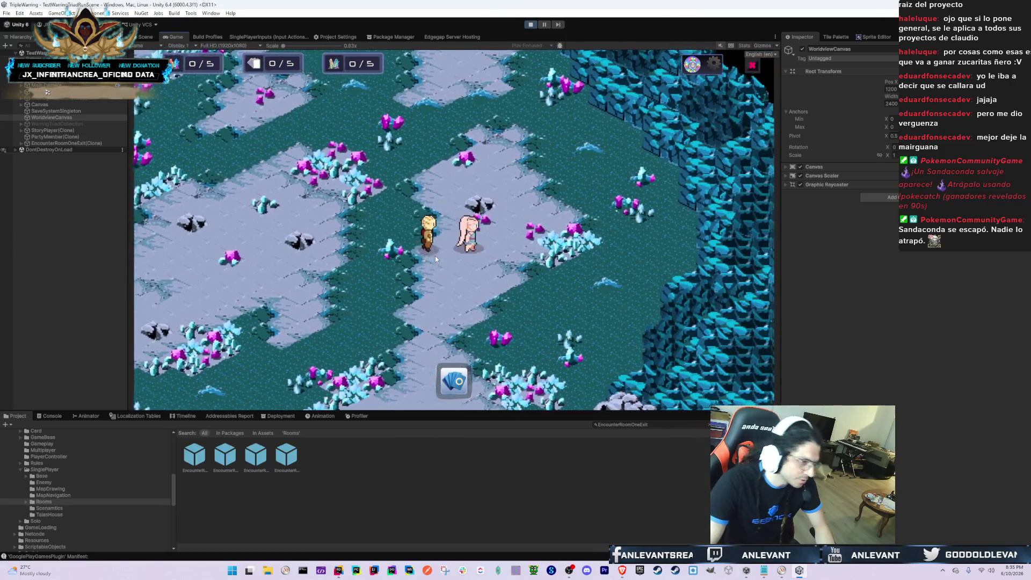
key(w)
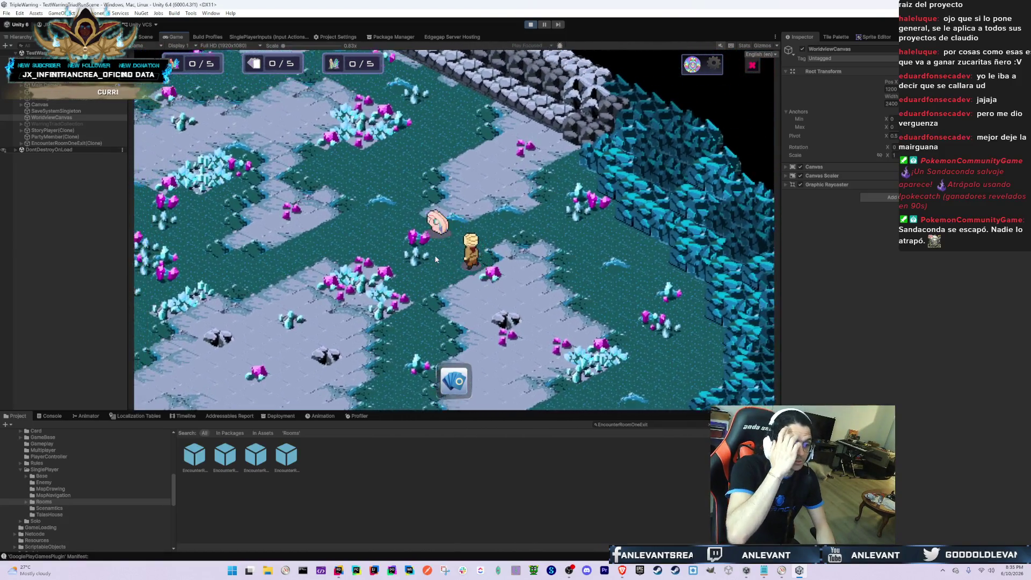
key(s)
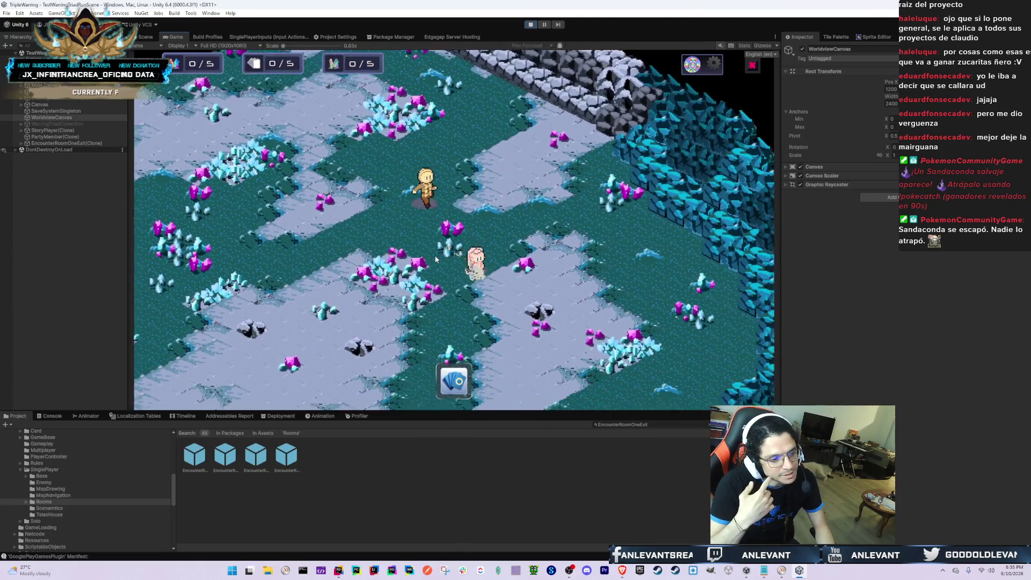
key(w)
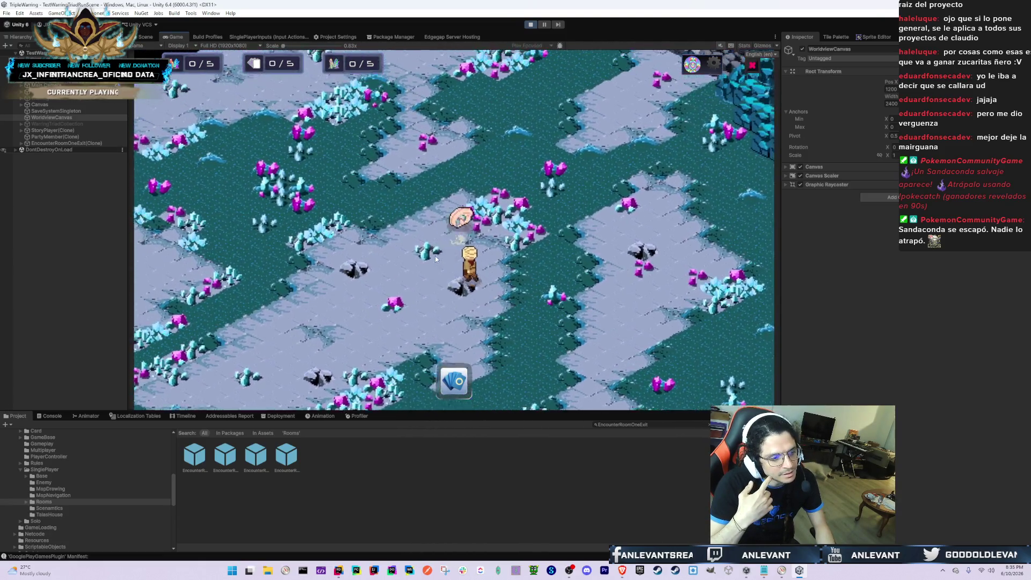
key(w)
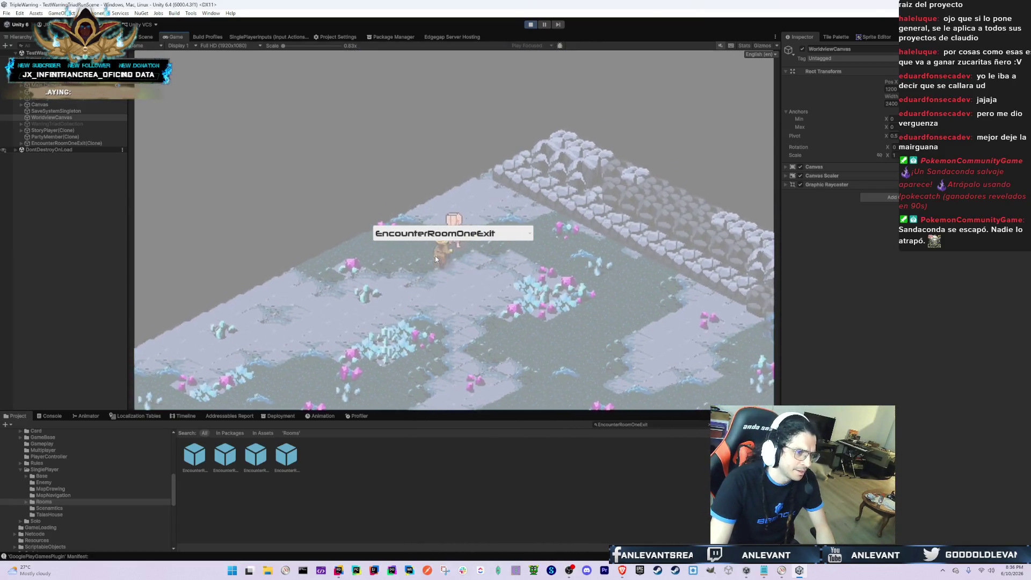
click(436, 234)
click(429, 274)
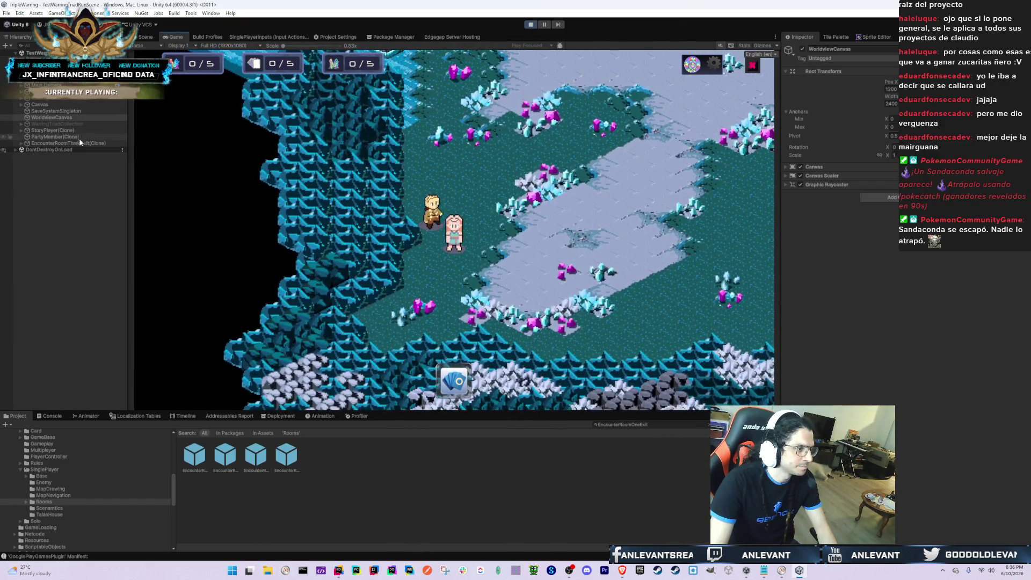
Open the encounter room prefab and select all three Ground Obstacles Level Tilemaps to compare components.
click(65, 143)
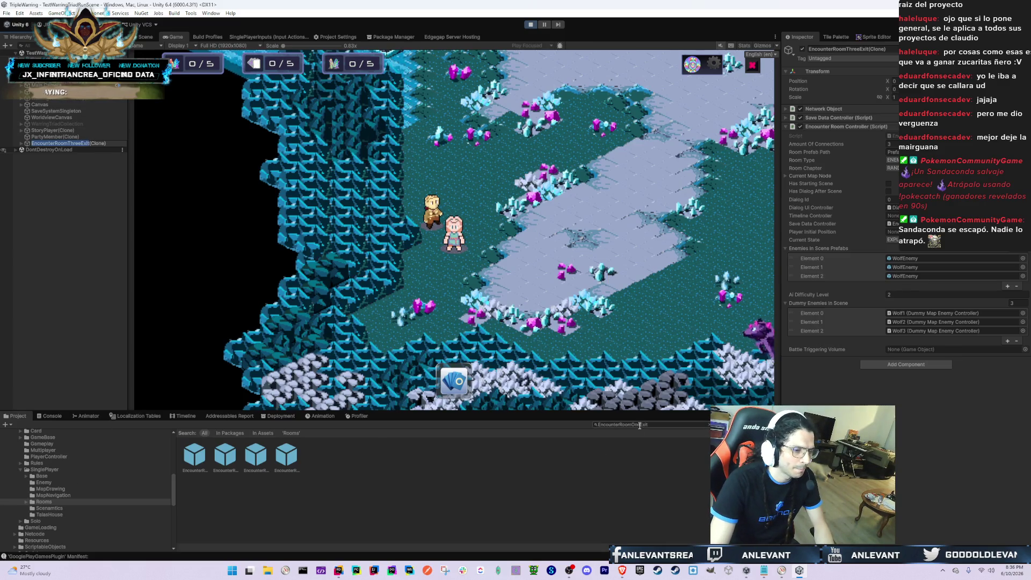
double_click(188, 456)
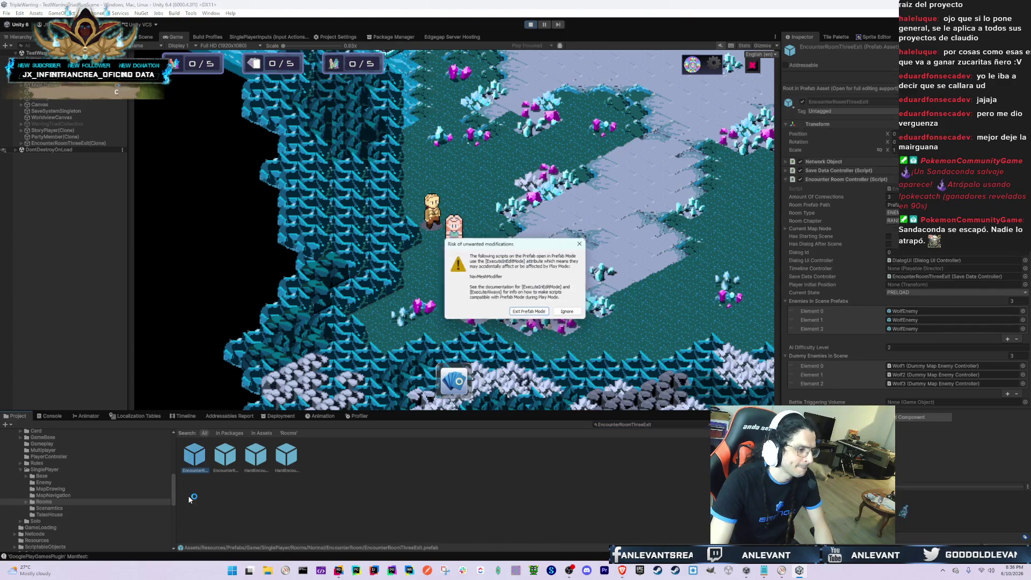
click(579, 315)
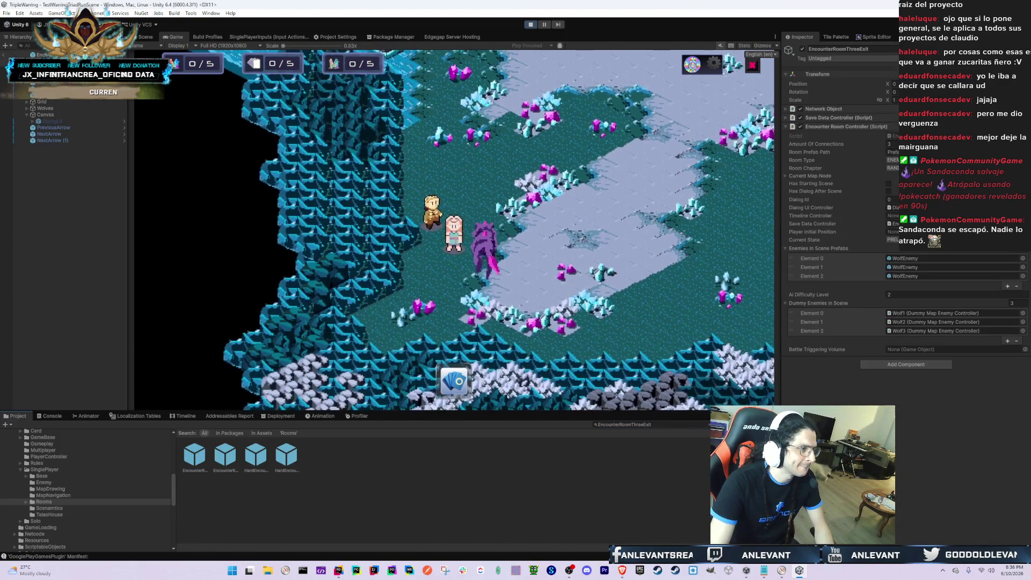
click(80, 121)
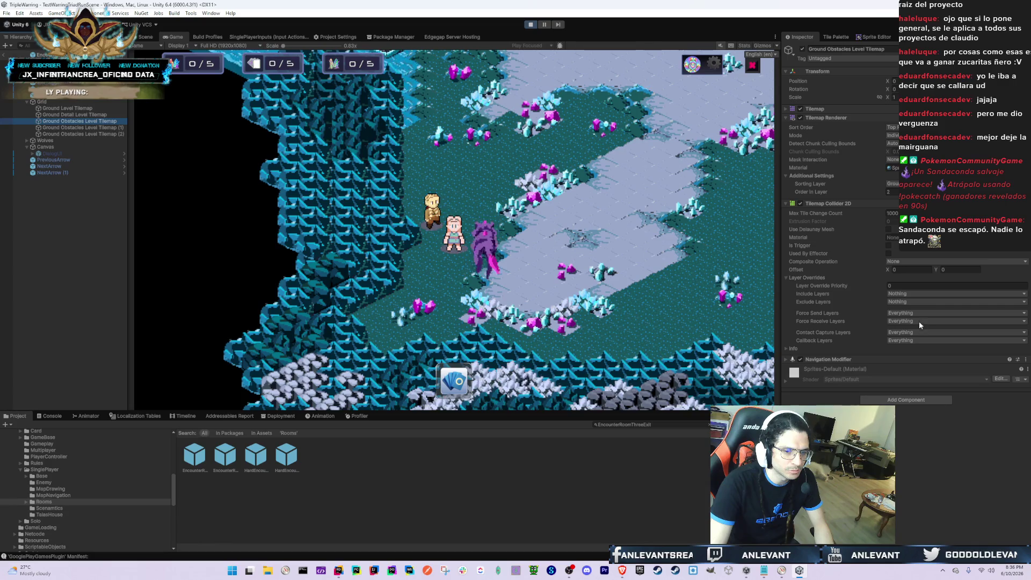
shift+click(120, 135)
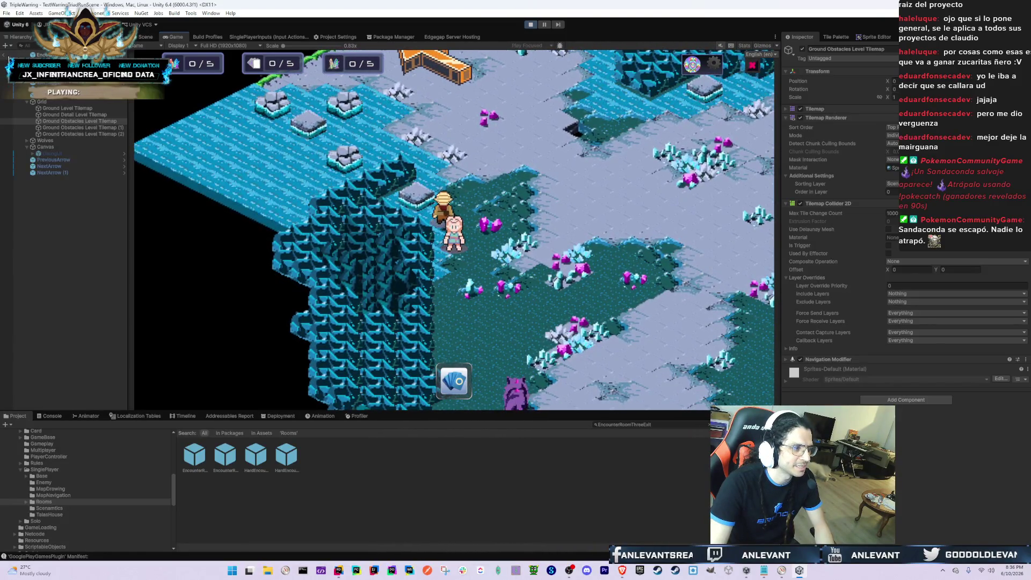
Maximize and restore the Game view, then load the icy EncounterRoomThreeExit room.
click(145, 37)
double_click(175, 37)
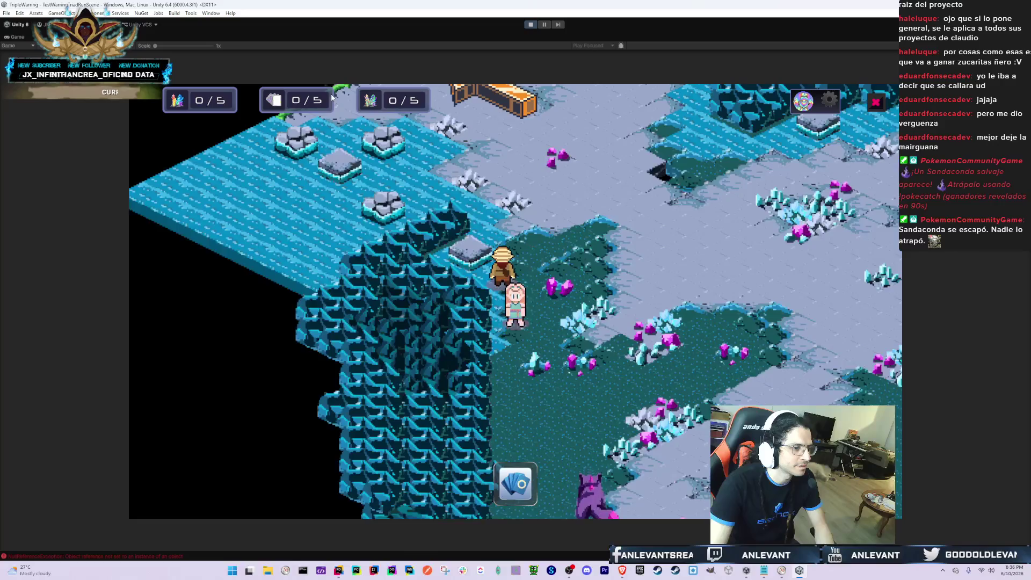
double_click(240, 39)
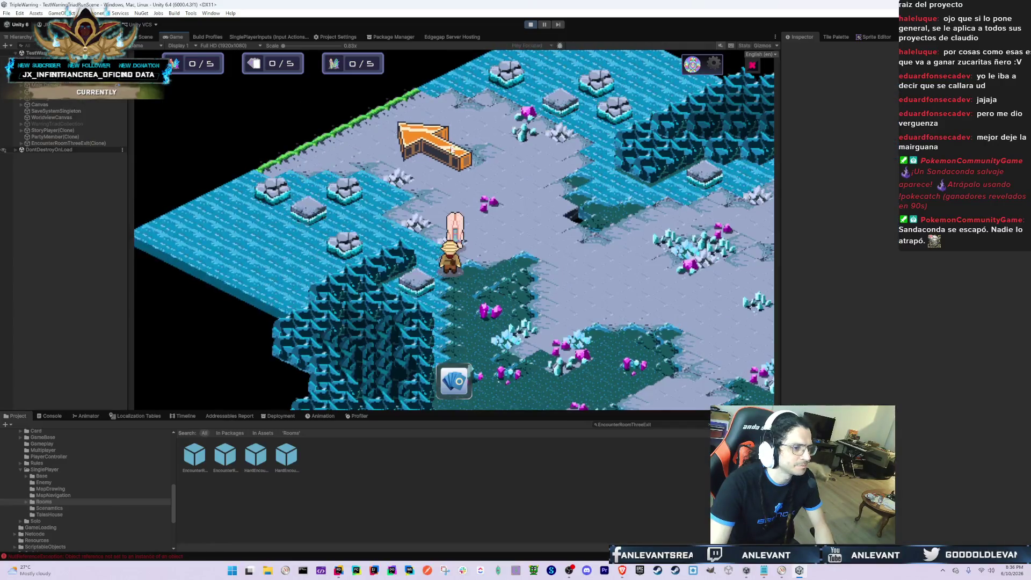
click(451, 233)
click(437, 249)
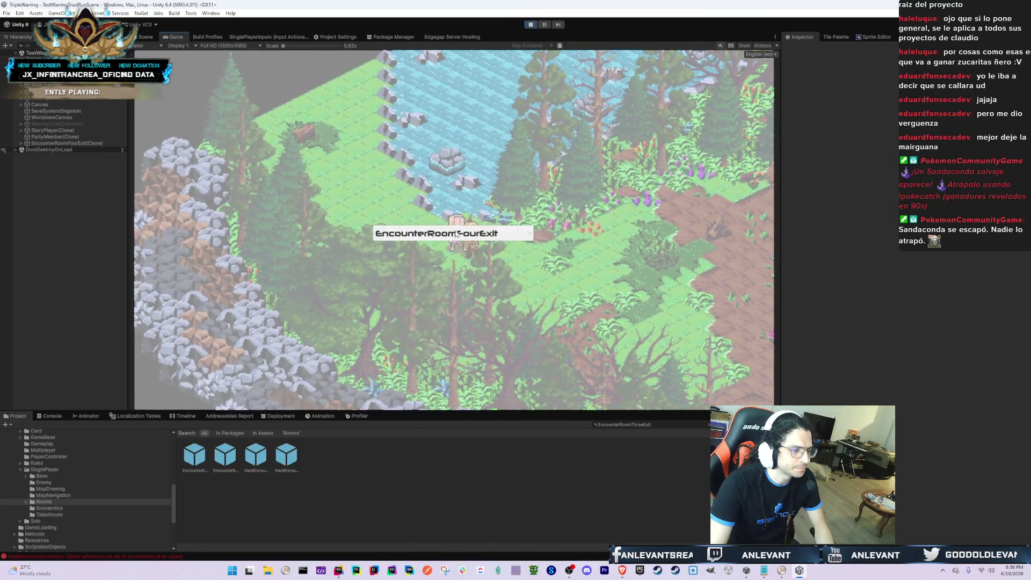
click(452, 277)
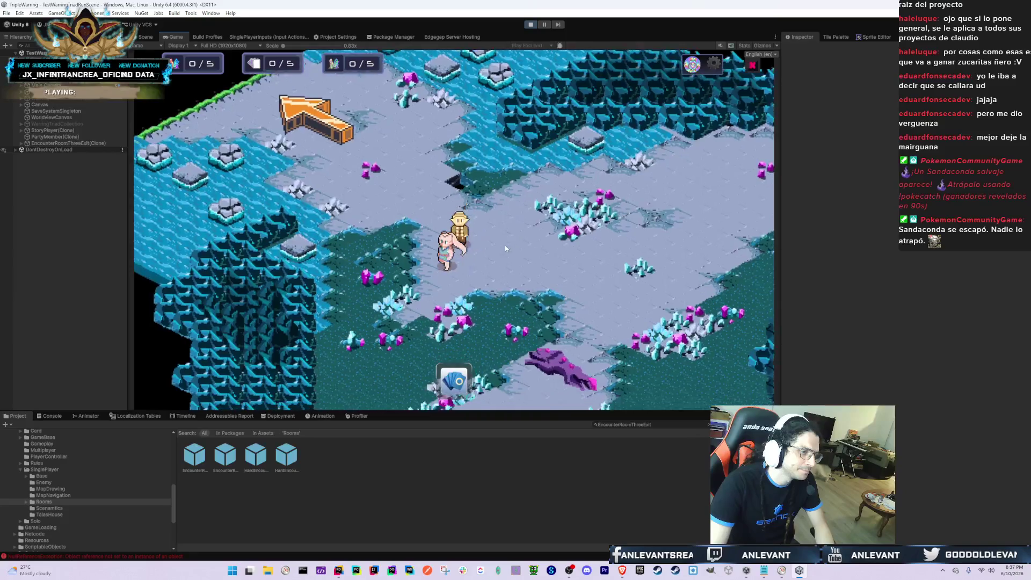
Walk the party down-left, right and back across the icy room with the Console shown.
key(s)
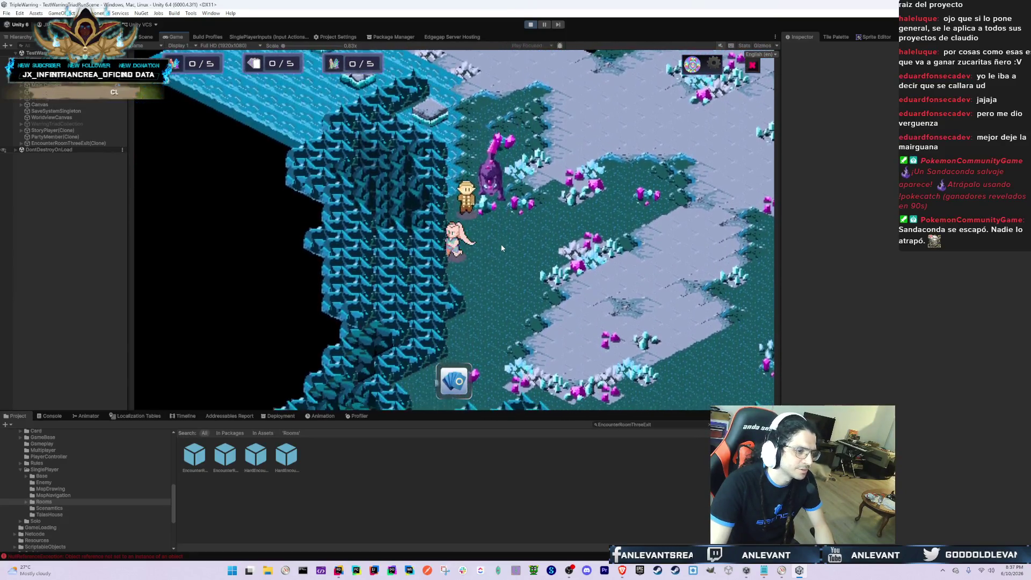
key(s)
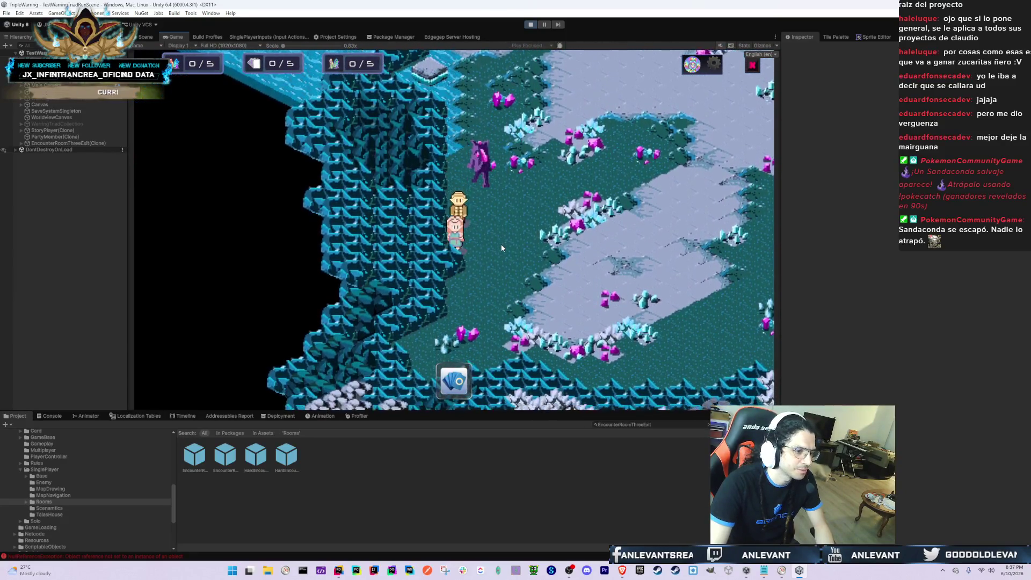
key(s)
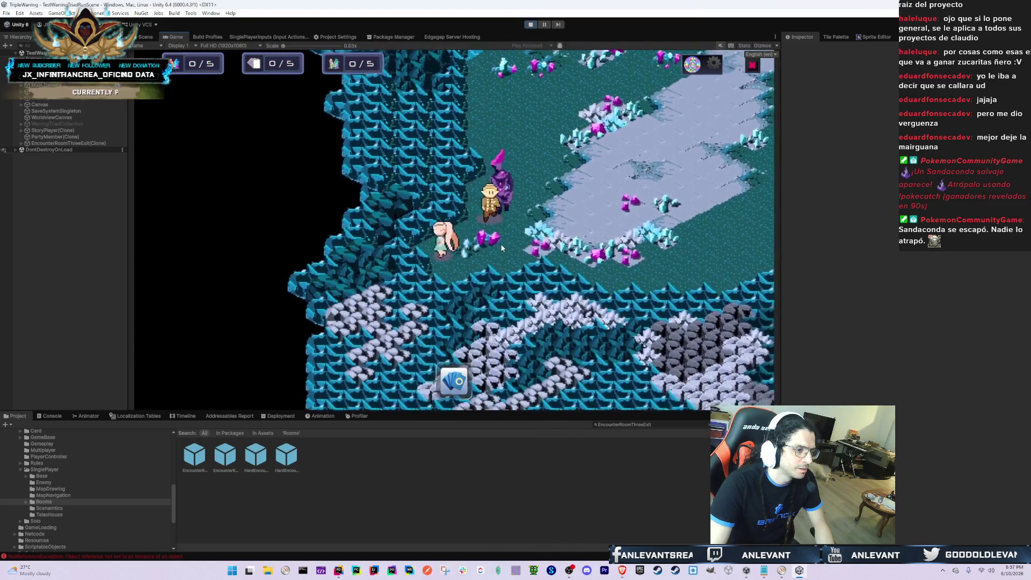
key(d)
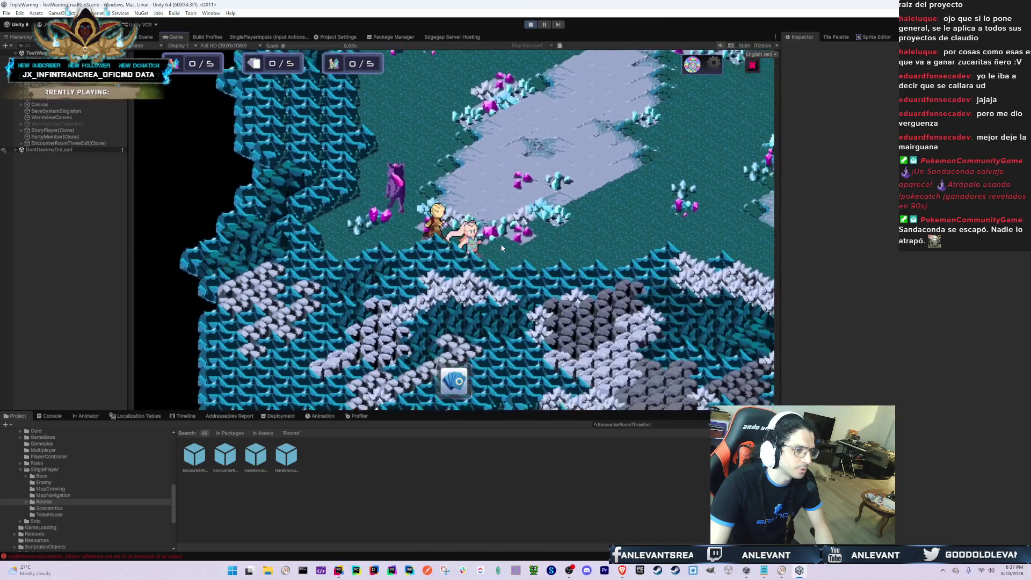
key(d)
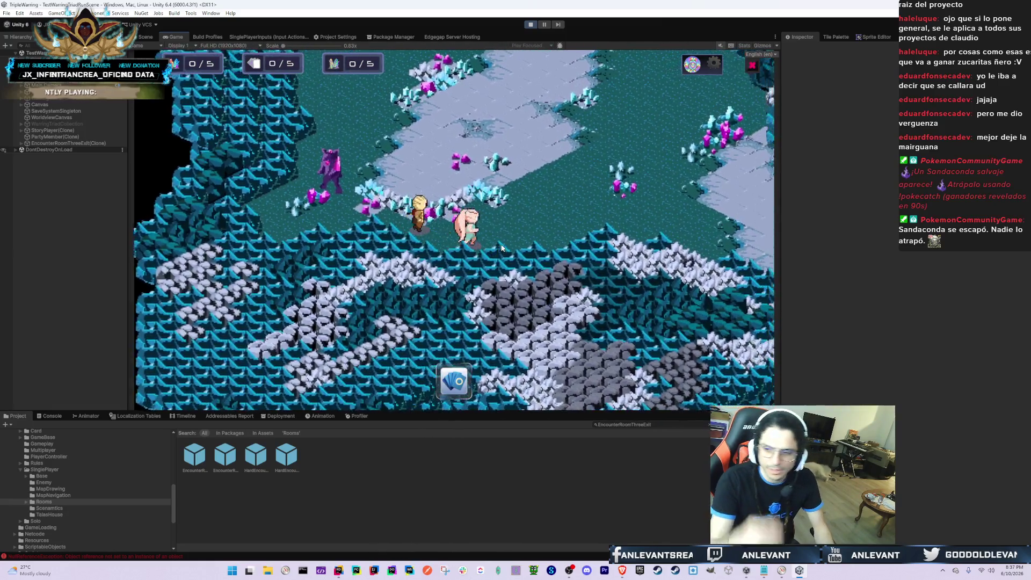
key(a)
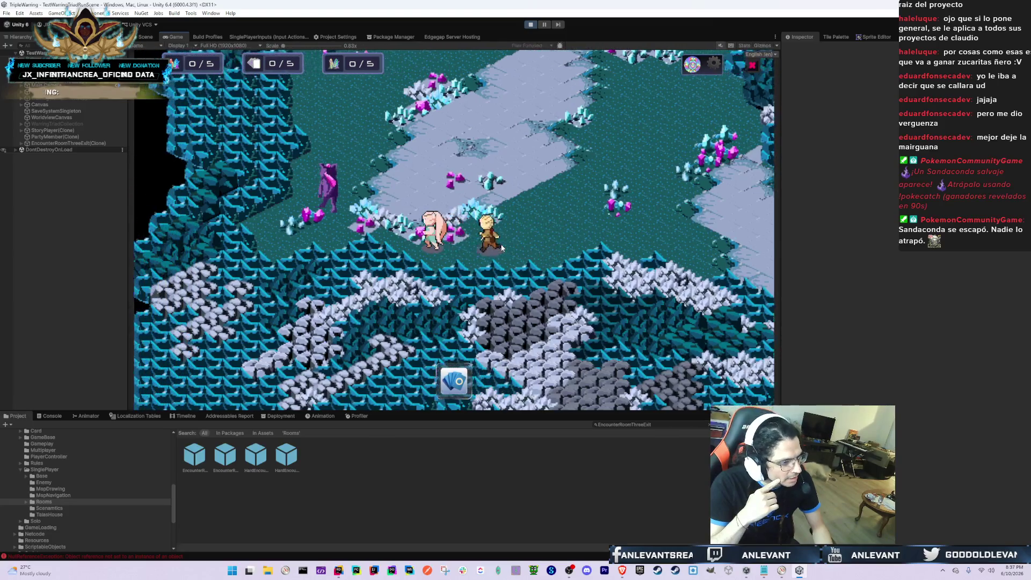
key(a)
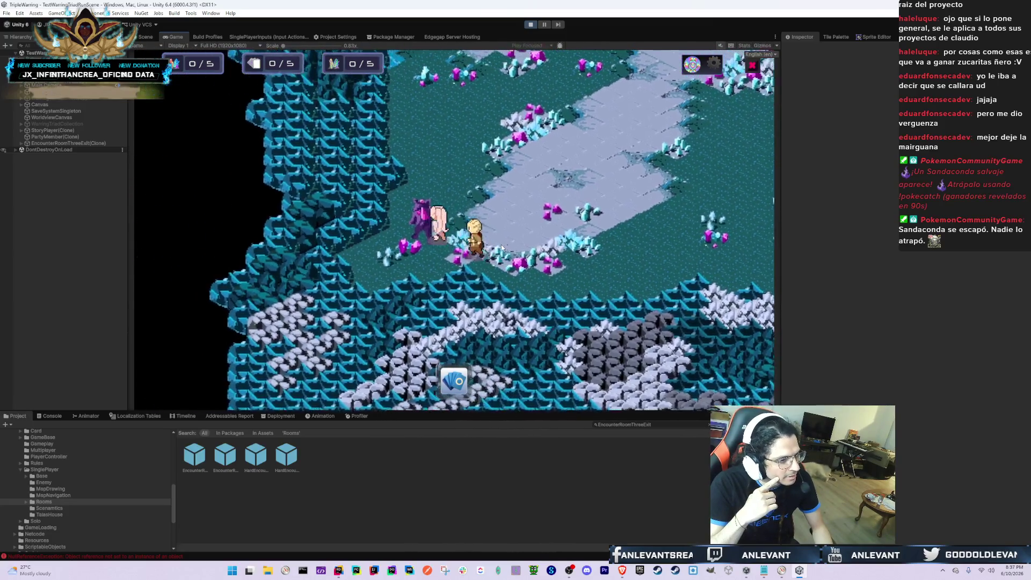
key(d)
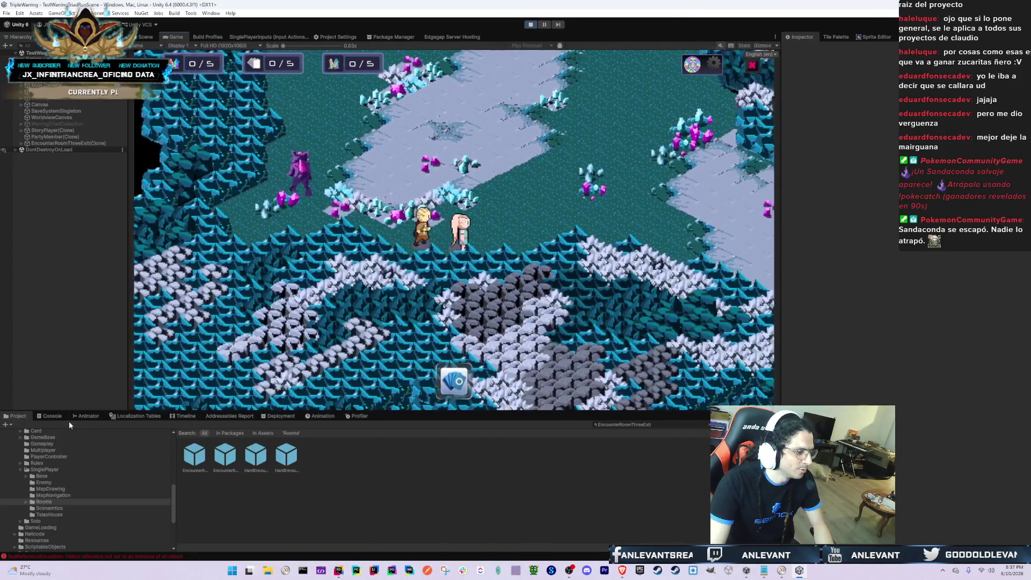
click(51, 416)
key(d)
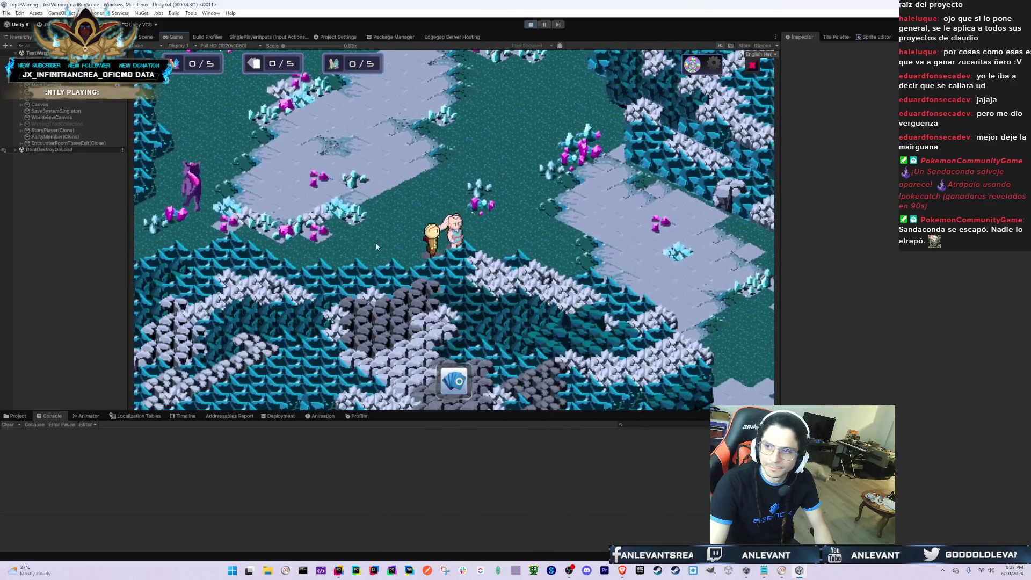
key(d)
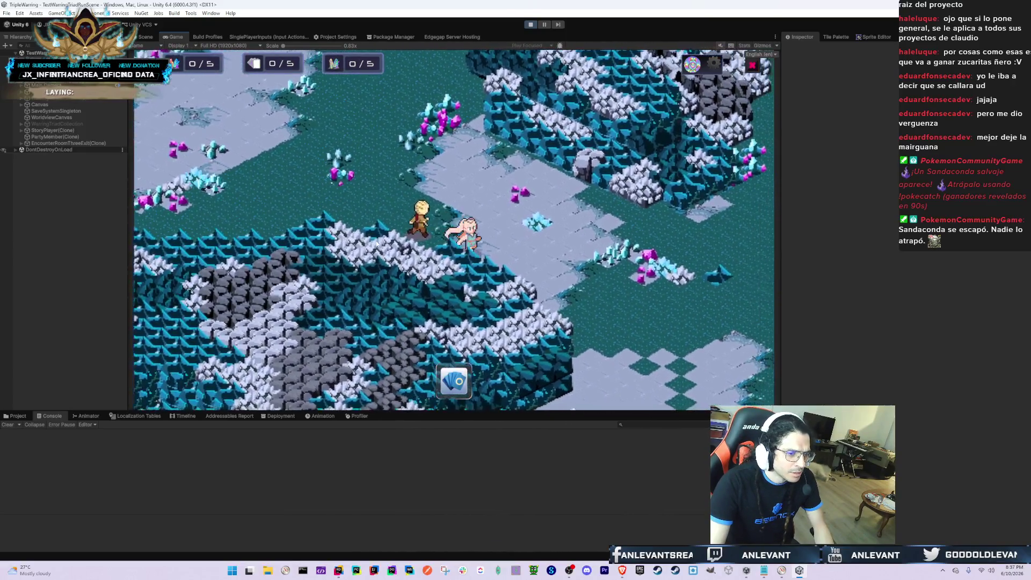
key(s)
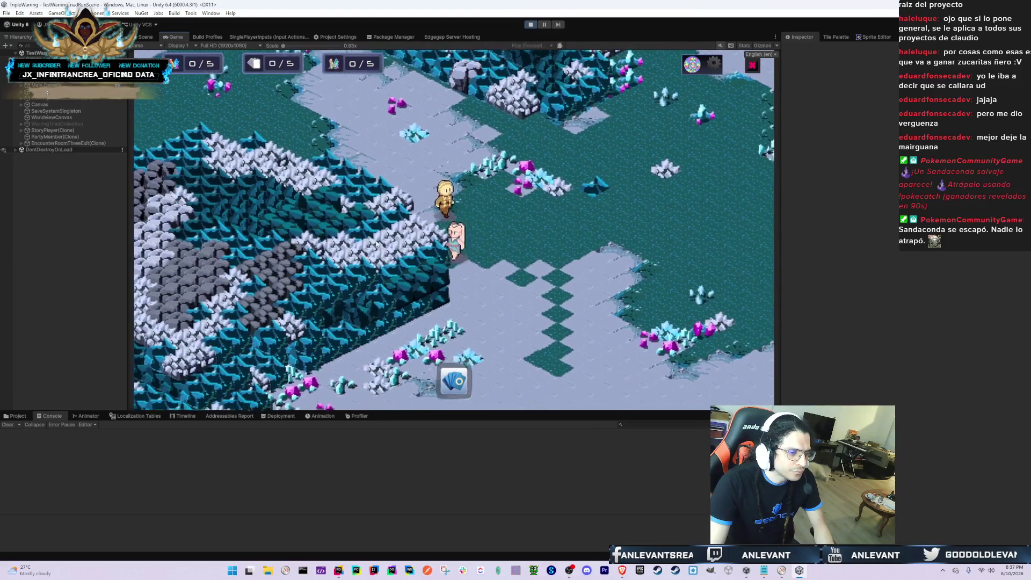
key(s)
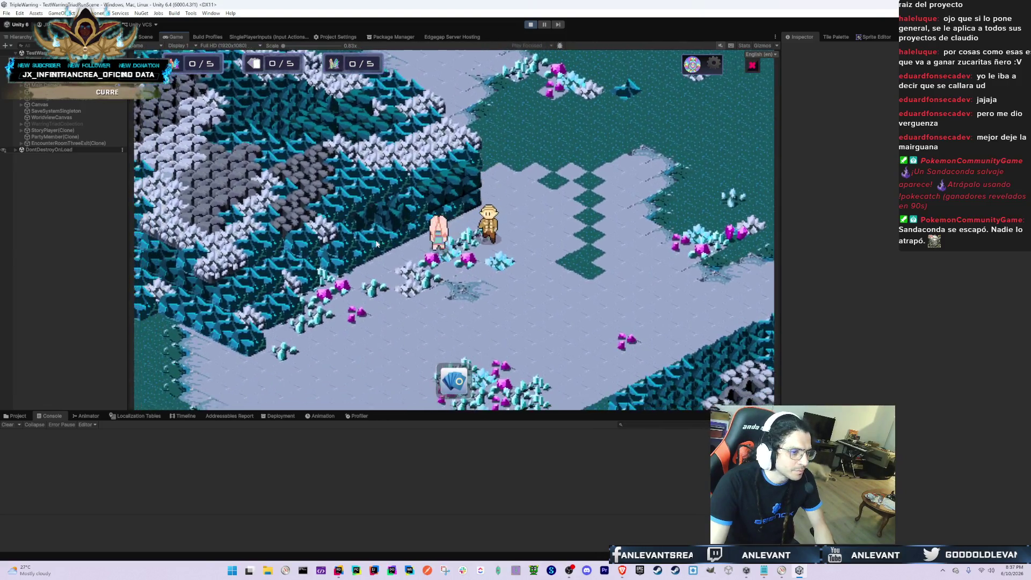
Walk the party around and down-right onto the exit arrow, then reopen the room list.
key(d)
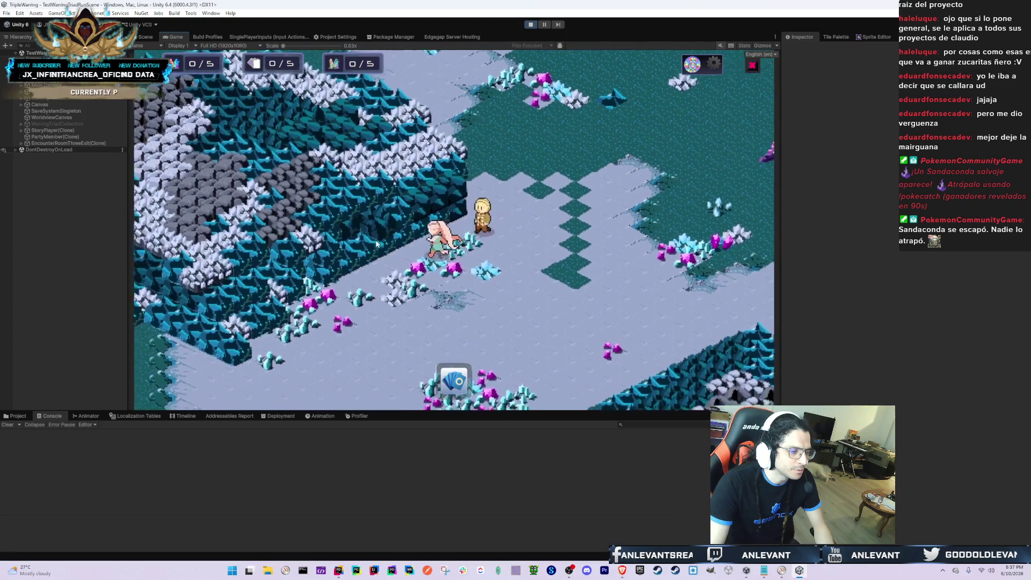
key(a)
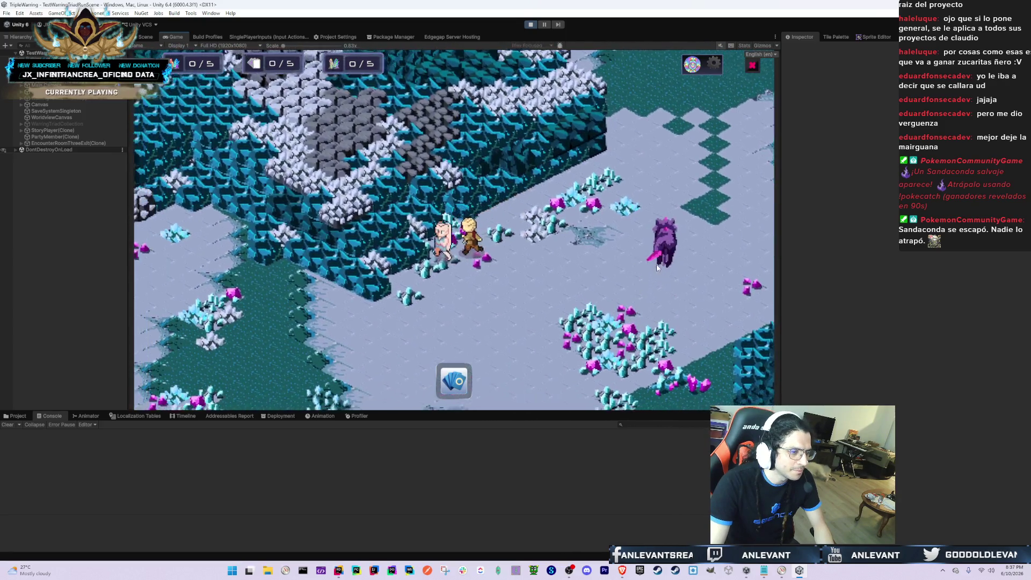
key(a)
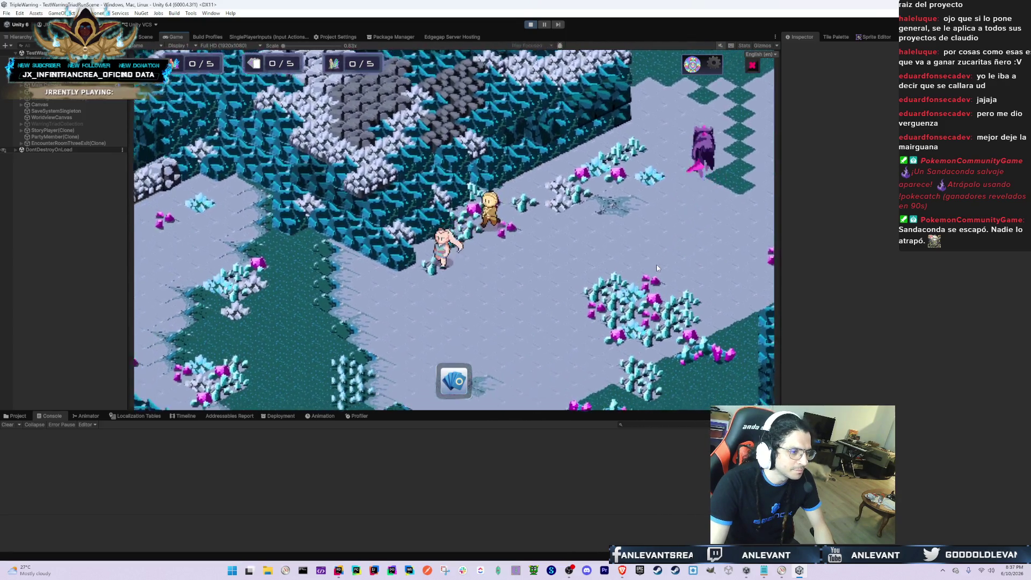
key(w)
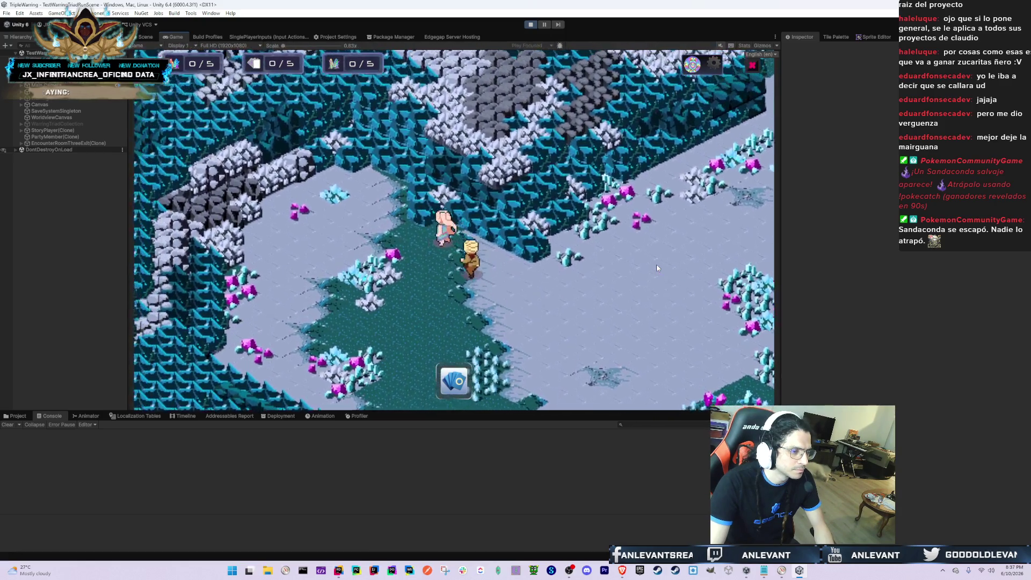
key(w)
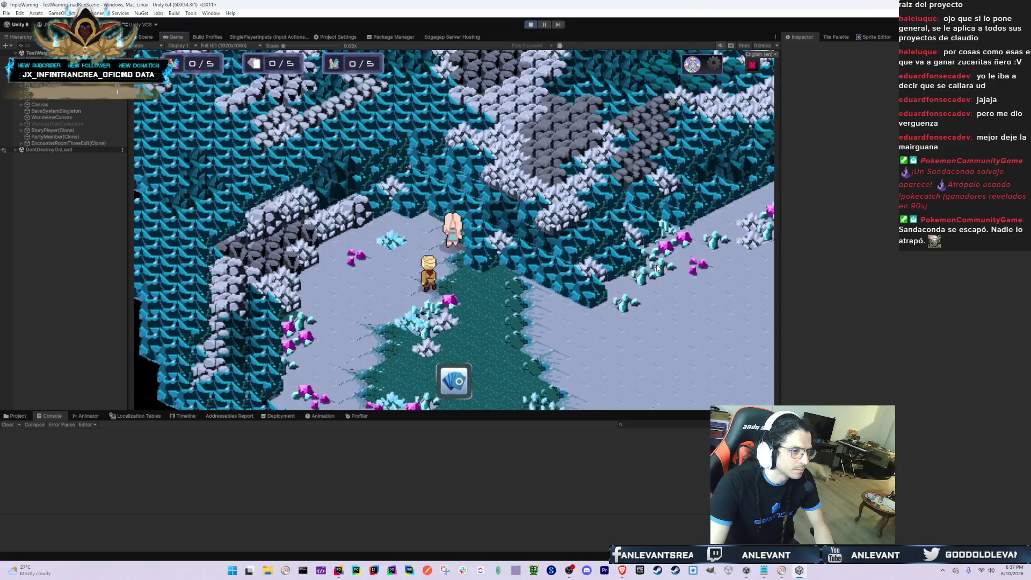
key(w)
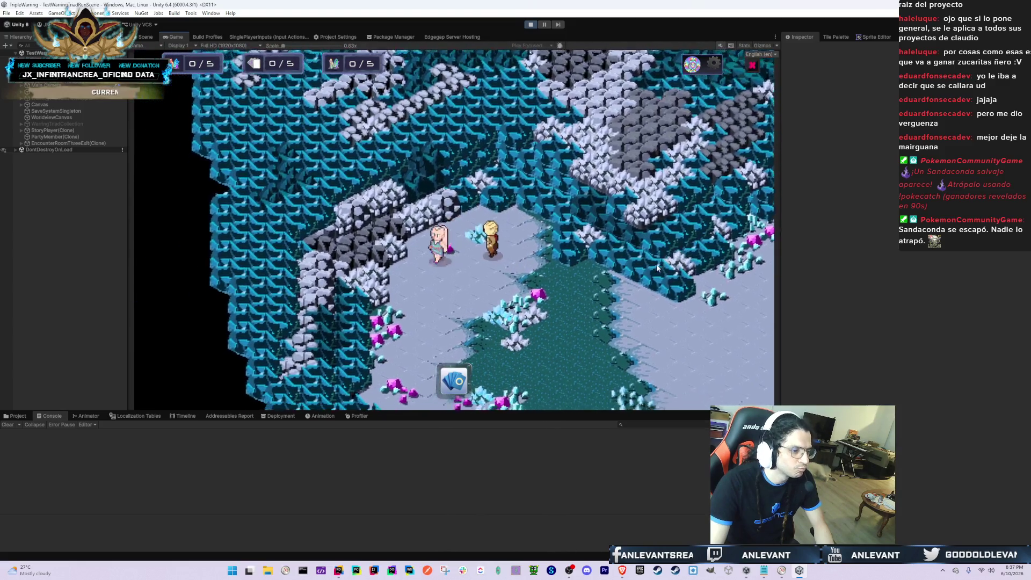
key(s)
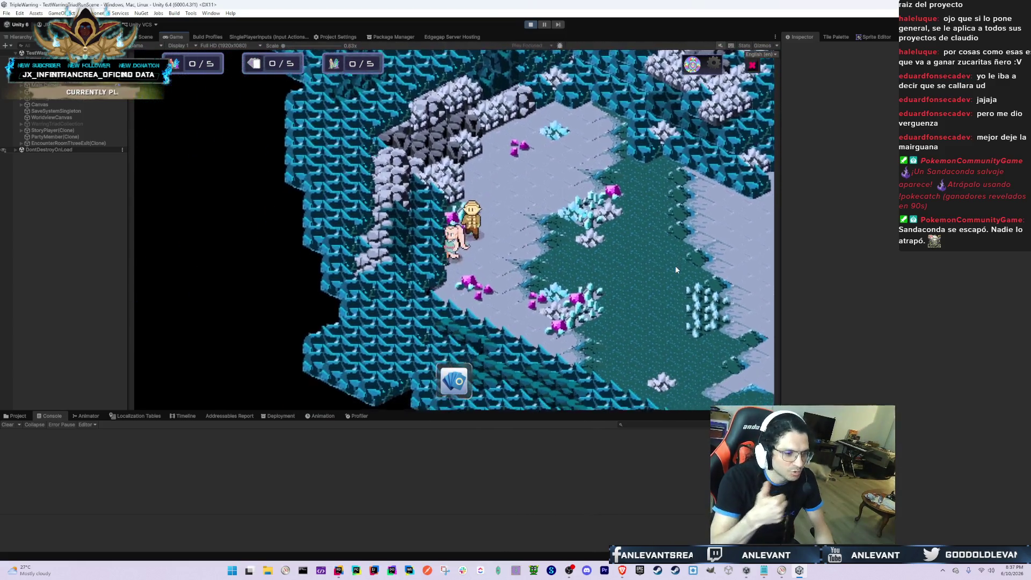
key(s)
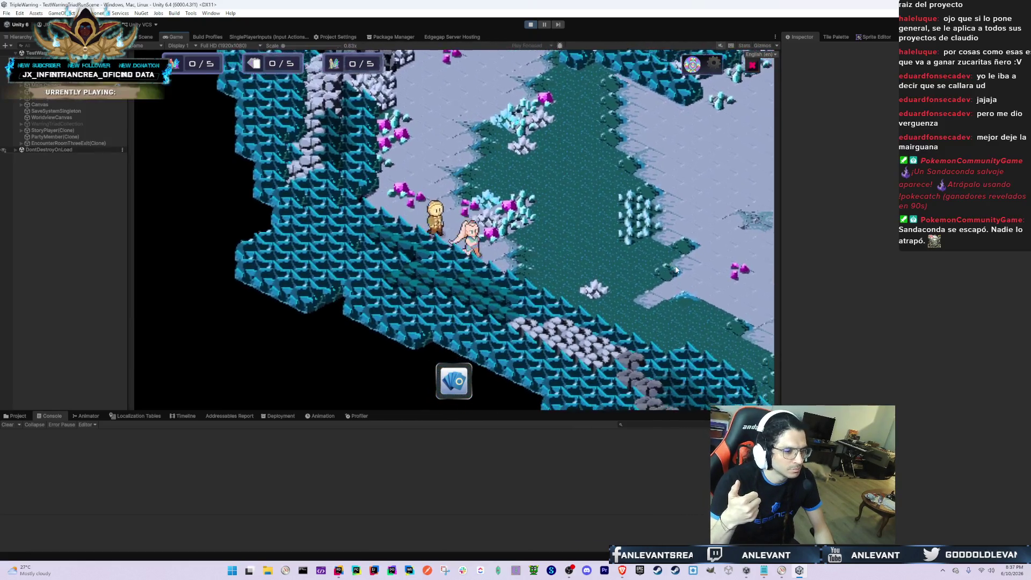
key(s)
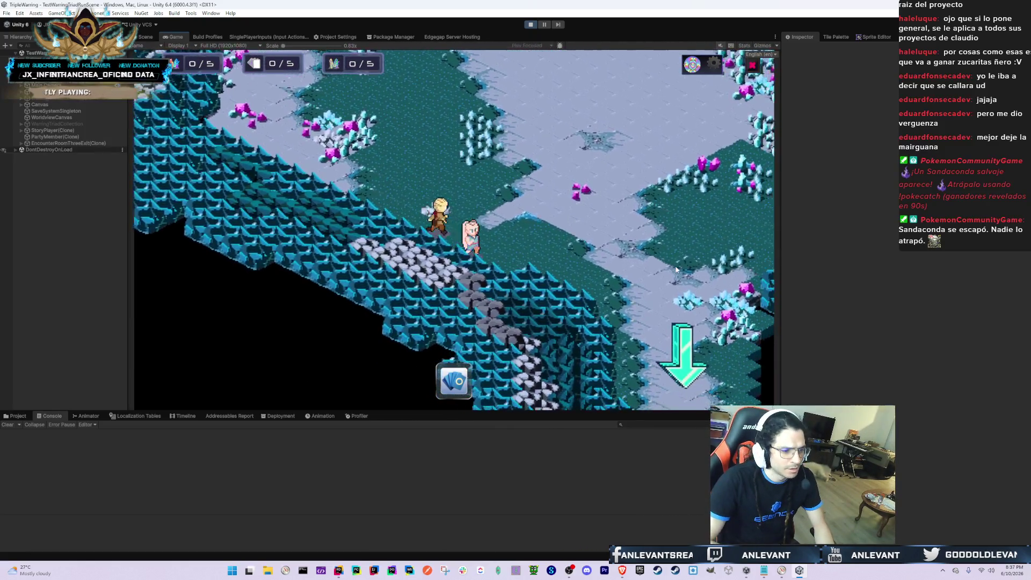
key(s)
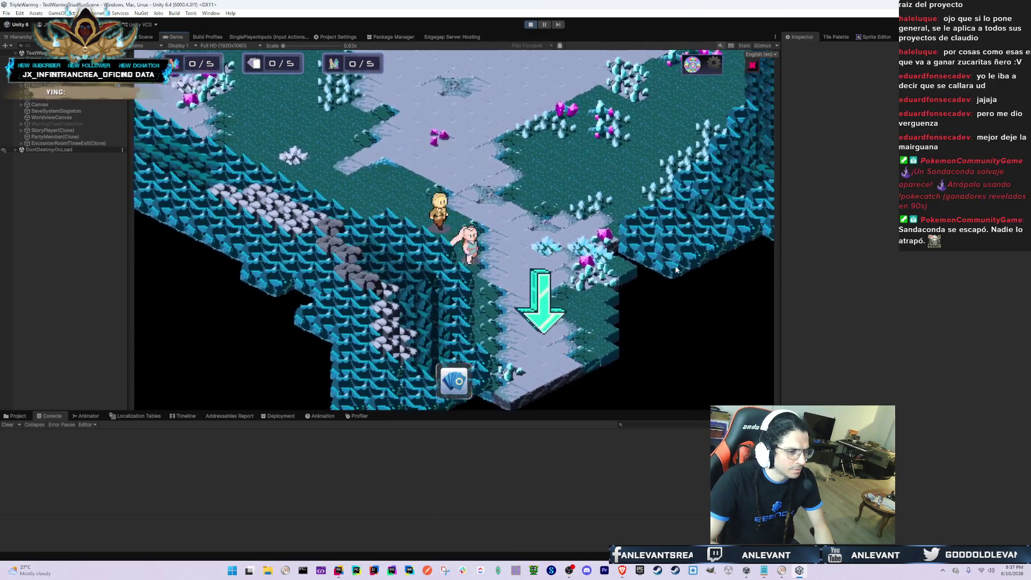
key(s)
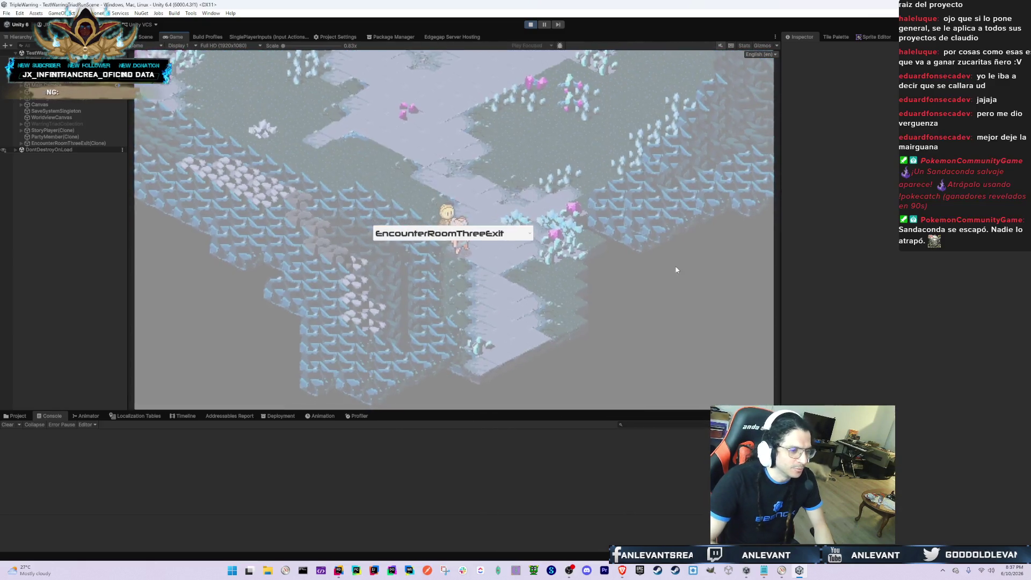
click(494, 240)
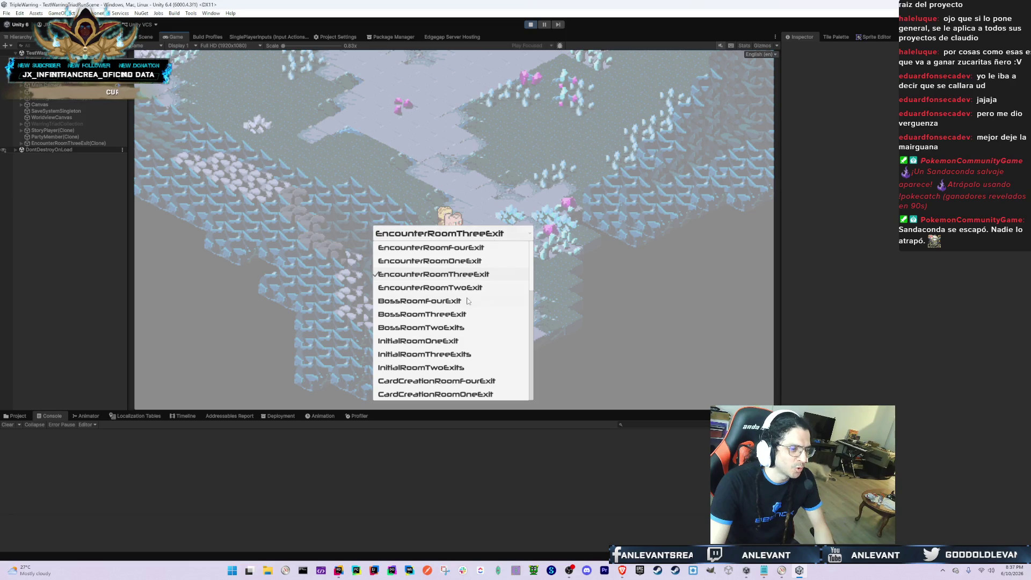
Load EncounterRoomTwoExit and walk the party right toward the cliffs, then down along them.
click(475, 288)
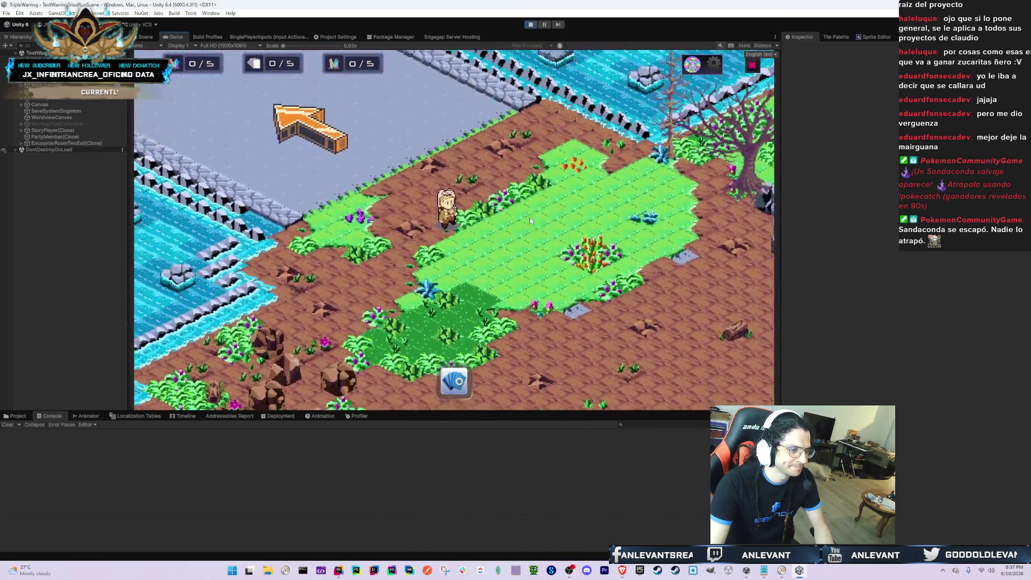
key(d)
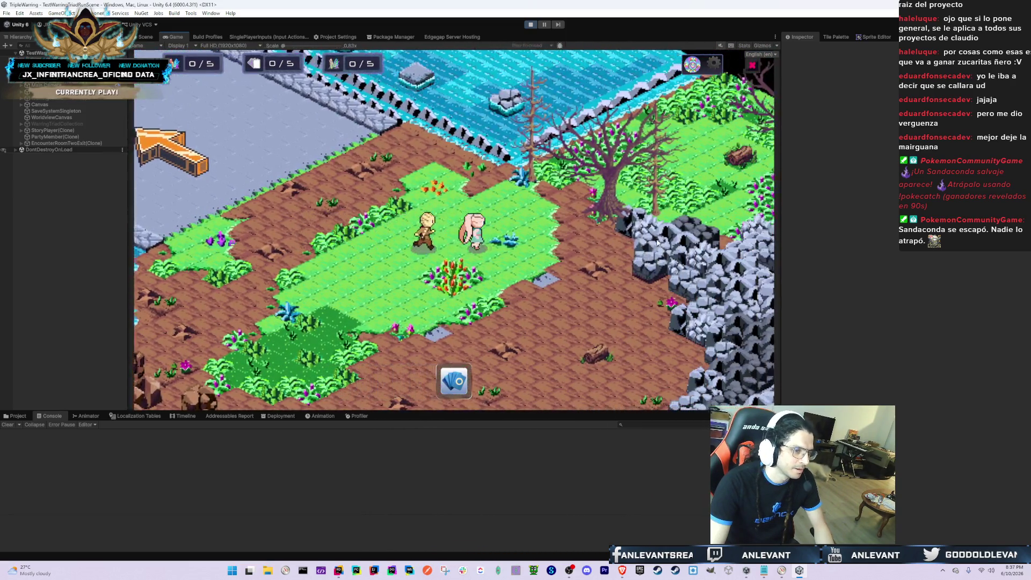
key(d)
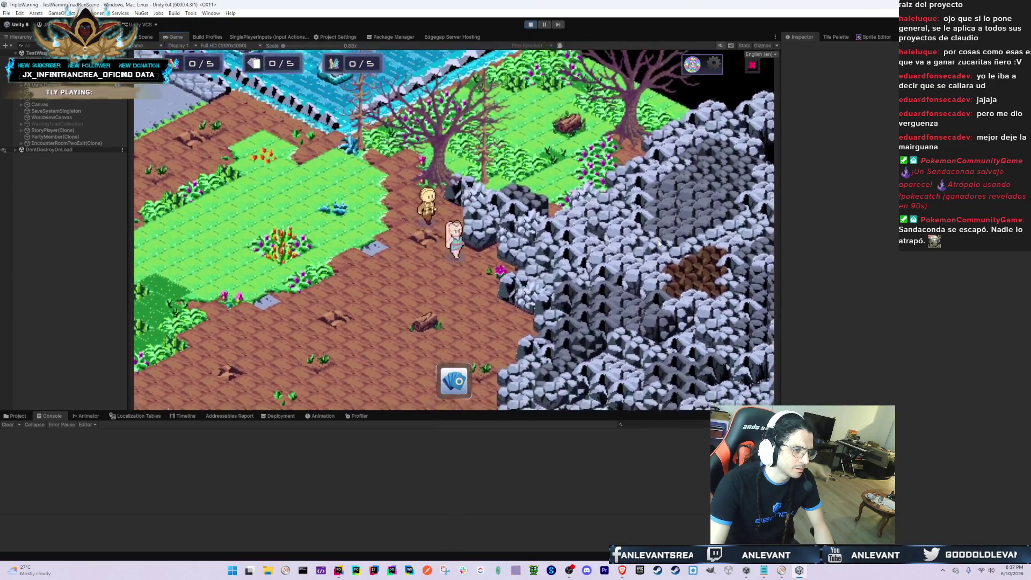
key(s)
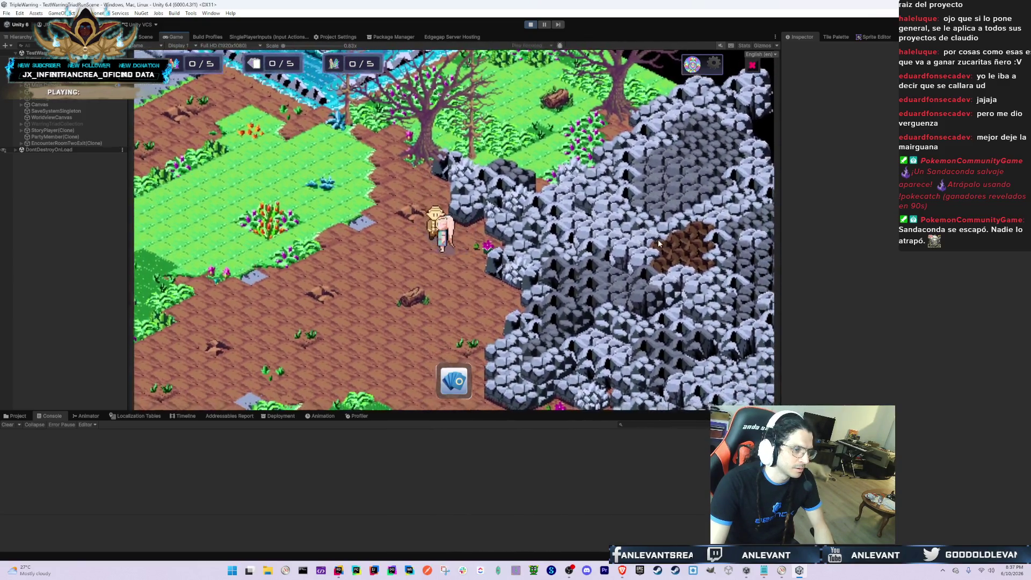
key(w)
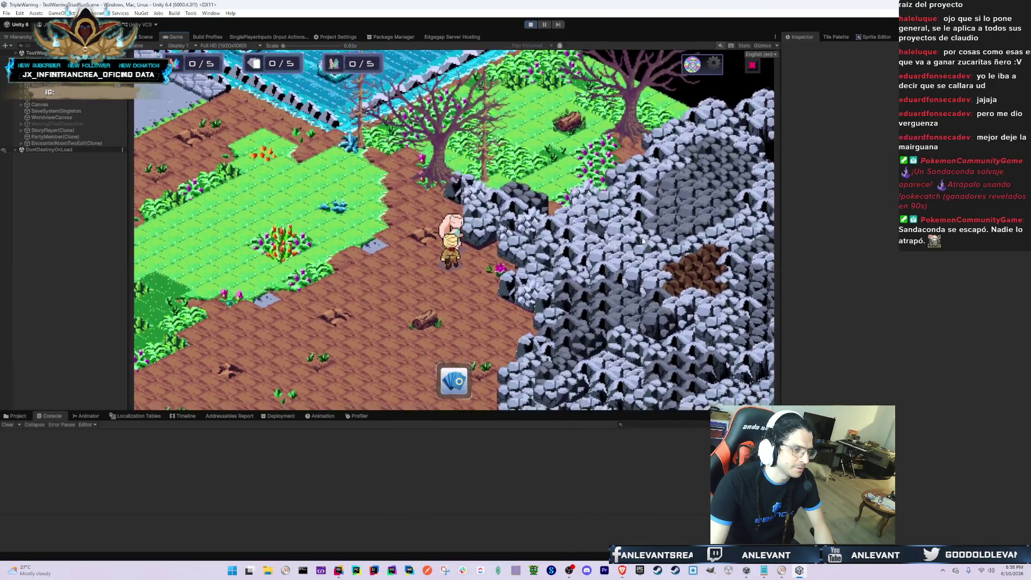
key(d)
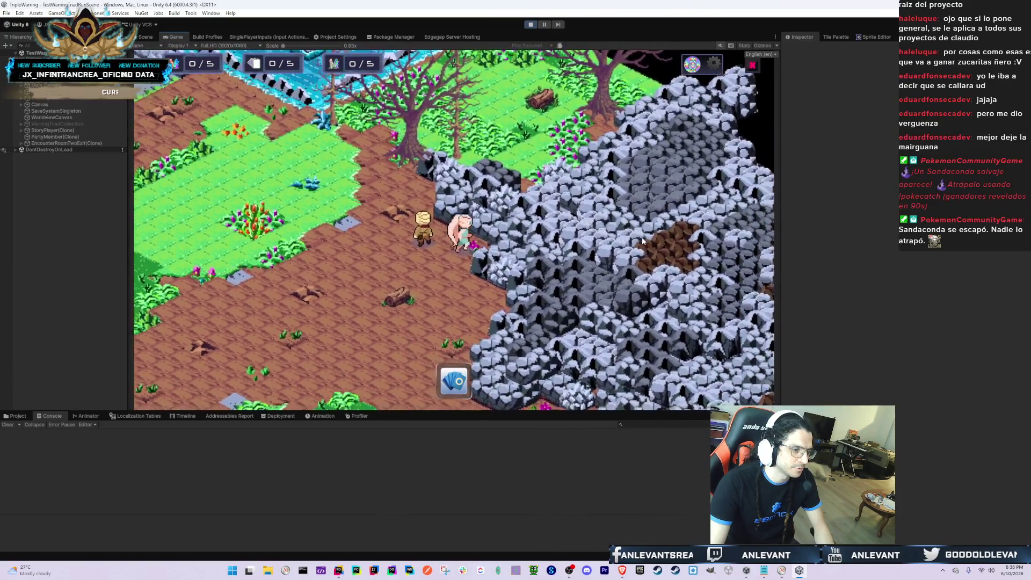
Open the EncounterRoom prefab and inspect the first Ground Obstacles Level Tilemap's renderer and collider settings.
key(d)
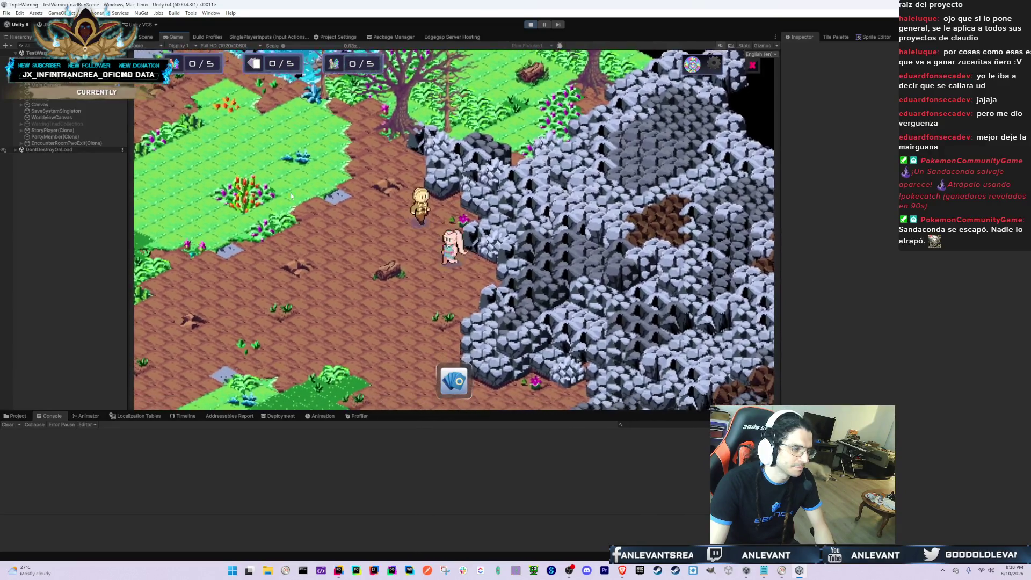
click(78, 143)
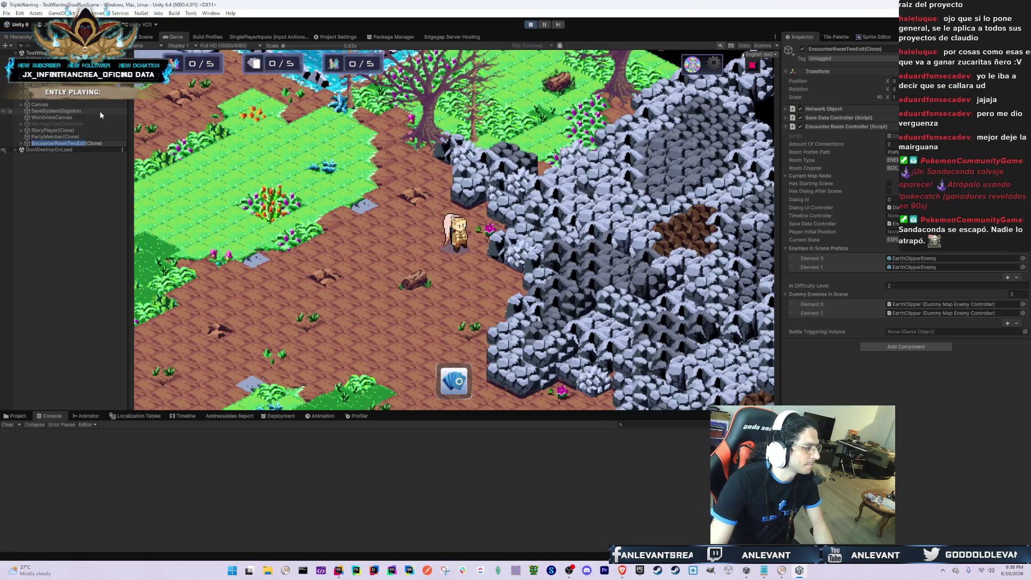
click(18, 417)
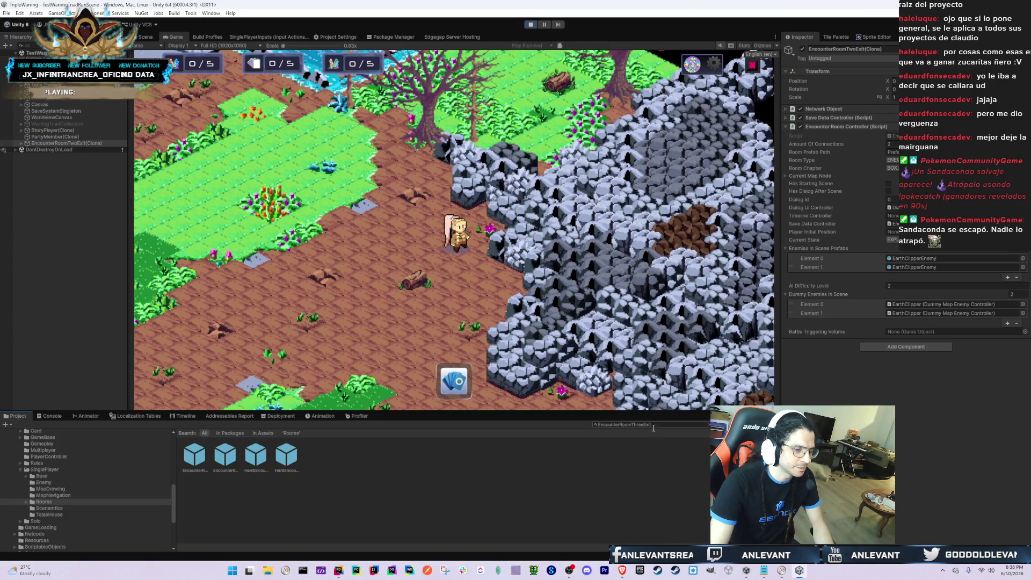
double_click(195, 456)
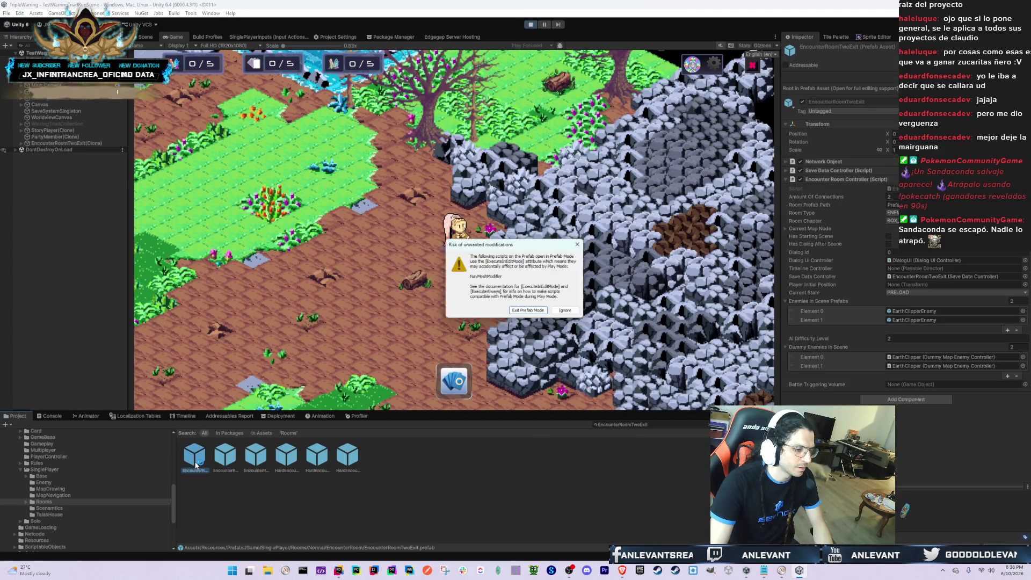
click(568, 312)
drag(75, 163, 86, 121)
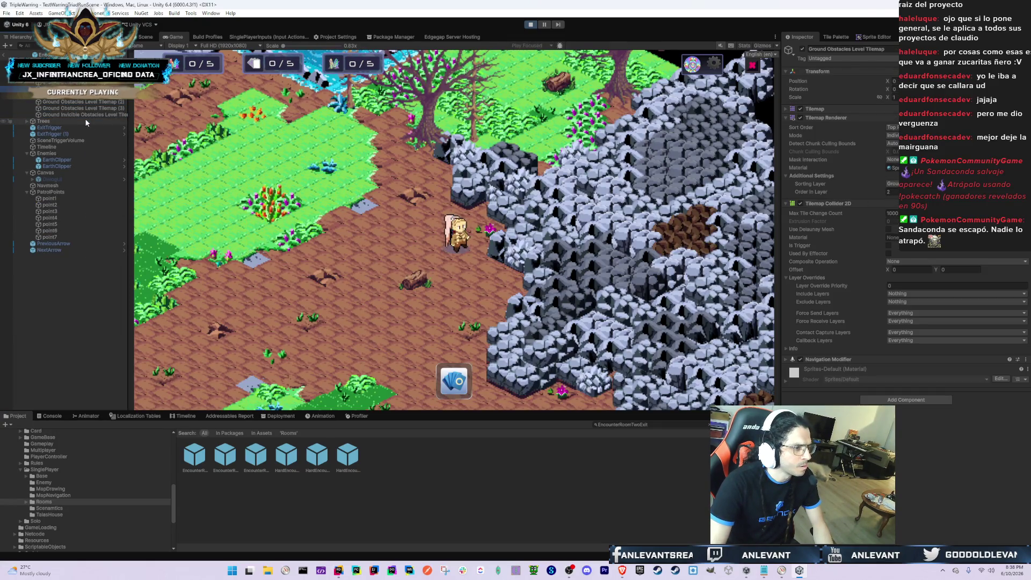
shift+click(112, 108)
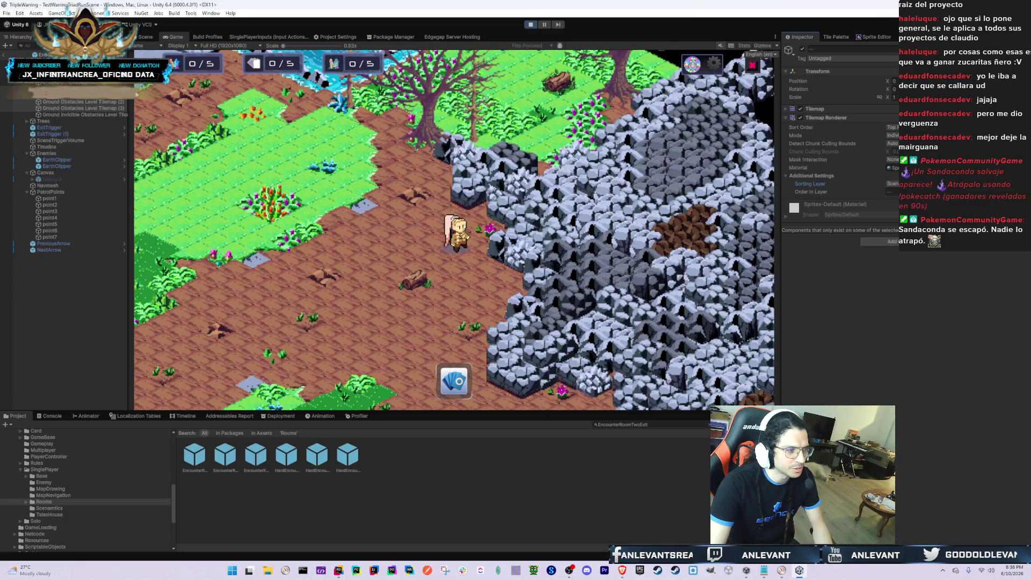
click(81, 96)
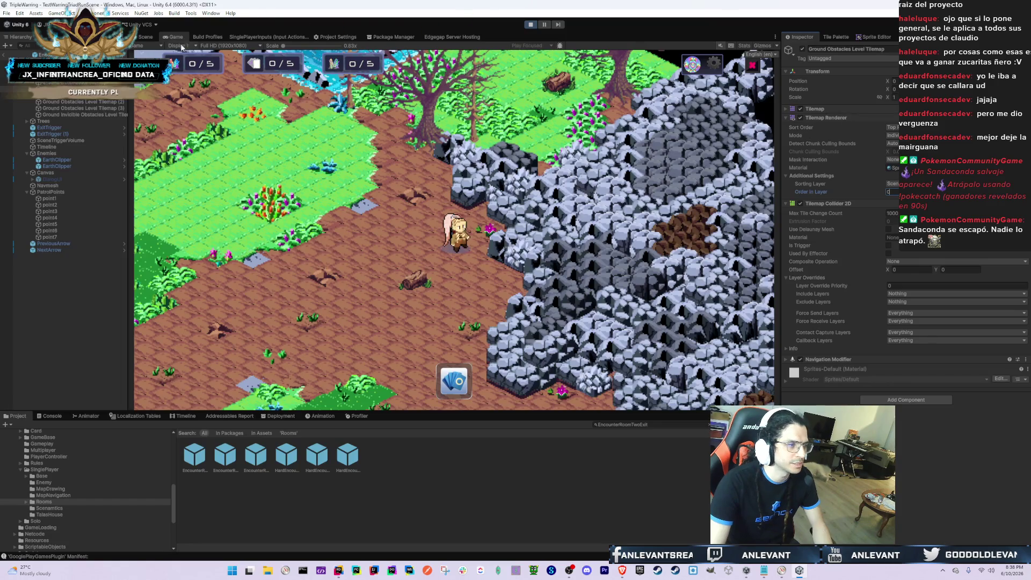
click(148, 38)
click(173, 38)
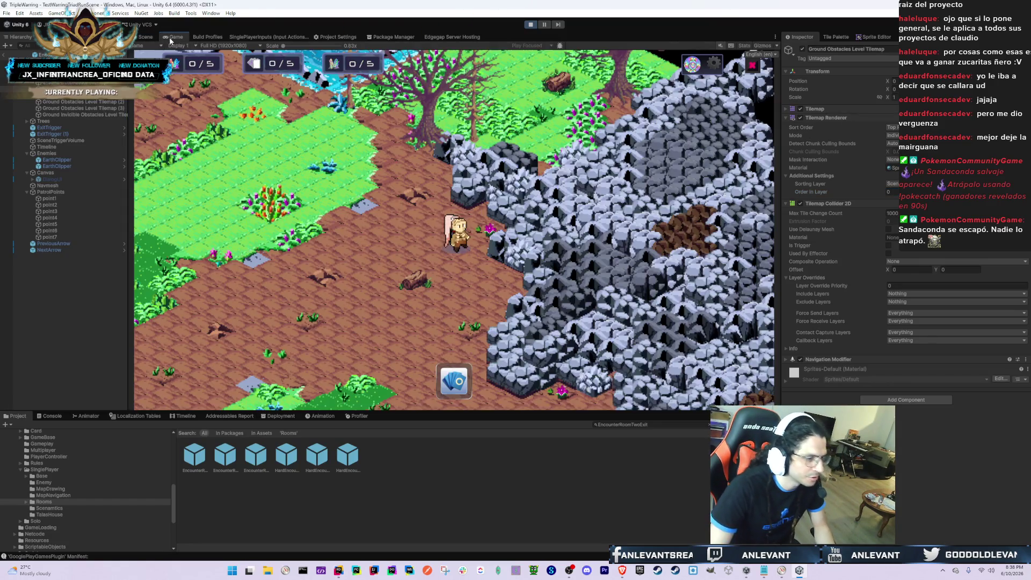
Walk the party up onto the exit arrow on the stone platform.
key(a)
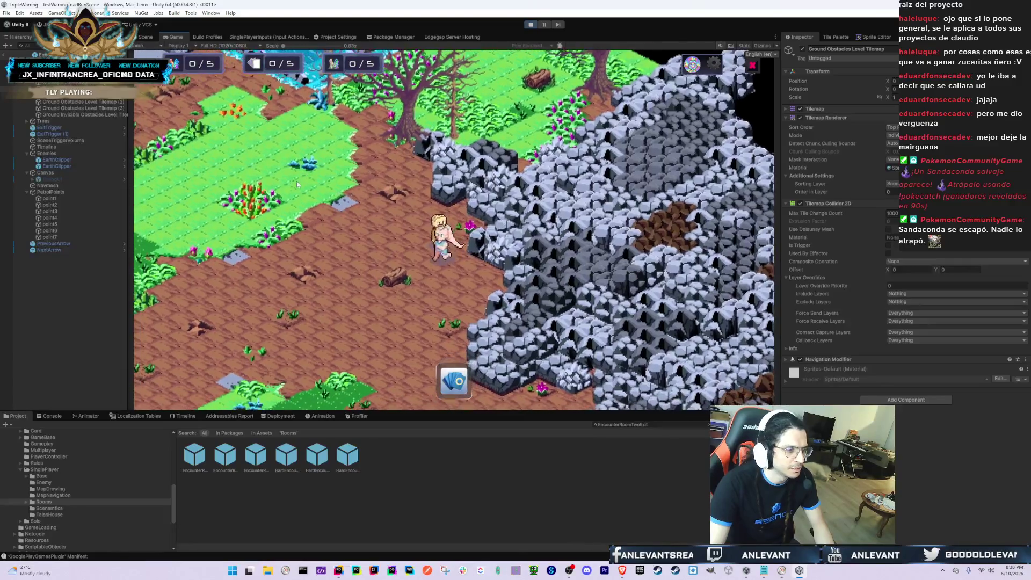
key(w)
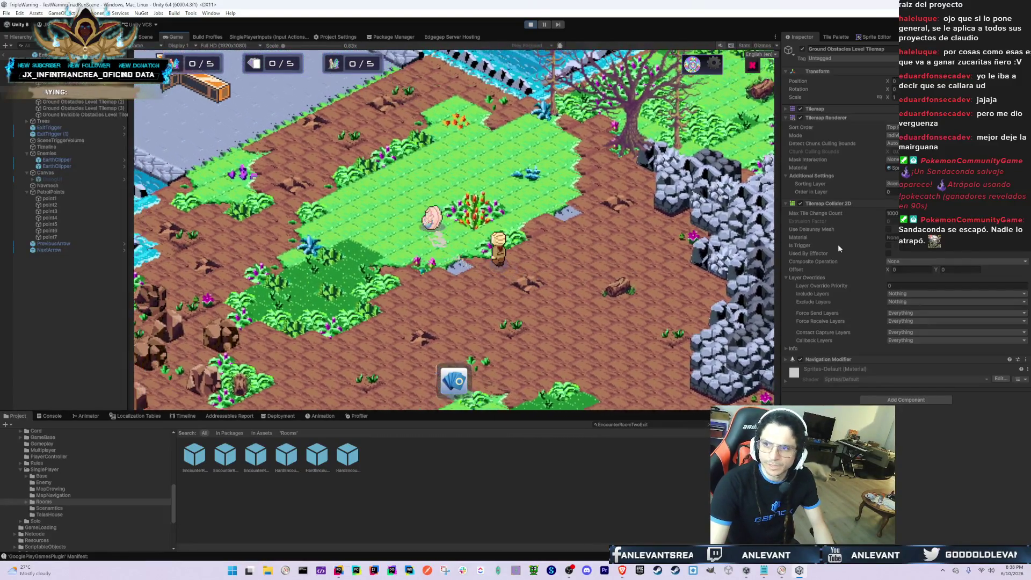
key(w)
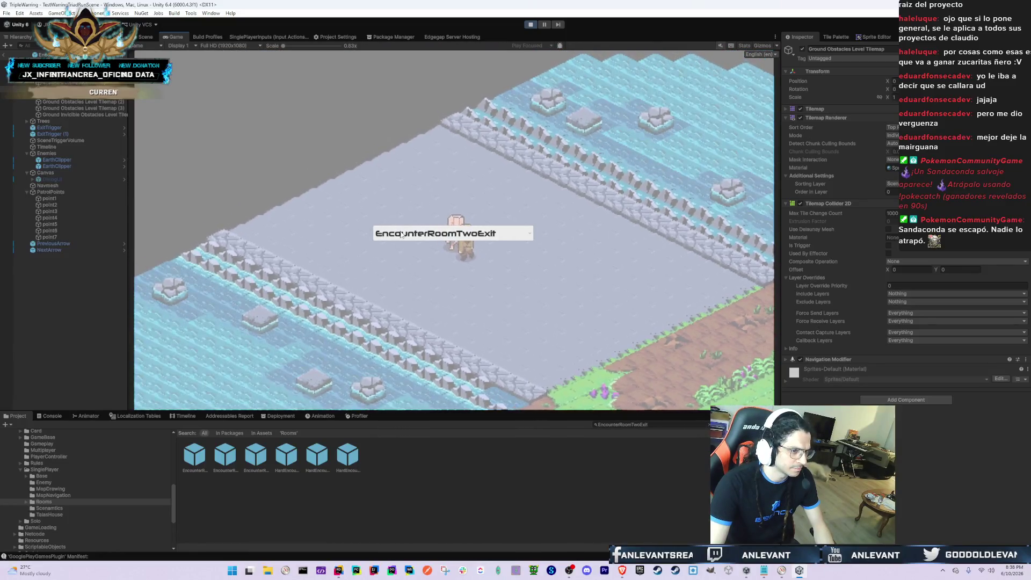
Load BossRoomFourExit from the room list, then switch to another room and reopen the list.
click(404, 239)
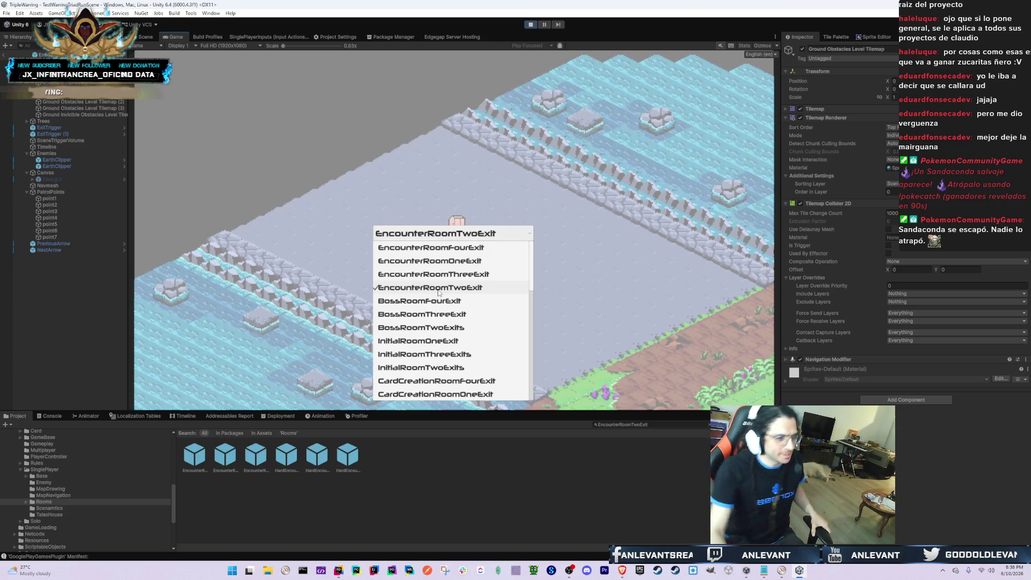
click(462, 300)
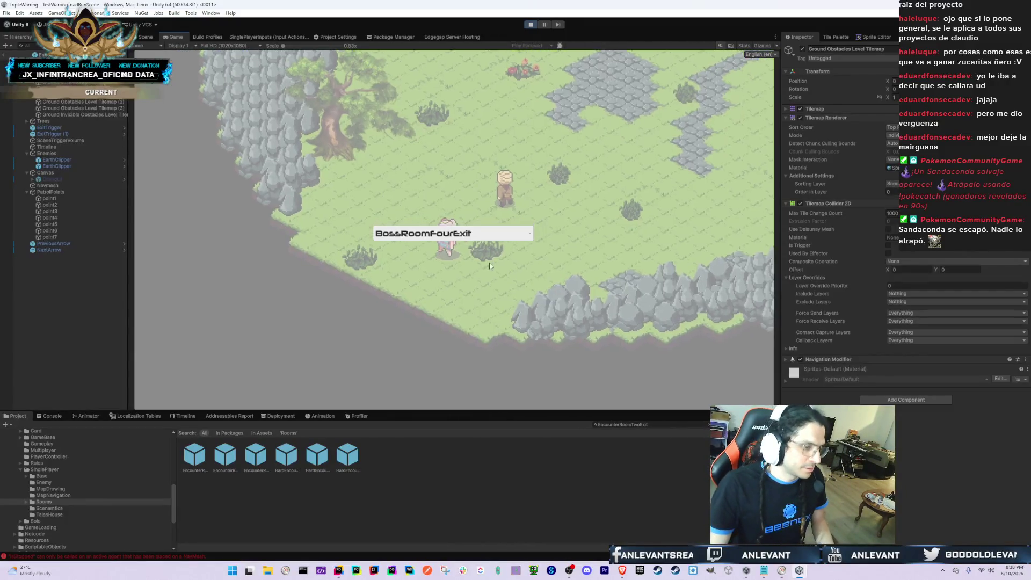
click(476, 236)
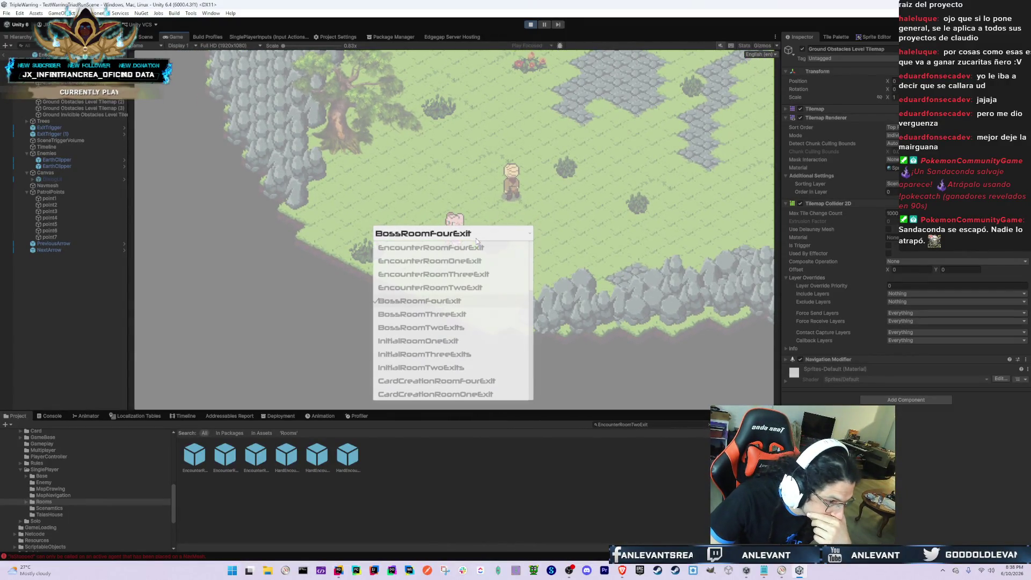
click(483, 281)
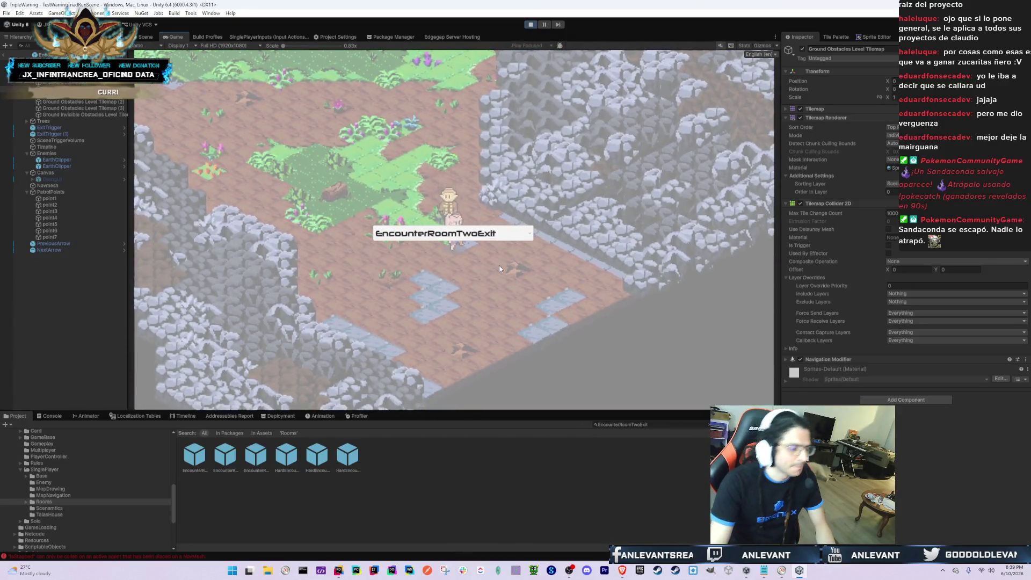
click(467, 234)
Load rooms from the in-game dropdown in turn, visiting InitialRoomOneExit and ending in the InitialRoomThreeExits forest room.
click(467, 287)
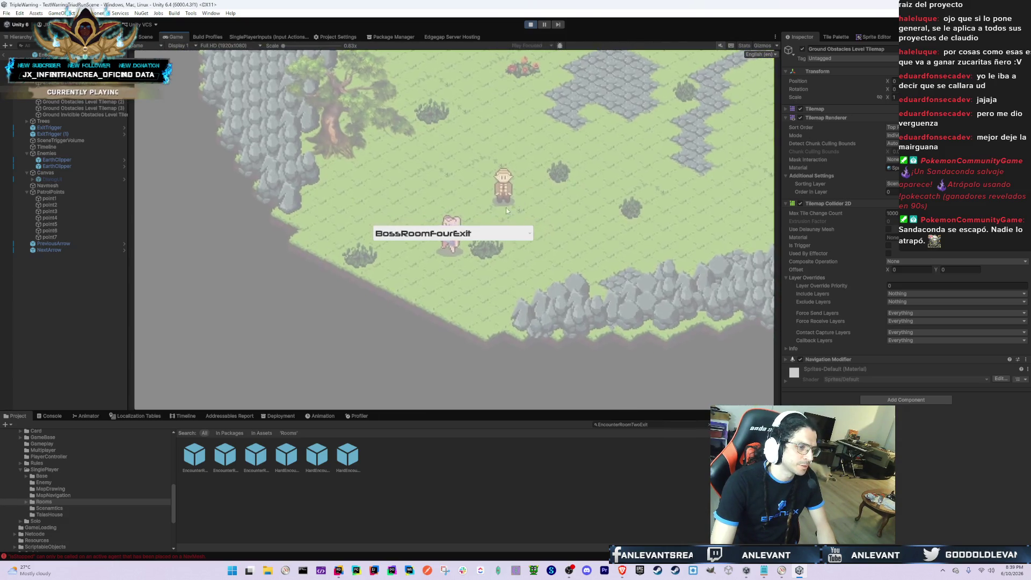
click(454, 233)
click(423, 342)
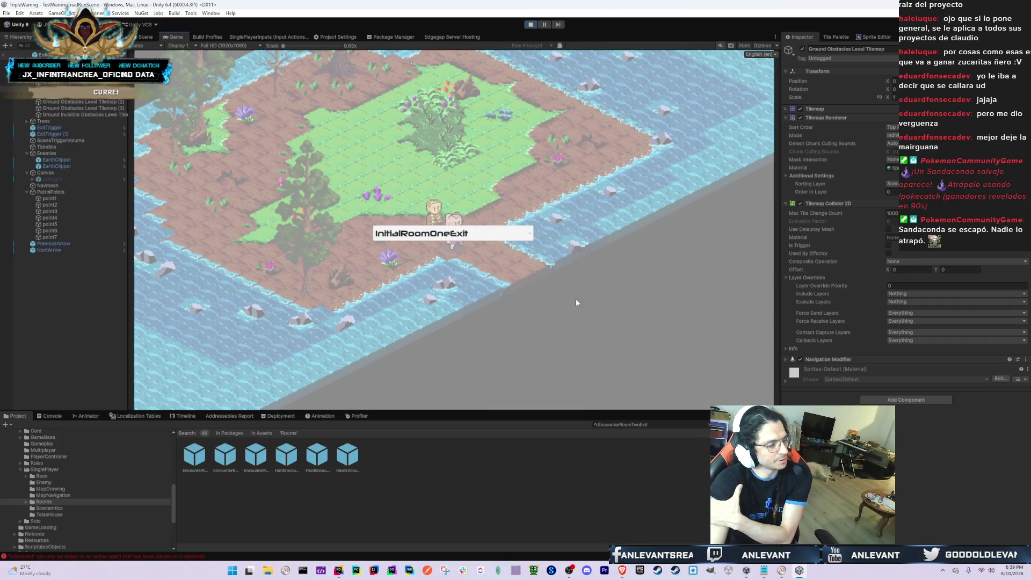
click(450, 235)
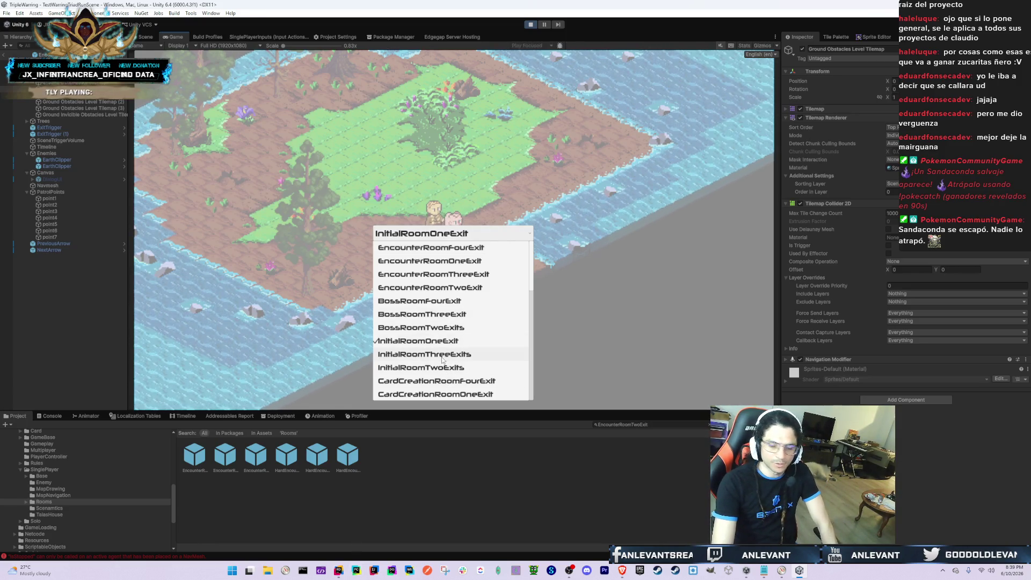
click(442, 359)
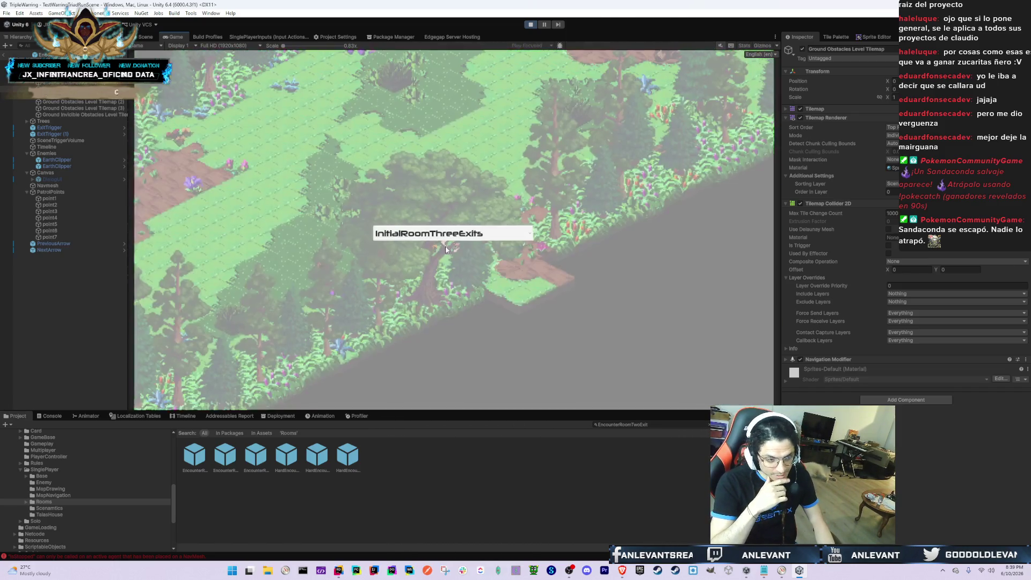
click(484, 234)
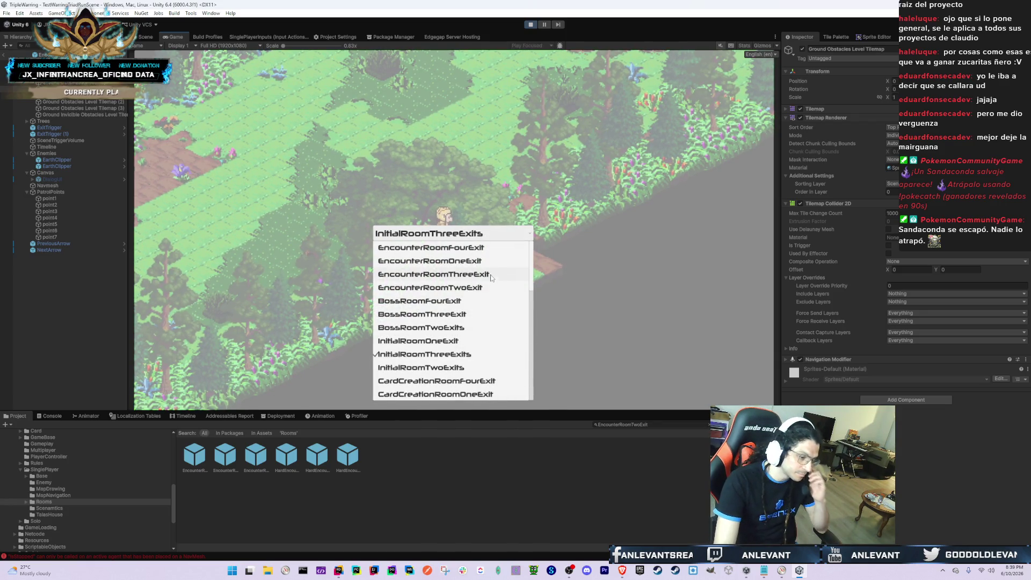
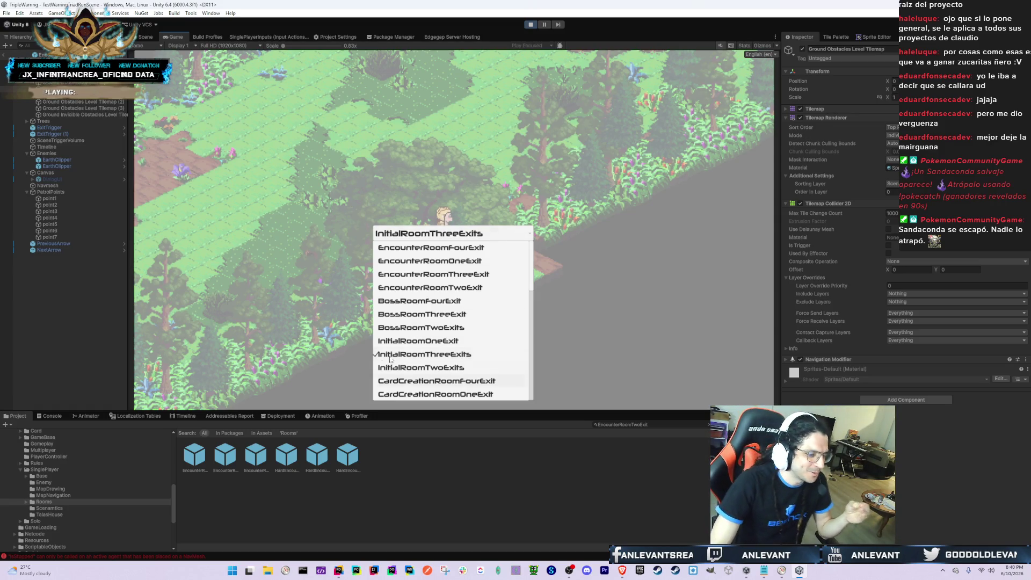
Switch the running game to the InitialRoomTwoExits room via the in-game room dropdown.
click(448, 379)
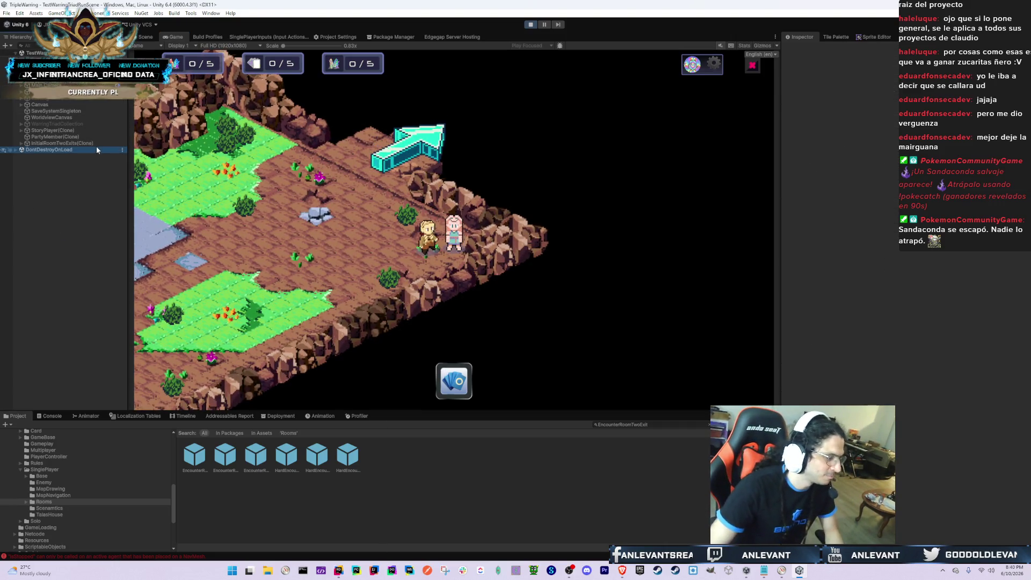
Find the InitialRoomTwoExits prefab by its clone's name, open it, and select Ground Obstacles Level Tilemap.
click(96, 144)
key(Escape)
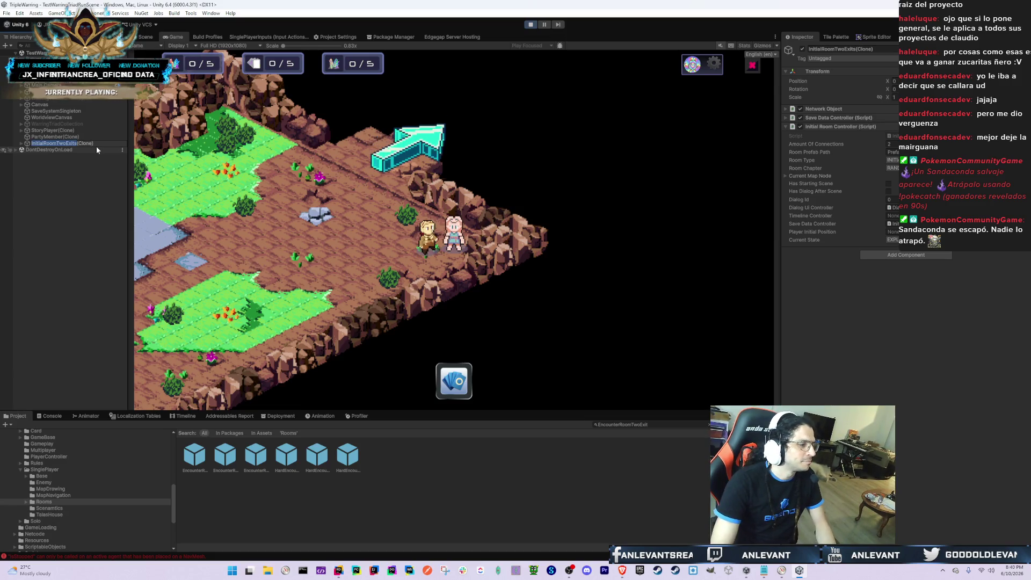
key(ctrl+a)
text(InitialRoomTwoExits)
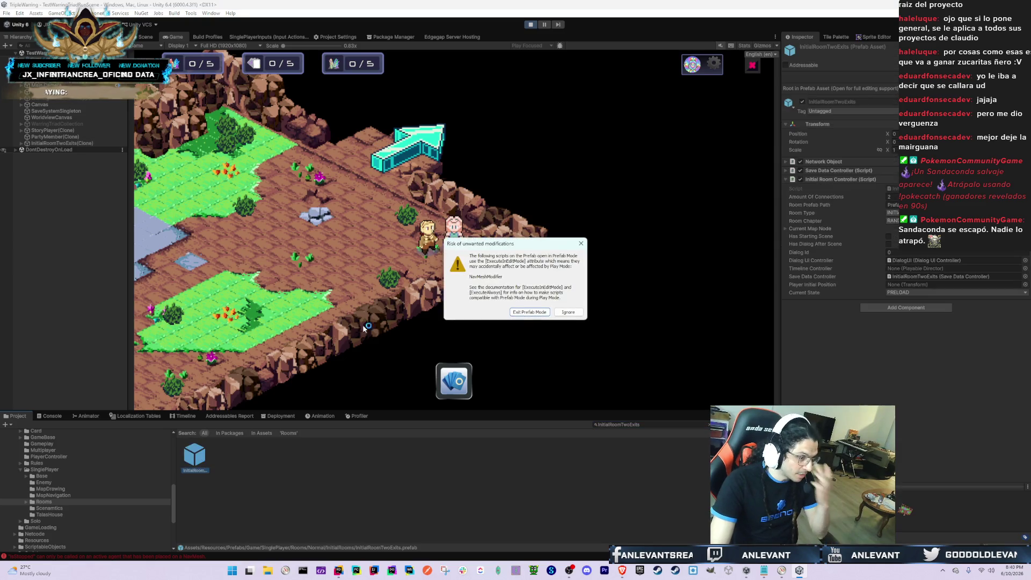
click(568, 312)
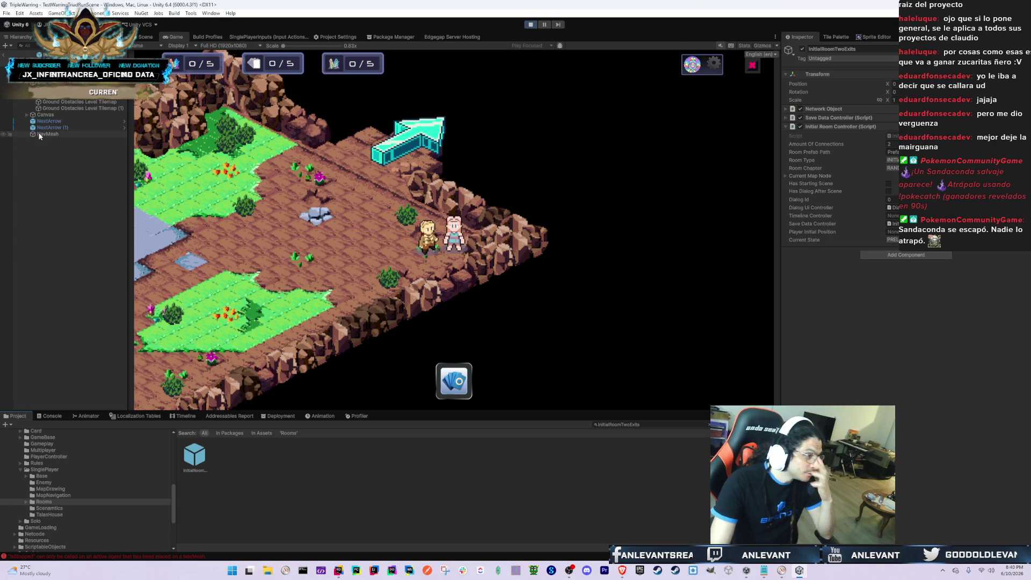
click(81, 102)
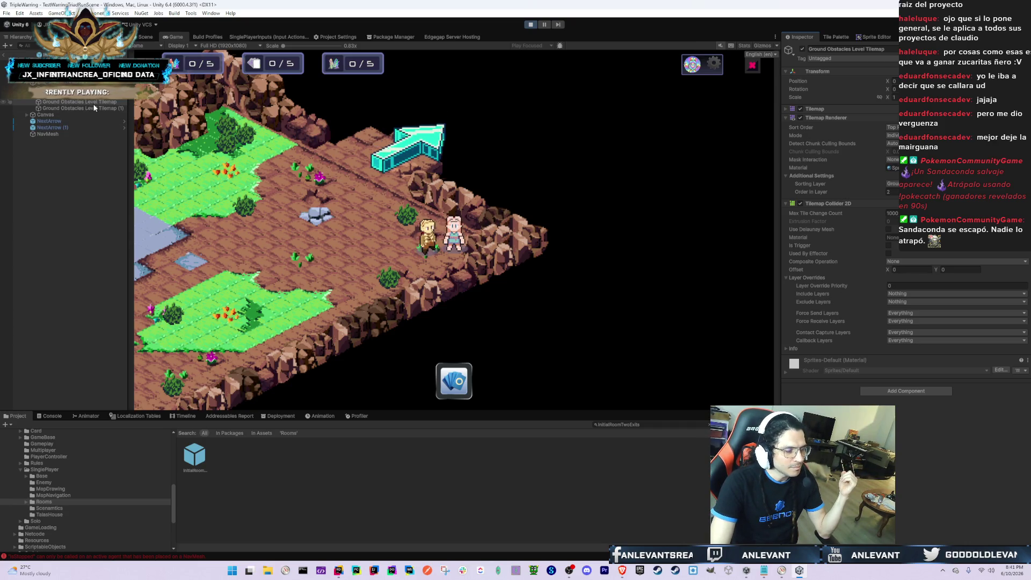
Give Ground Obstacles Level Tilemap (1) a different Tilemap Renderer sorting layer, leaving the first tilemap unchanged.
click(892, 183)
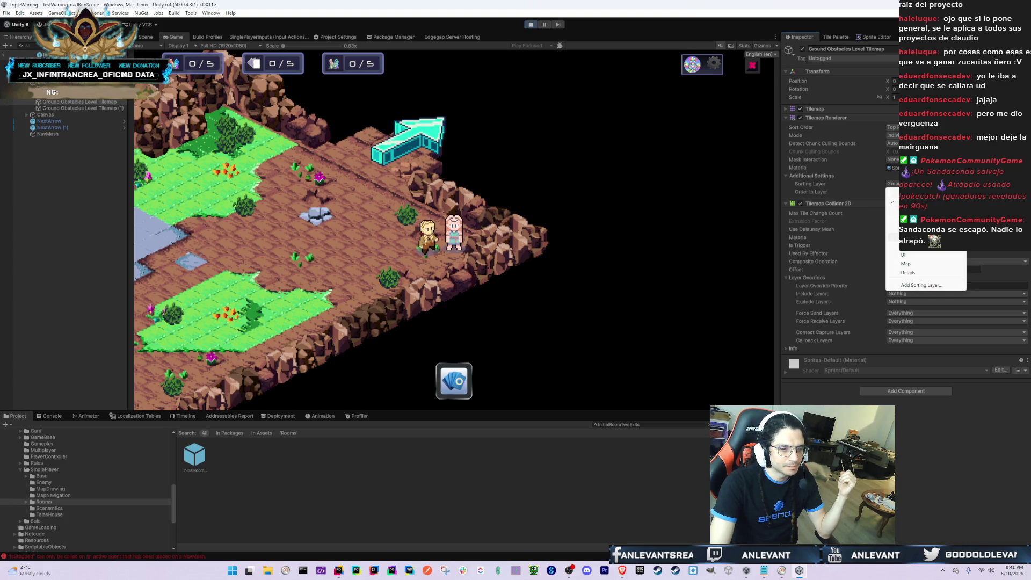
key(Escape)
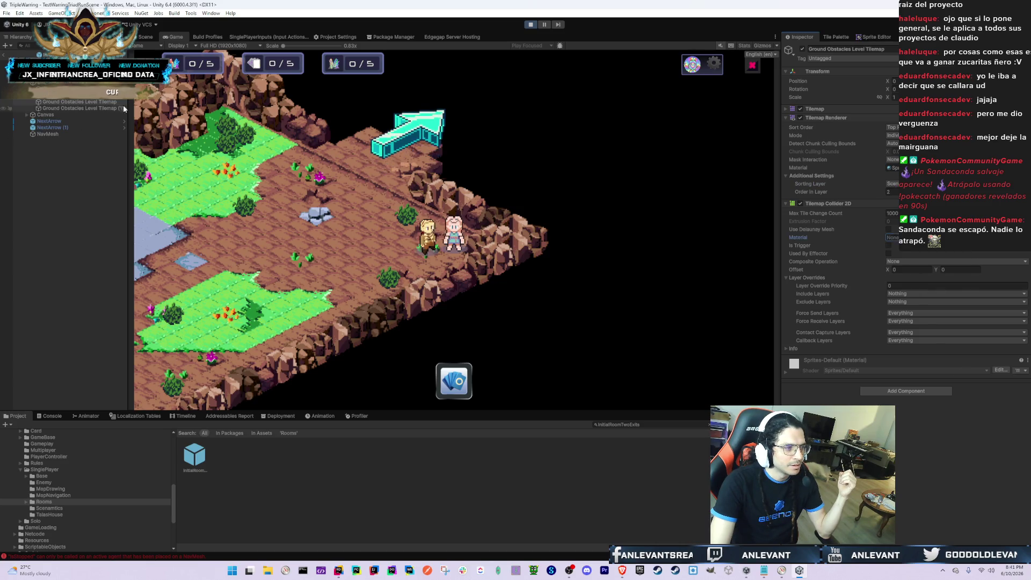
click(80, 108)
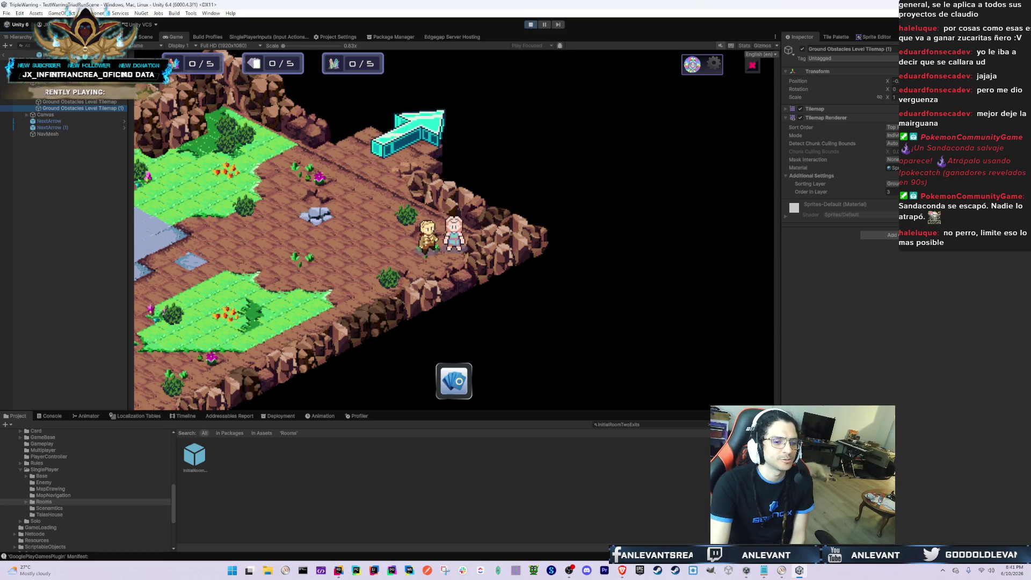
click(891, 184)
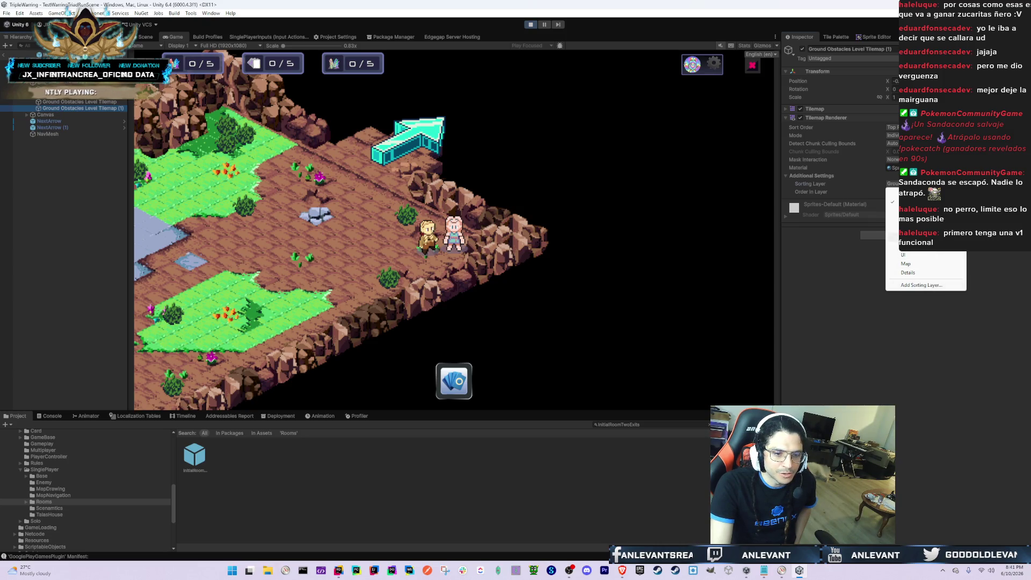
click(912, 237)
click(79, 101)
click(889, 184)
click(874, 193)
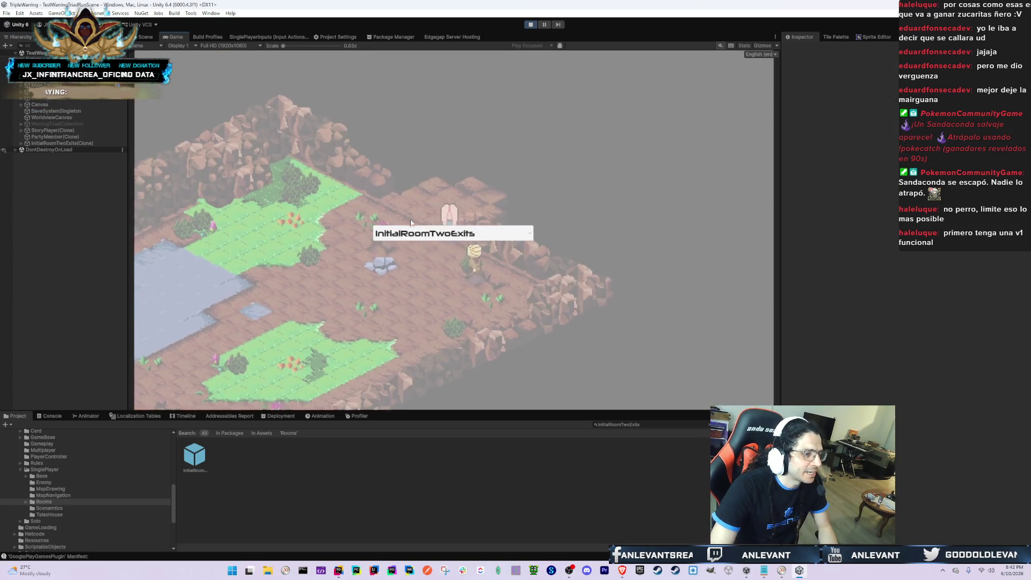
Load InitialRoomThreeExits from the room dropdown and walk the character through the forest with S, W, D.
click(410, 233)
click(409, 354)
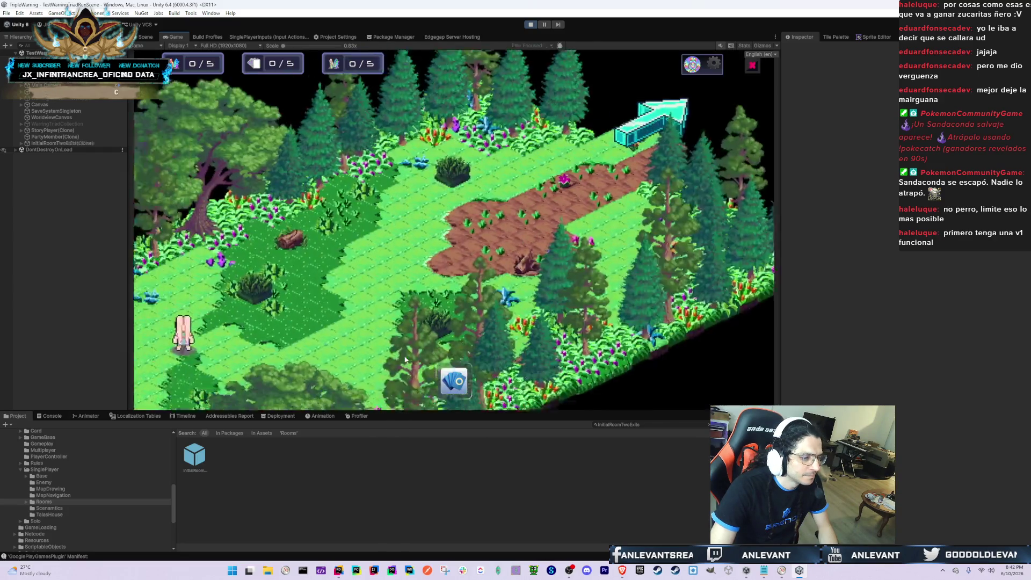
key(s)
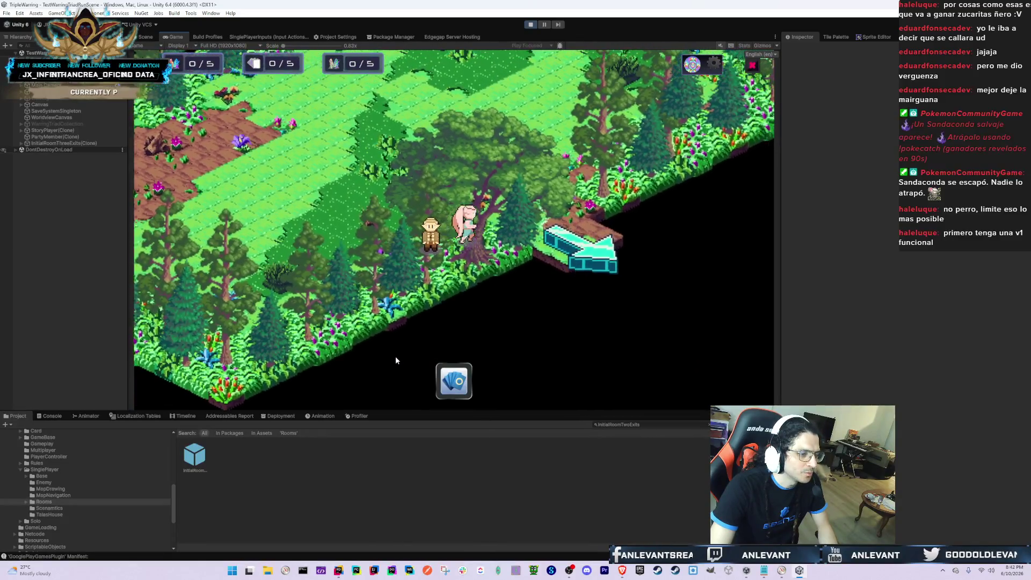
key(s)
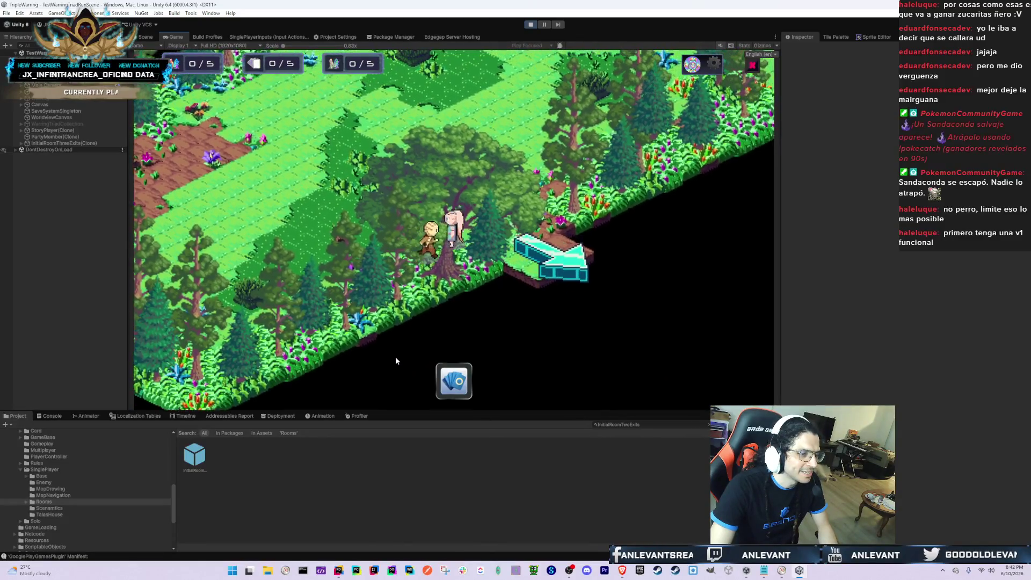
key(s)
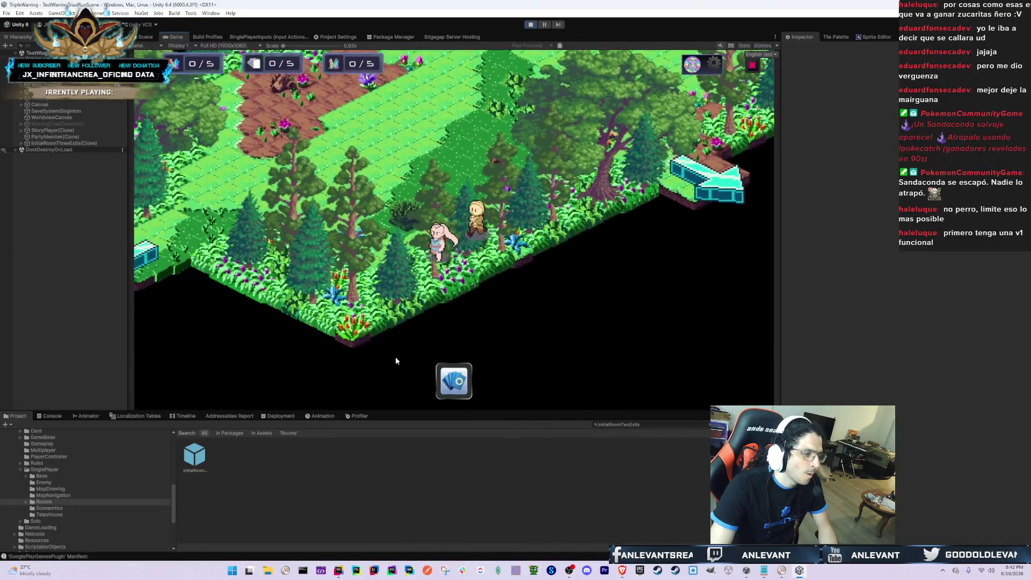
key(w)
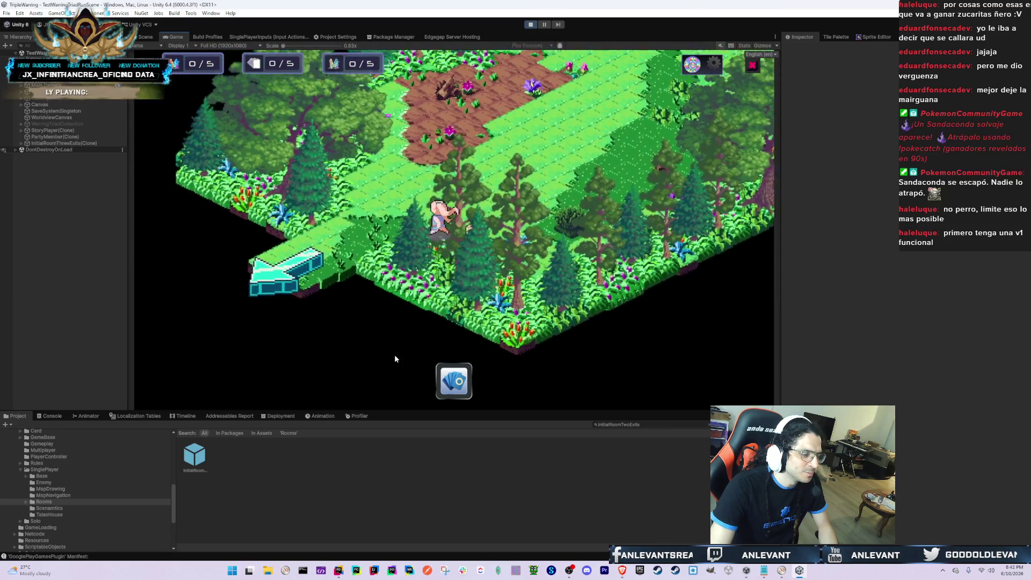
key(d)
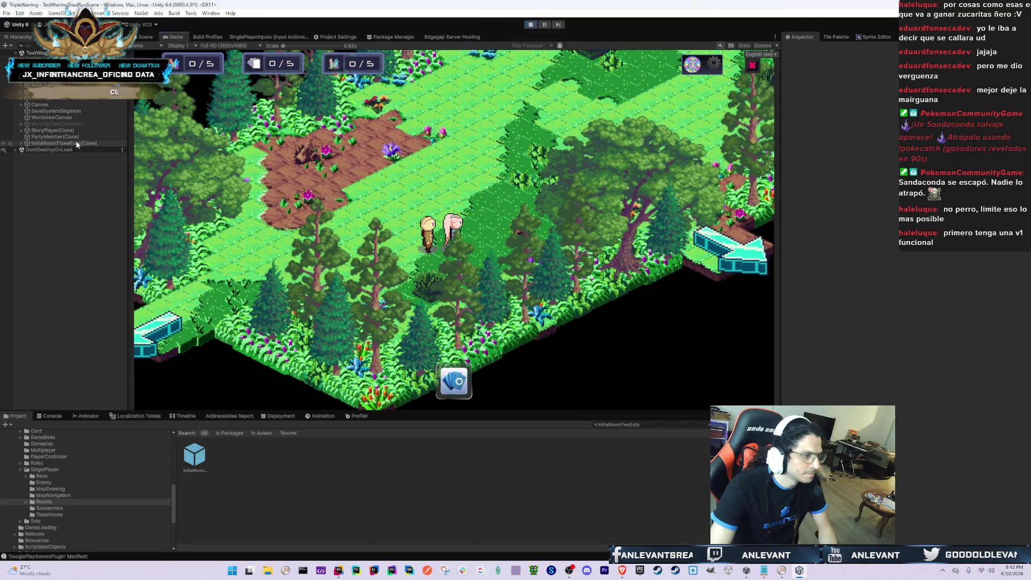
Search the Project window for the InitialRoomThreeExits prefab using the clone's copied name.
click(79, 143)
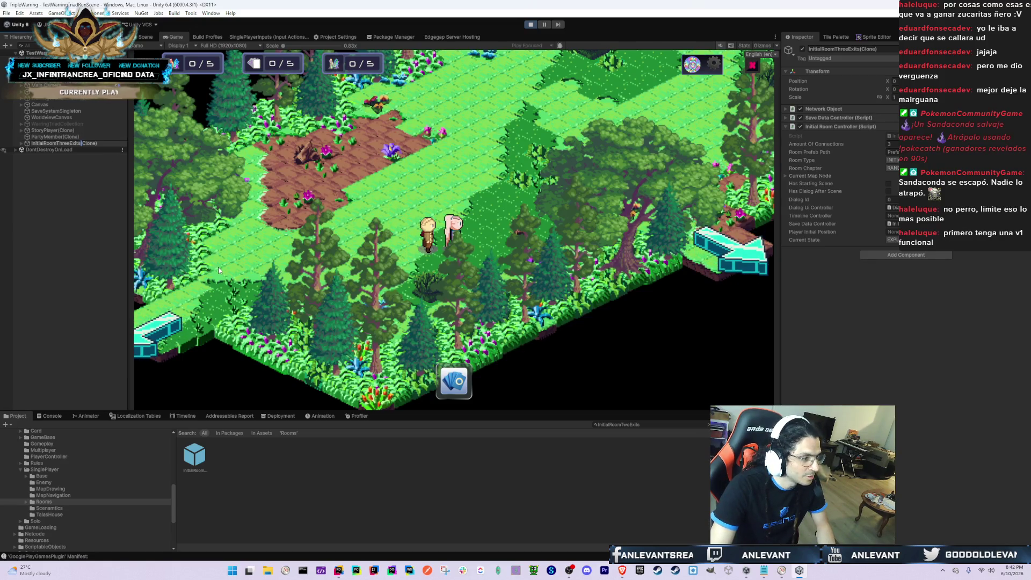
key(F2)
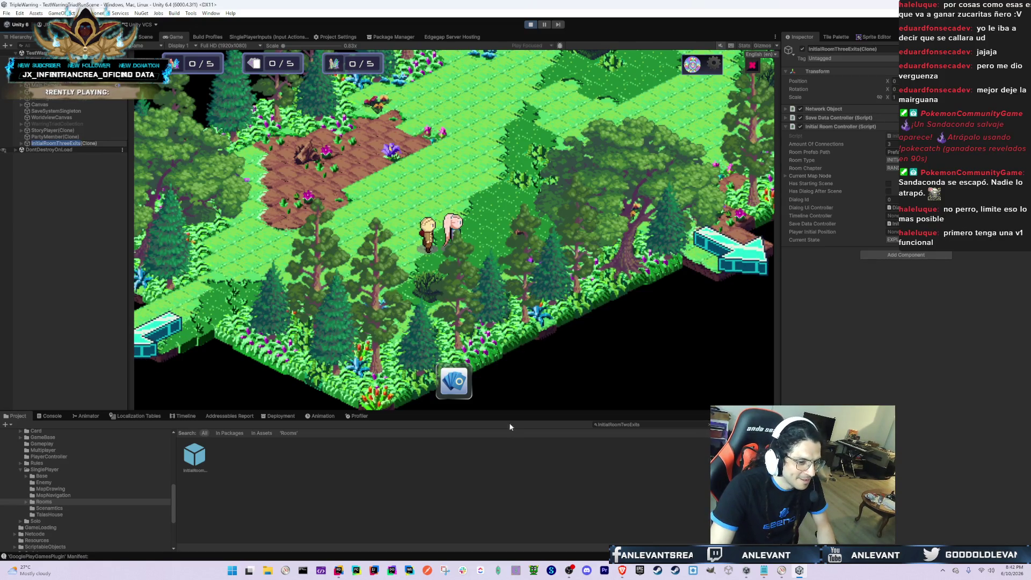
double_click(662, 424)
text(InitialRoomThreeExits)
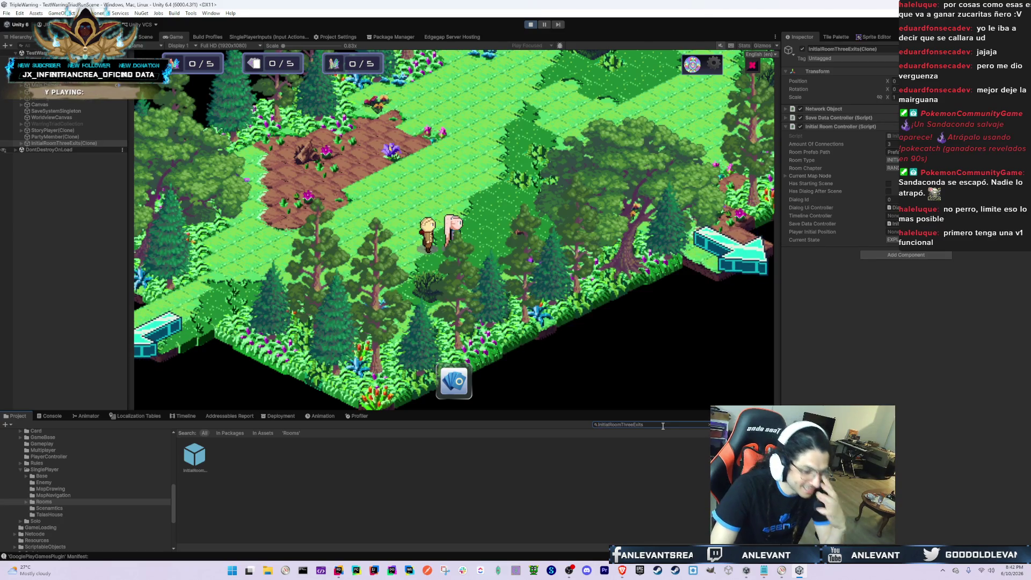
Open the InitialRoomThreeExits prefab, ignoring the warning, and view it in 2D in the Scene tab.
double_click(196, 459)
click(568, 312)
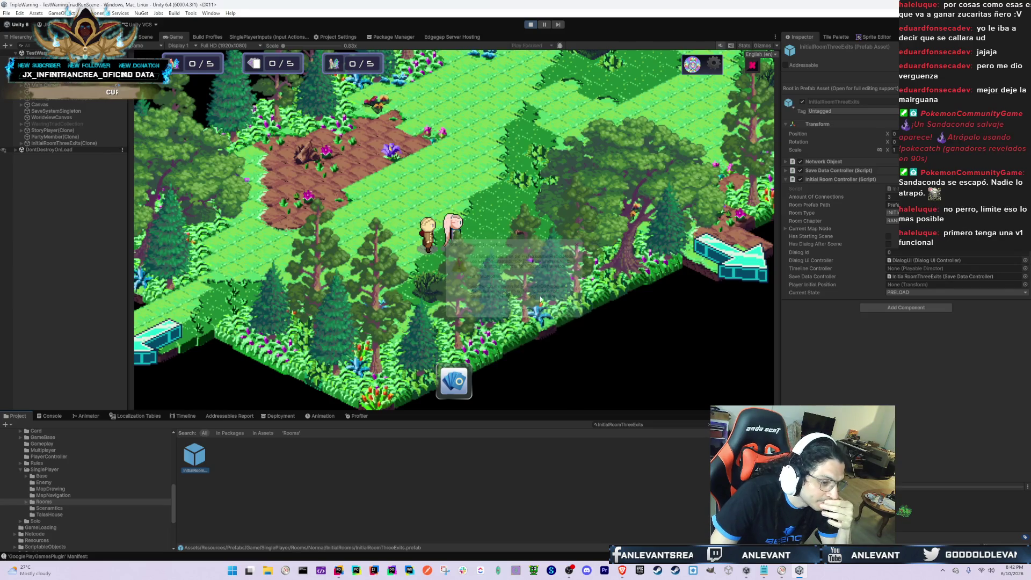
click(146, 37)
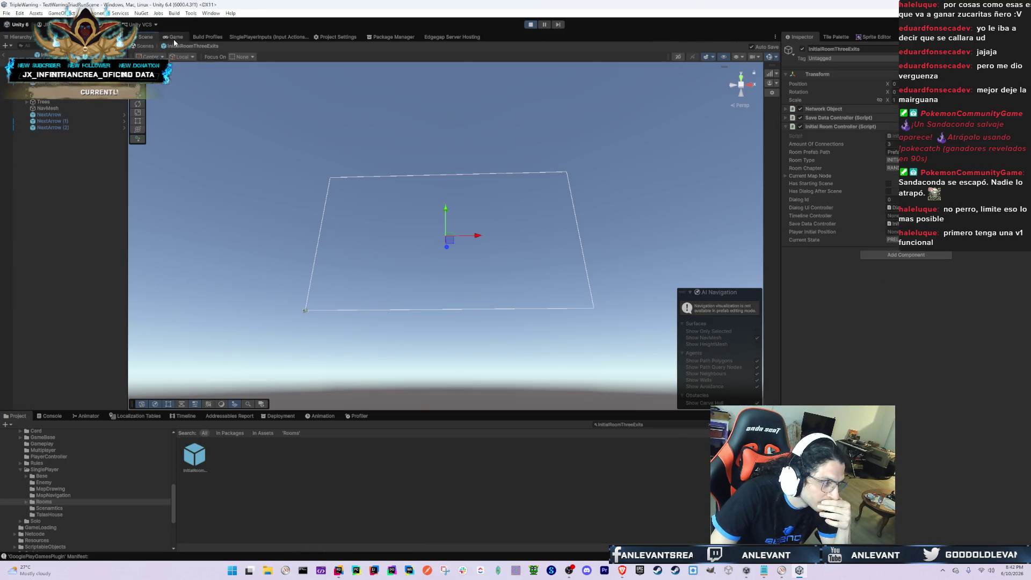
click(305, 311)
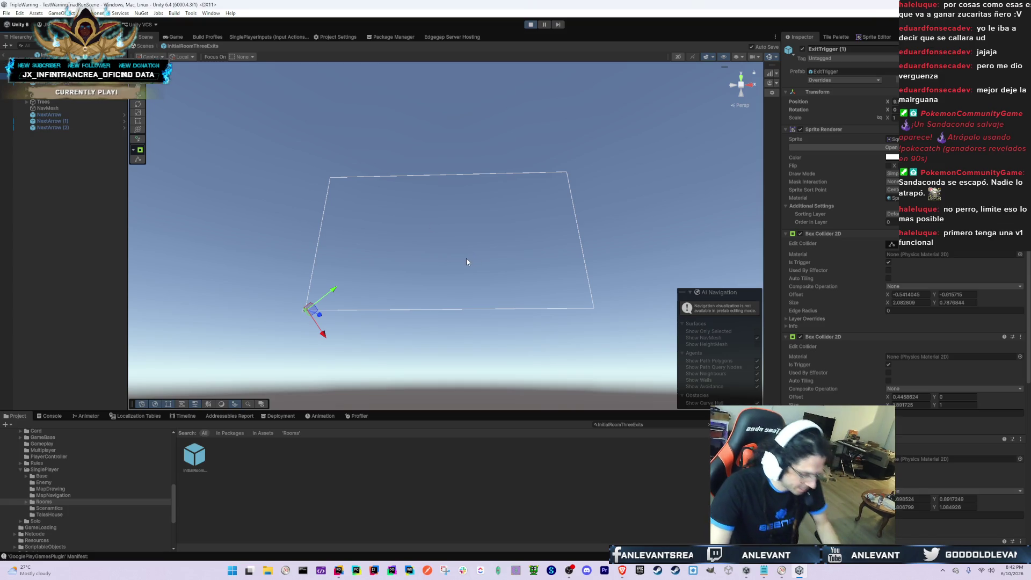
scroll(405, 236, up, 3)
drag(406, 235, 397, 231)
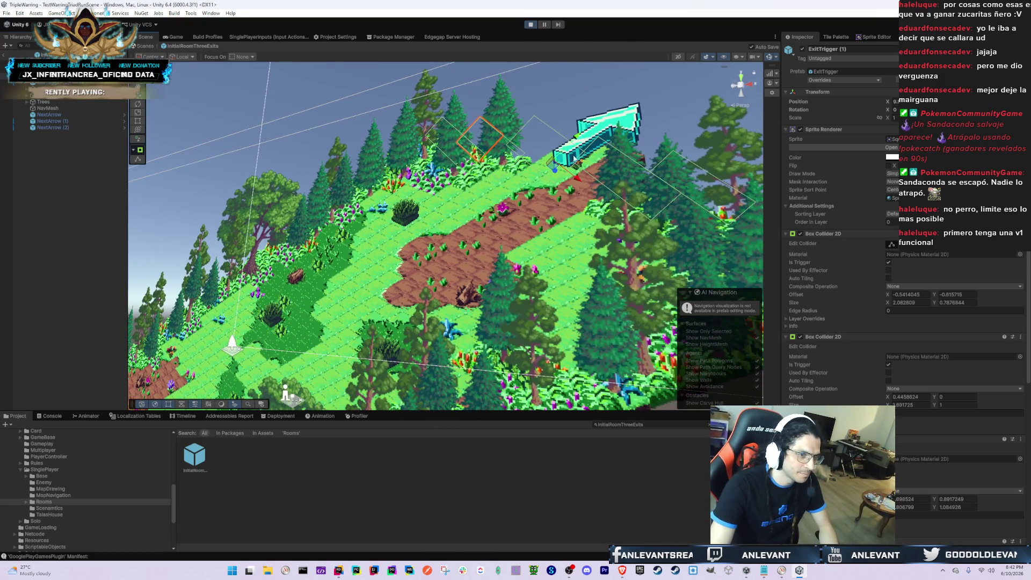
click(679, 56)
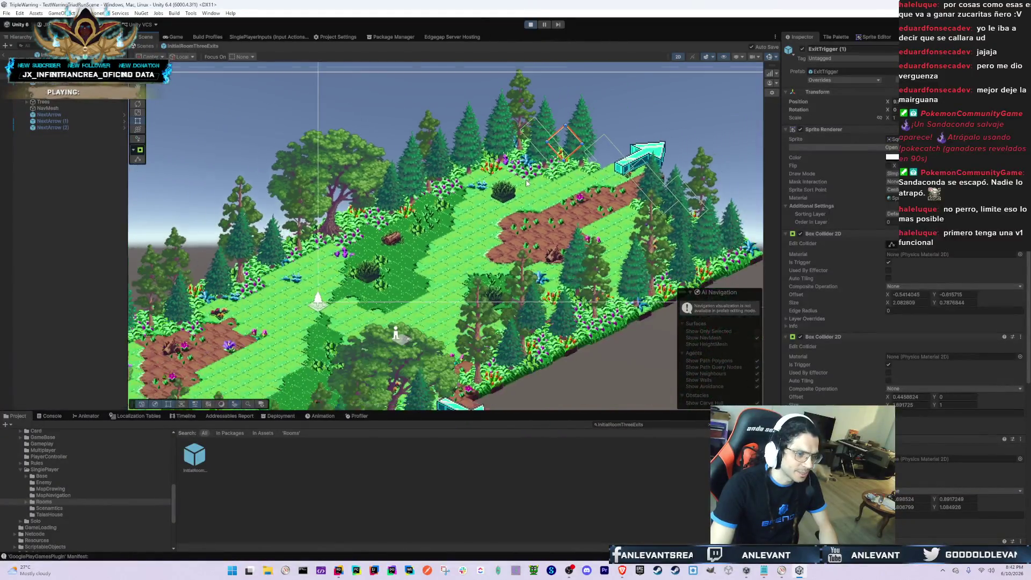
Select and enable Ground Obstacles Level Tilemap, then bring up the Tile Palette.
click(68, 99)
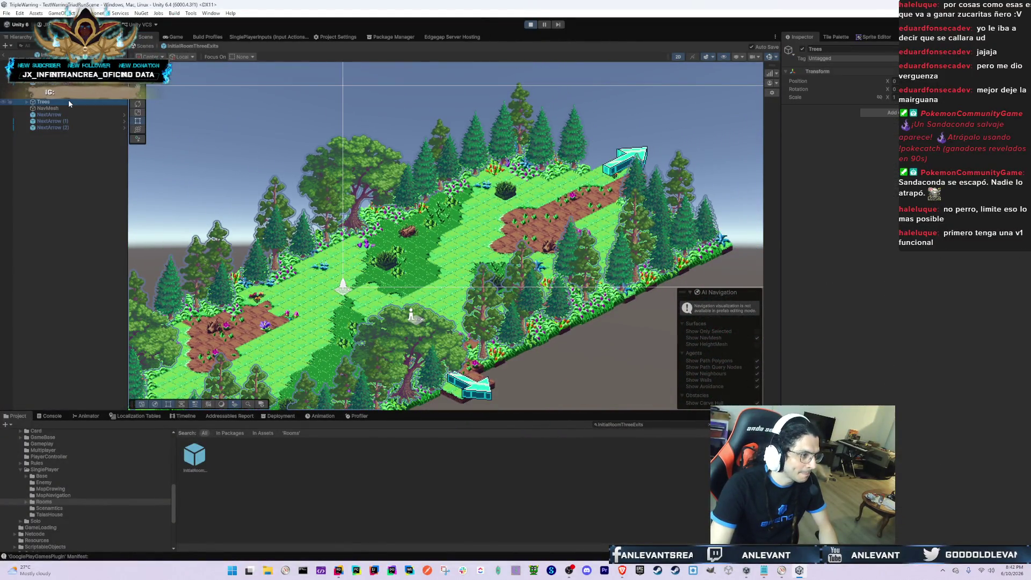
key(Left)
key(Left)
key(Up)
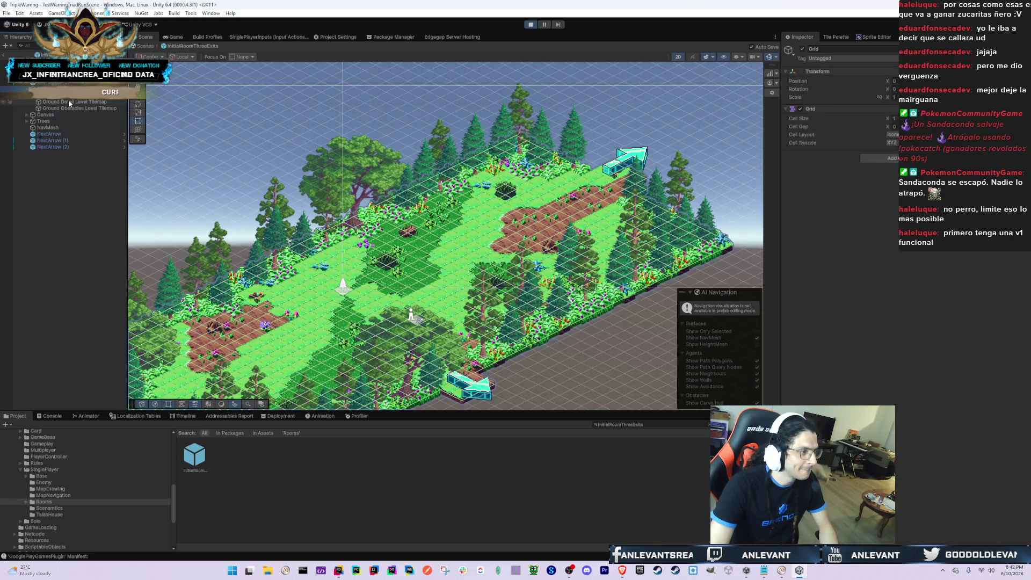
click(800, 109)
drag(390, 250, 455, 198)
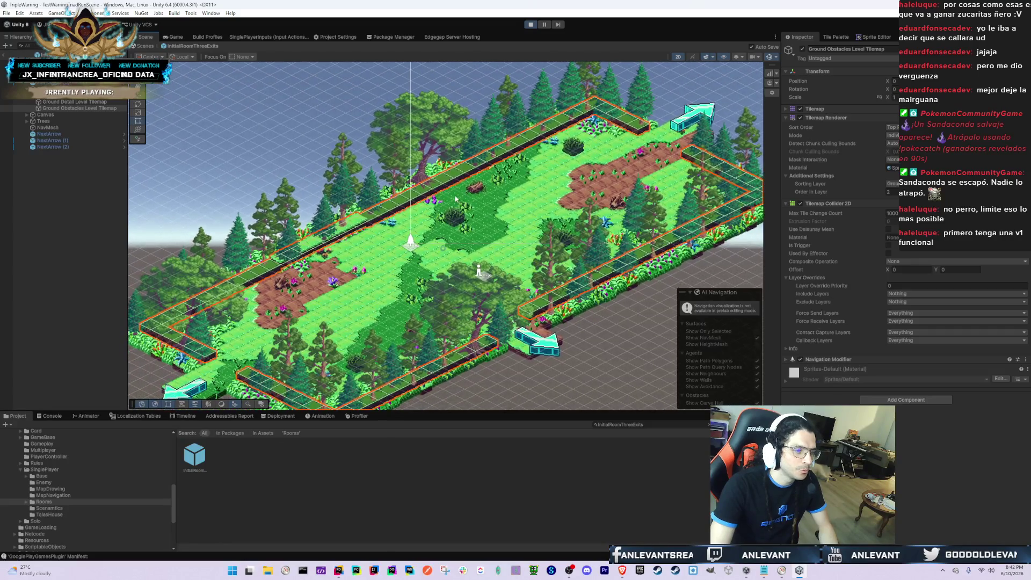
click(837, 37)
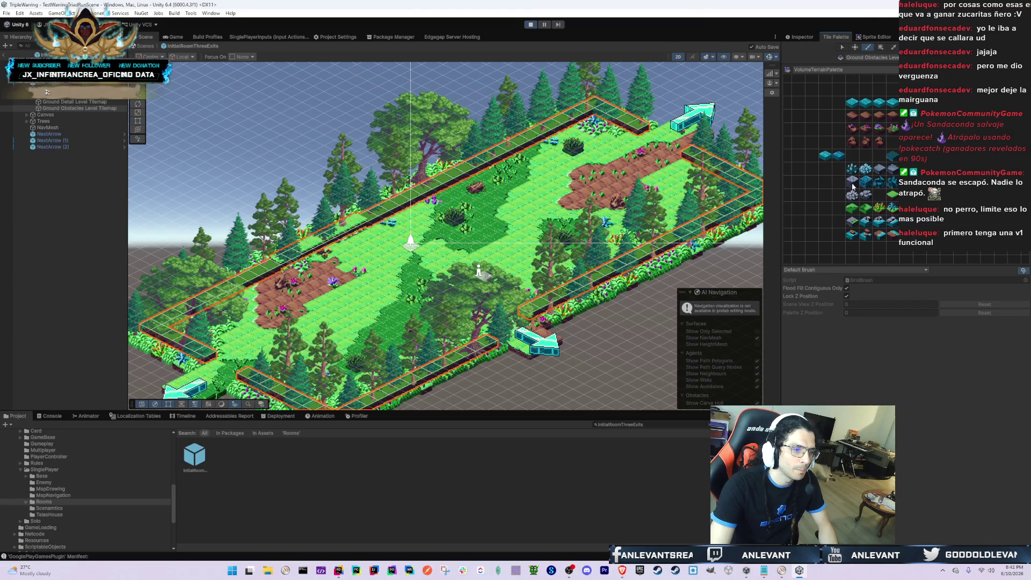
Paint rock tiles along the upper back wall, extending them down to the left.
scroll(404, 193, up, 5)
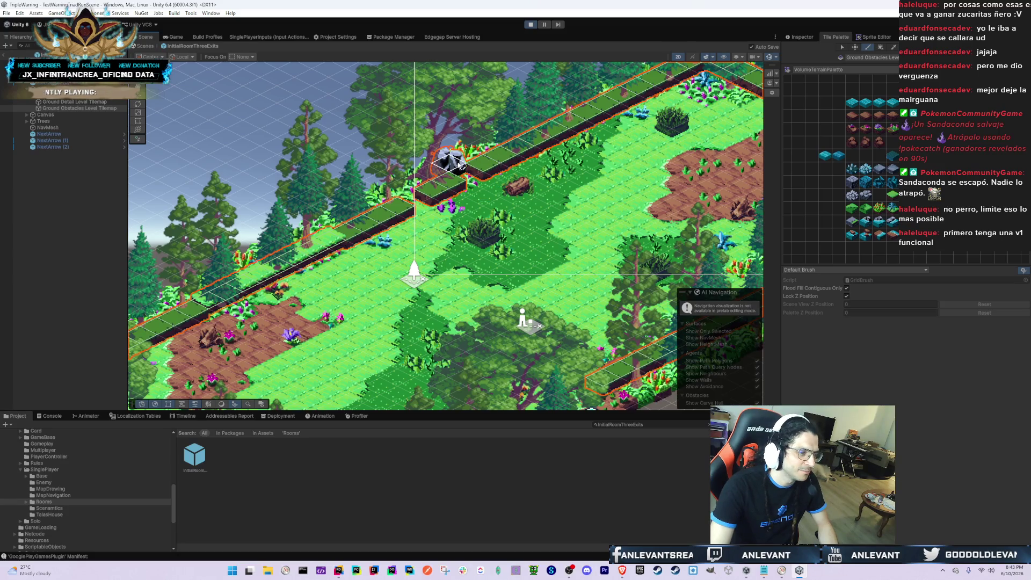
click(458, 164)
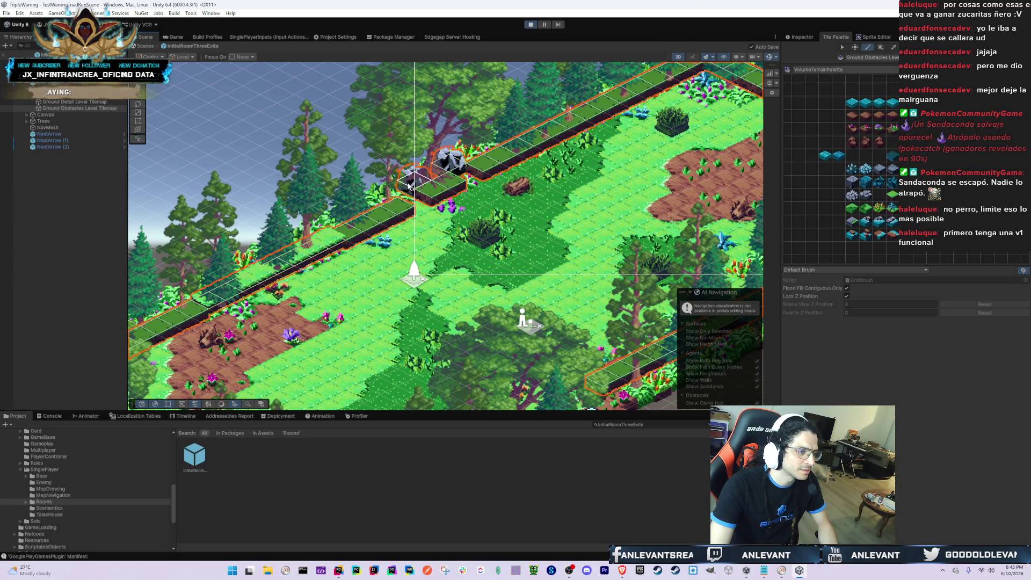
click(410, 185)
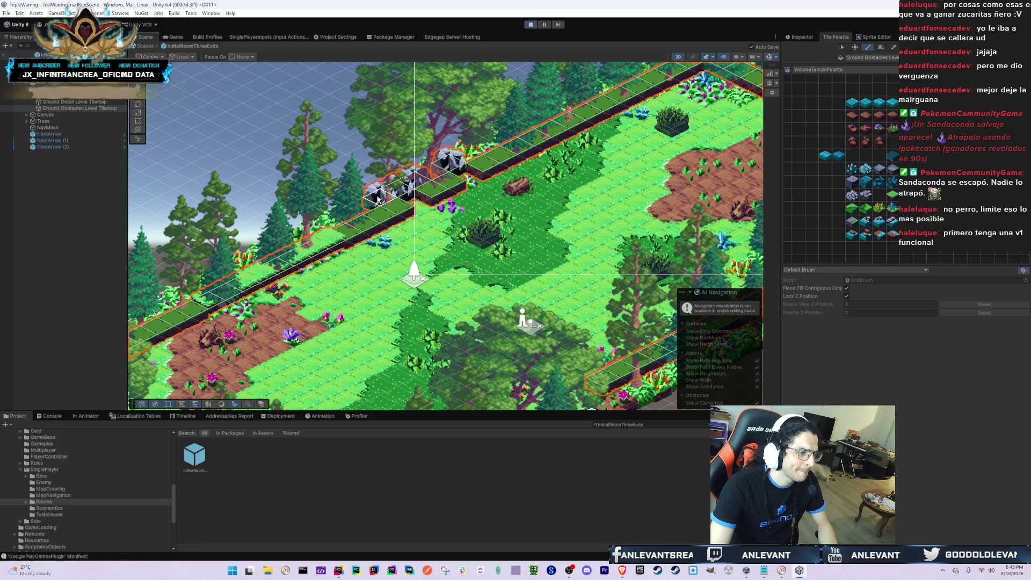
click(377, 200)
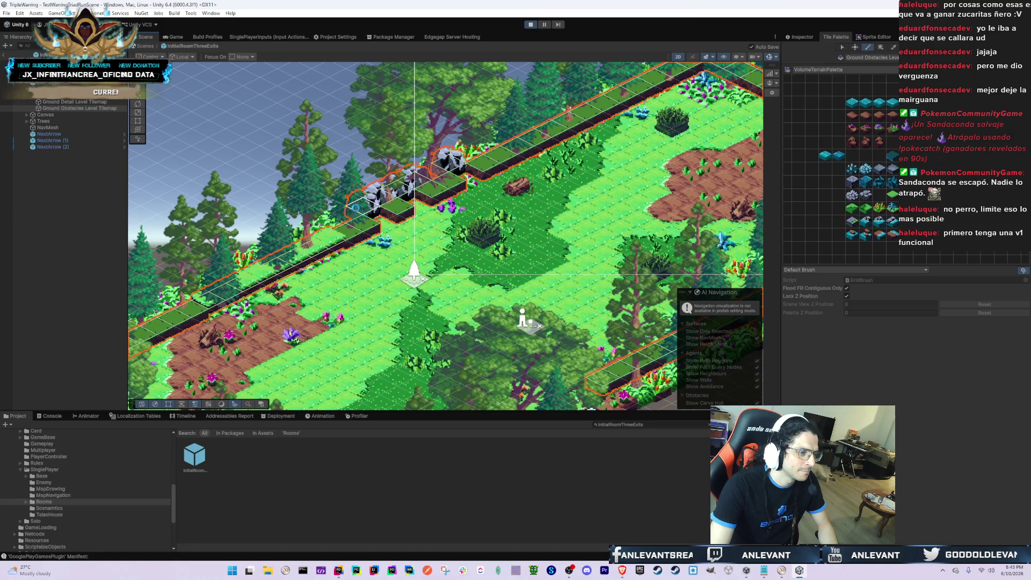
click(356, 225)
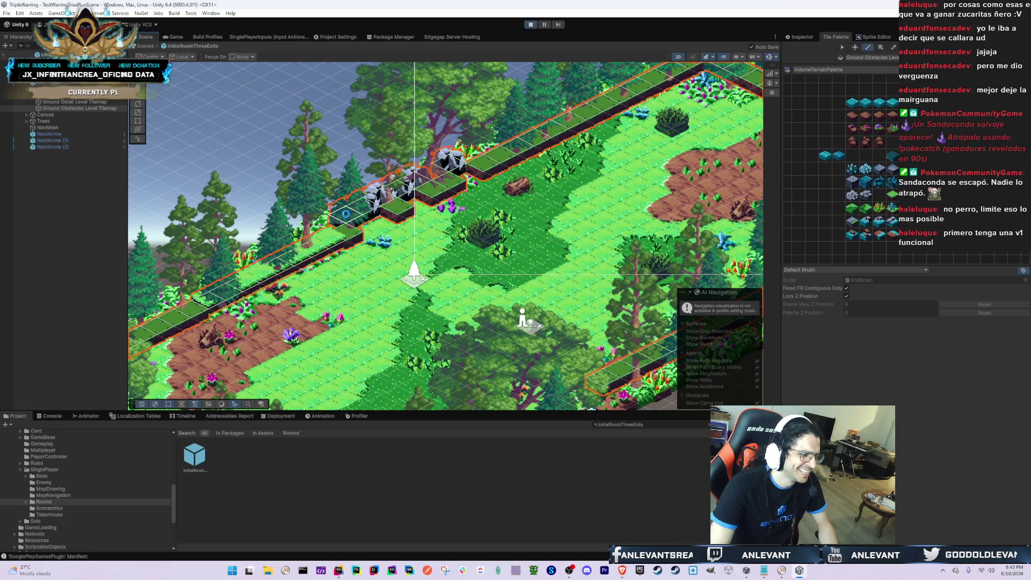
click(336, 236)
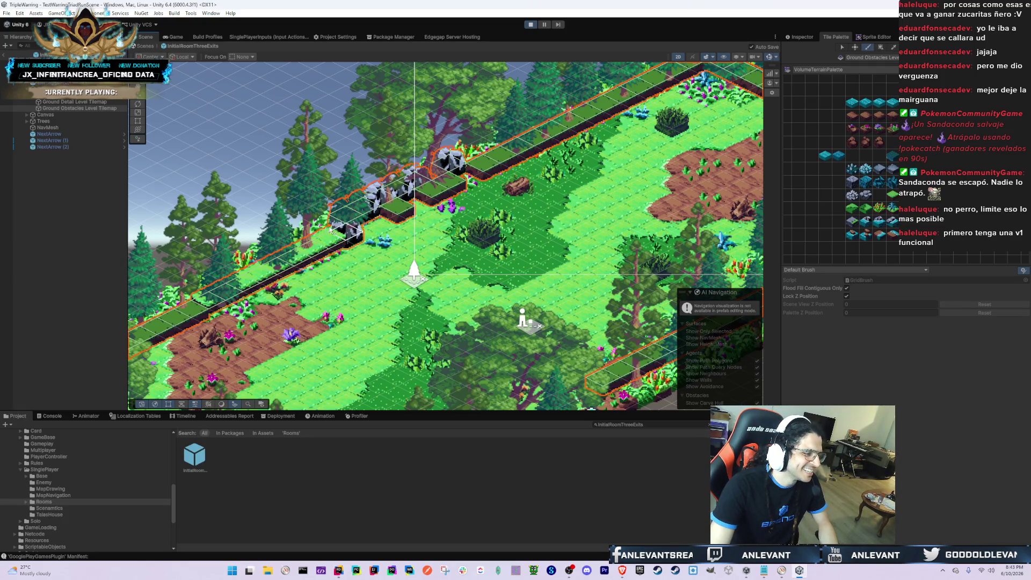
click(315, 236)
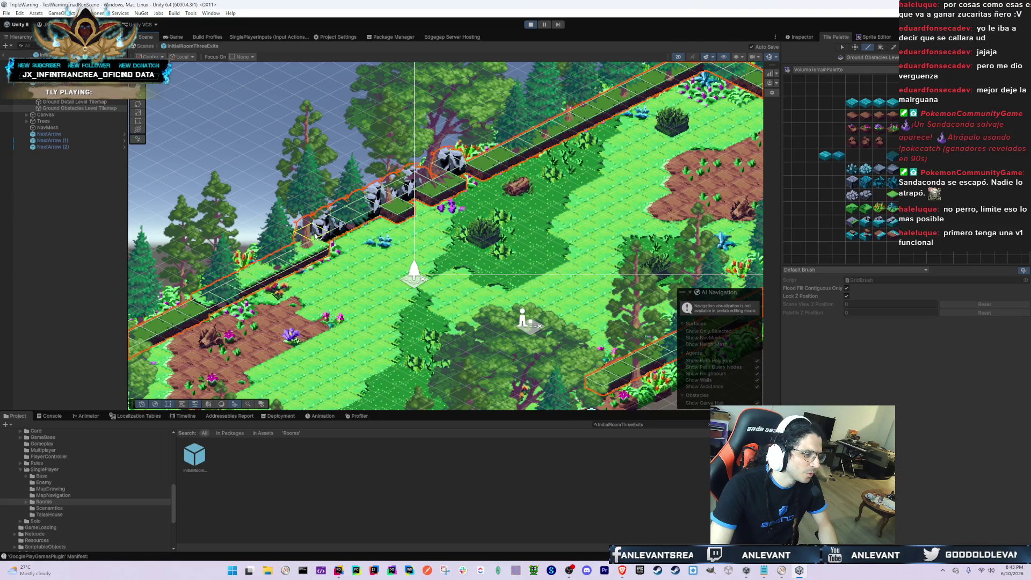
click(295, 247)
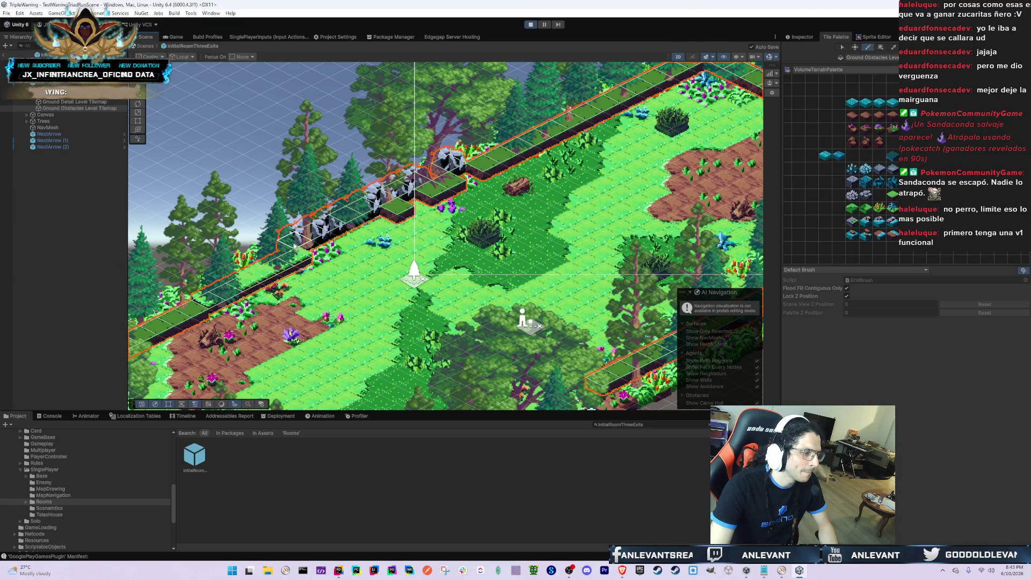
click(241, 267)
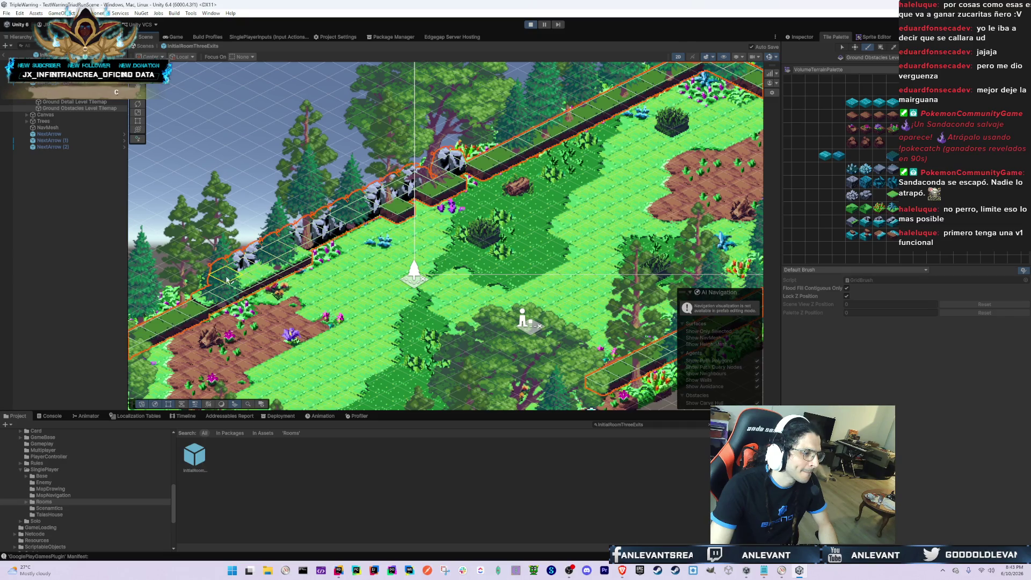
Continue the rock wall to the lower-left corner, erasing one misplaced tile.
middle_click(213, 286)
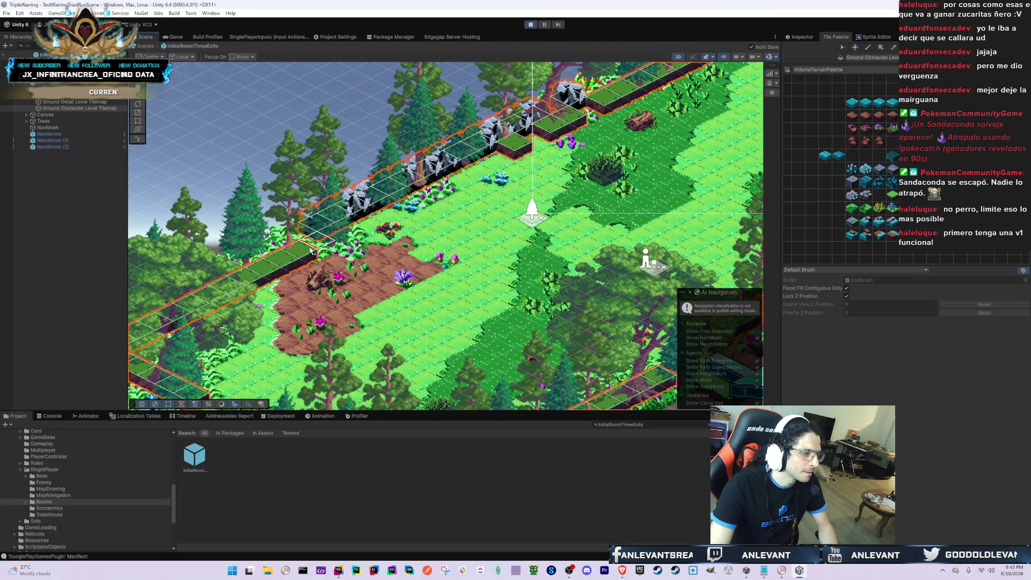
key(b)
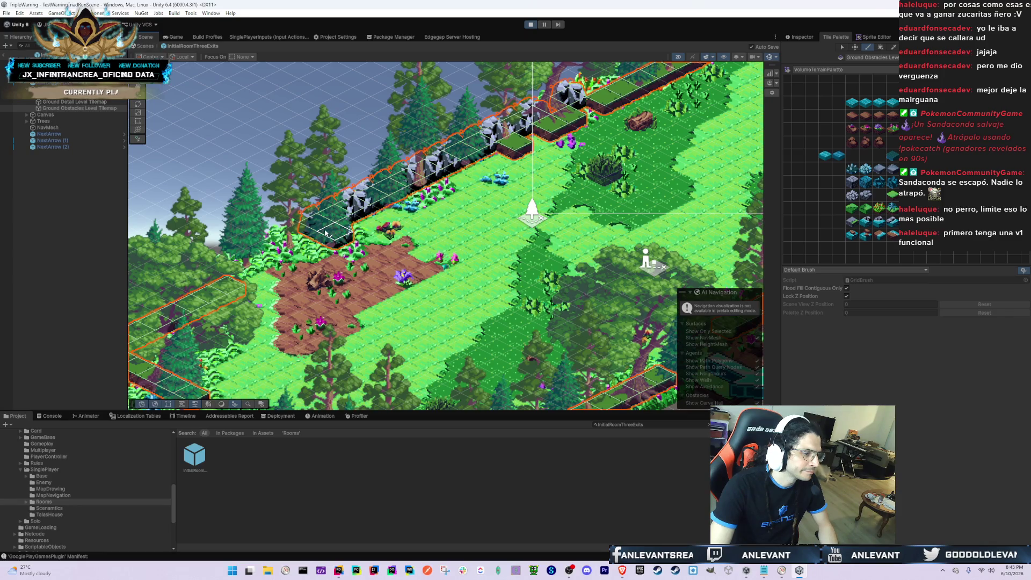
middle_click(344, 221)
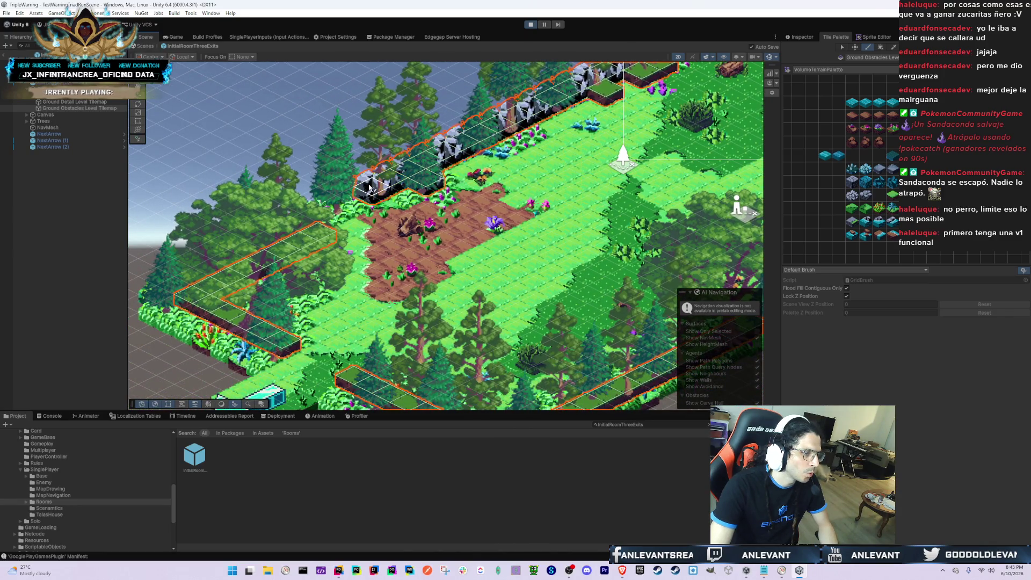
mouse_move(346, 202)
mouse_down()
mouse_move(161, 295)
mouse_move(263, 356)
mouse_move(272, 287)
mouse_up()
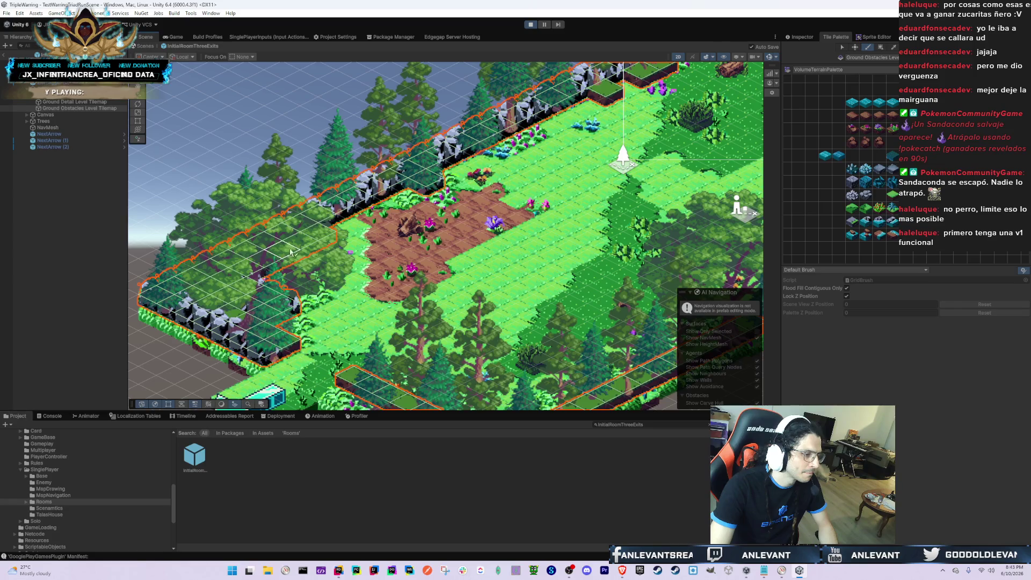
click(289, 298)
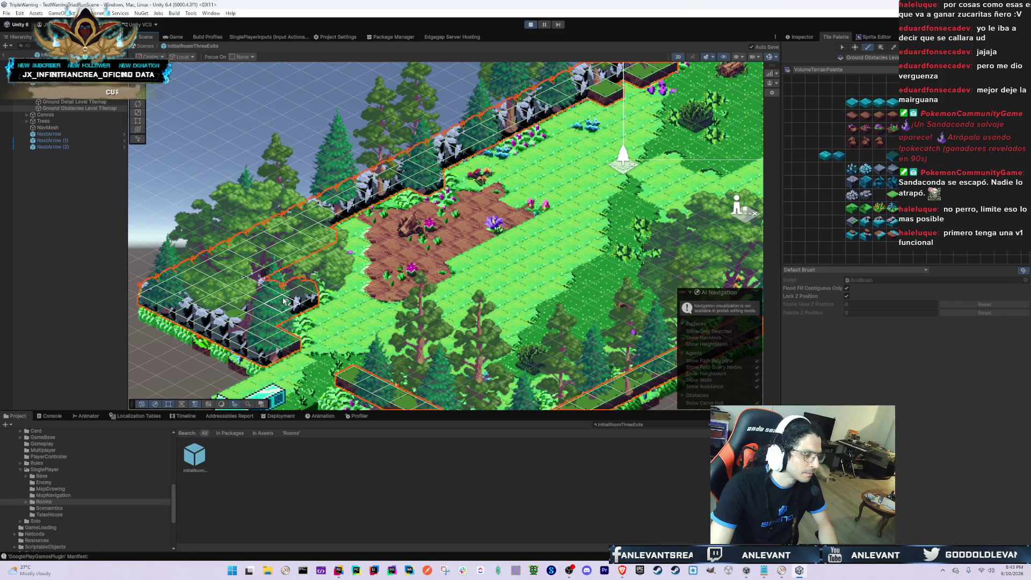
shift+click(283, 301)
drag(283, 294, 314, 293)
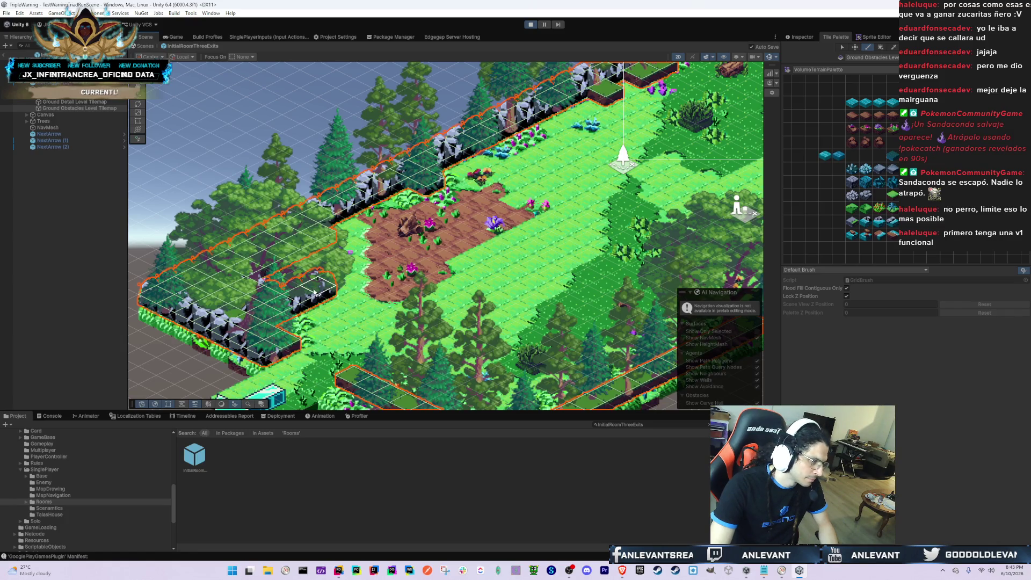
click(329, 285)
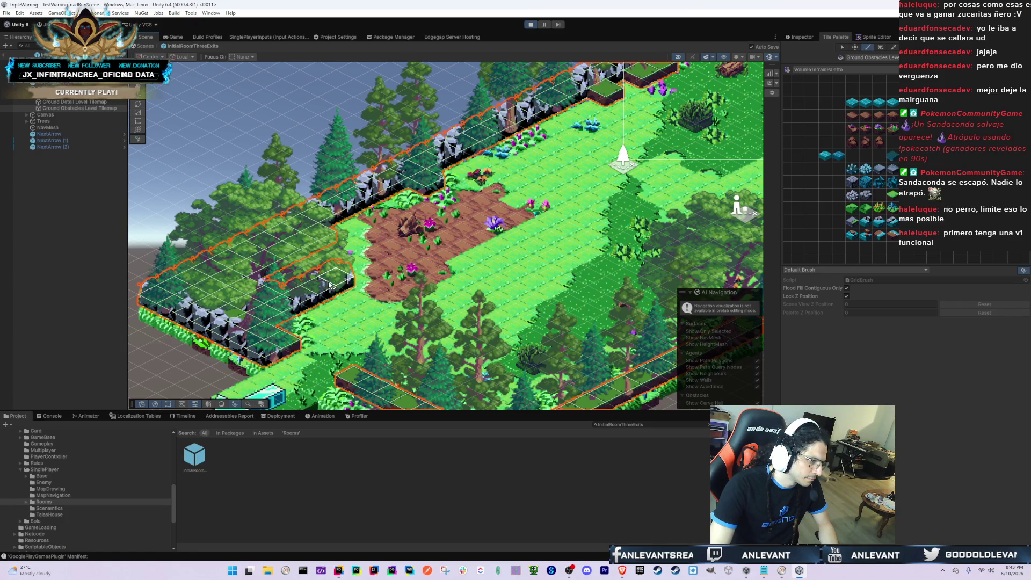
Try extra rock tiles on the right, the dirt patch and the grass, then revert them.
shift+click(328, 284)
click(378, 254)
shift+click(378, 254)
click(327, 283)
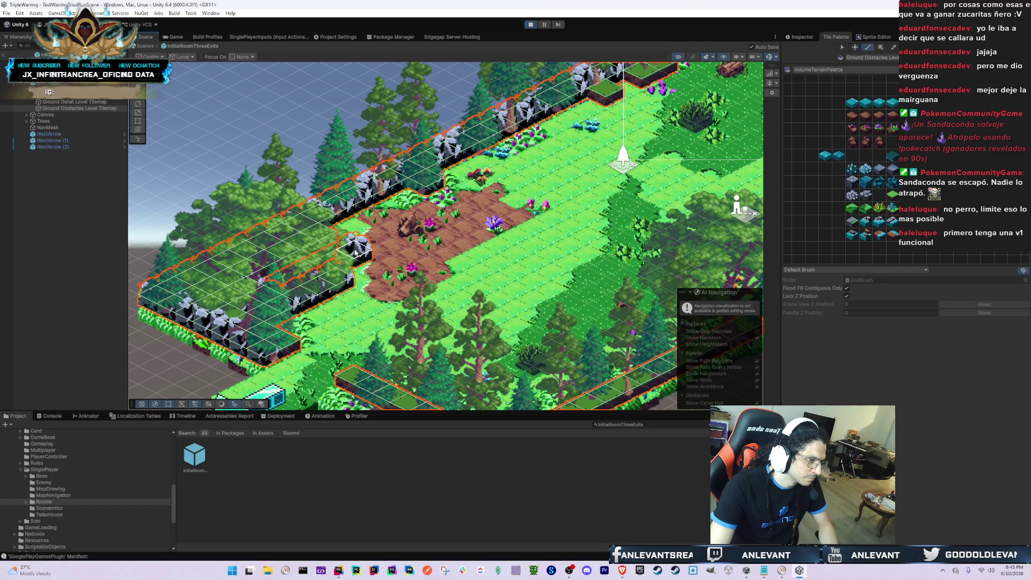
click(432, 246)
shift+click(434, 244)
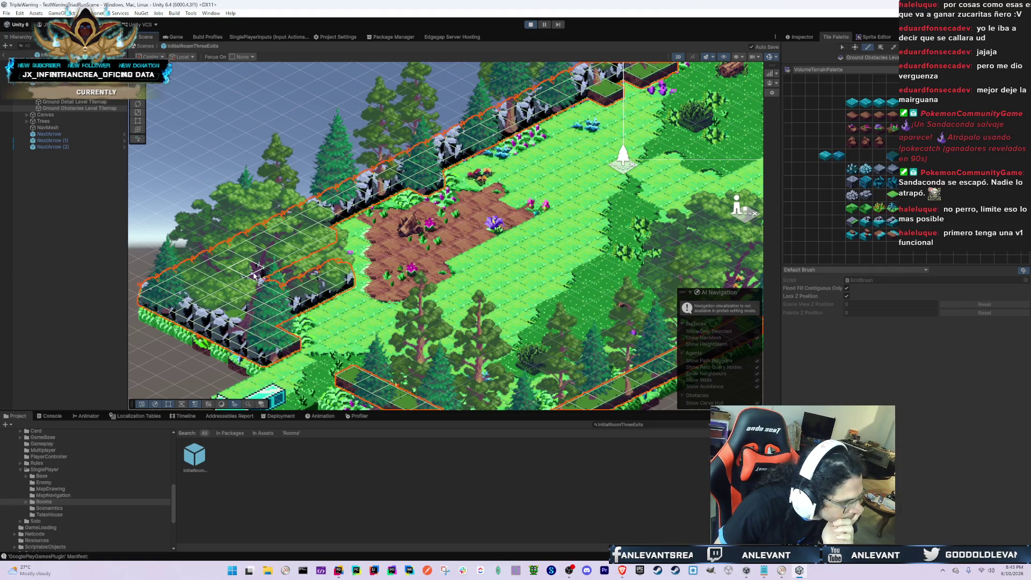
click(330, 315)
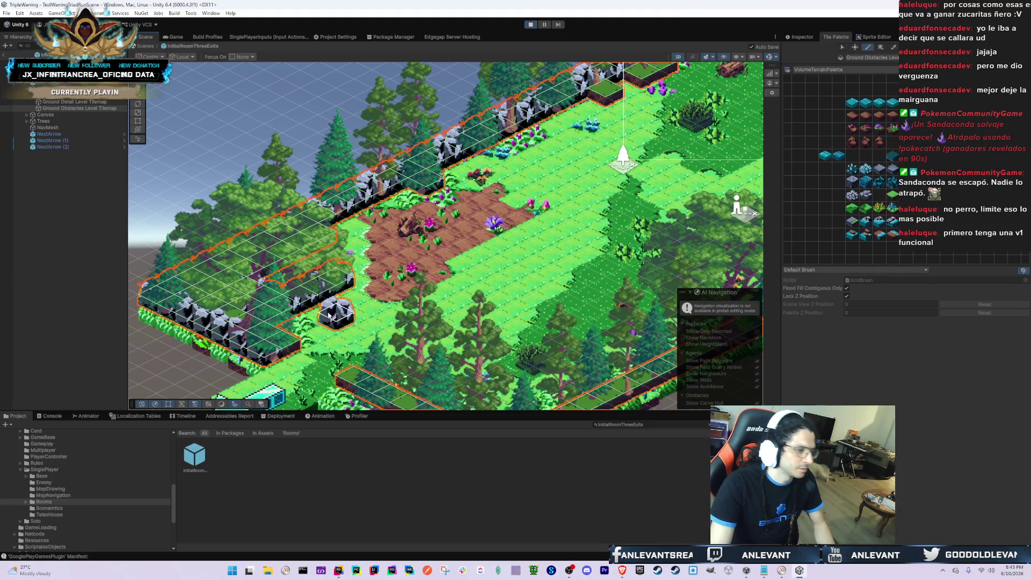
shift+click(329, 315)
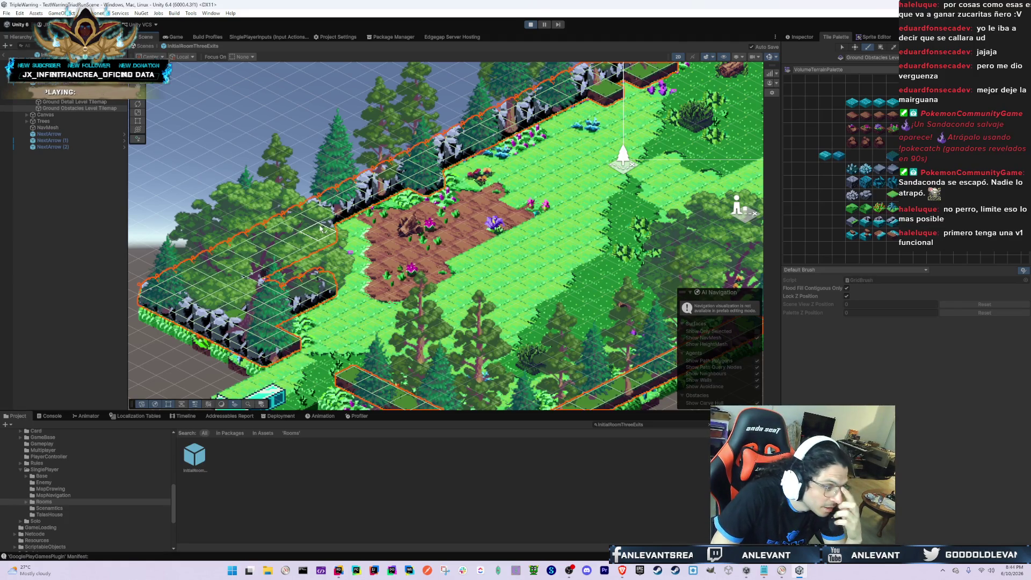
Paint rock tiles on the raised upper-right edge near the back wall.
key(Up)
key(Right)
key(Up)
key(Right)
click(481, 209)
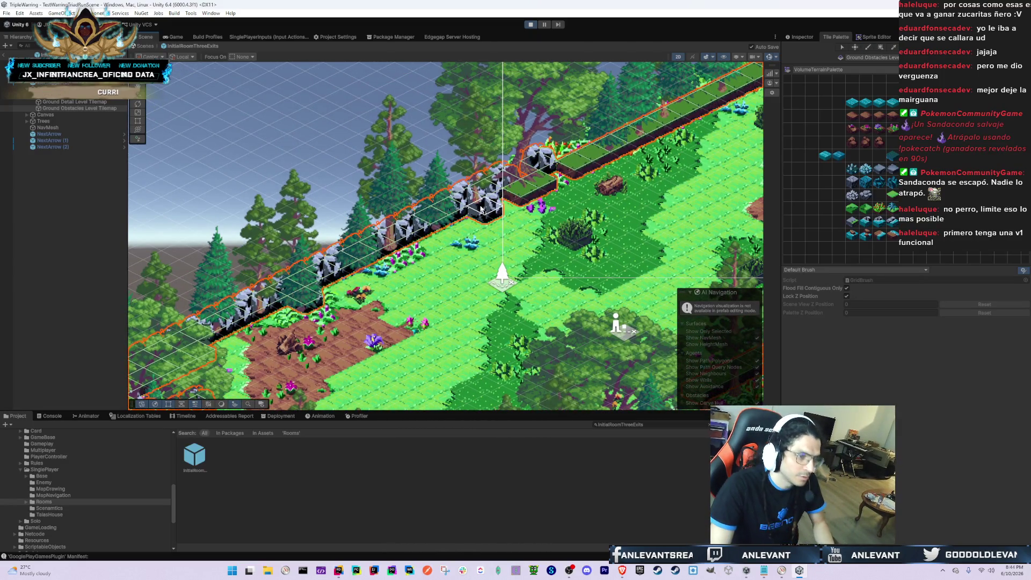
click(515, 194)
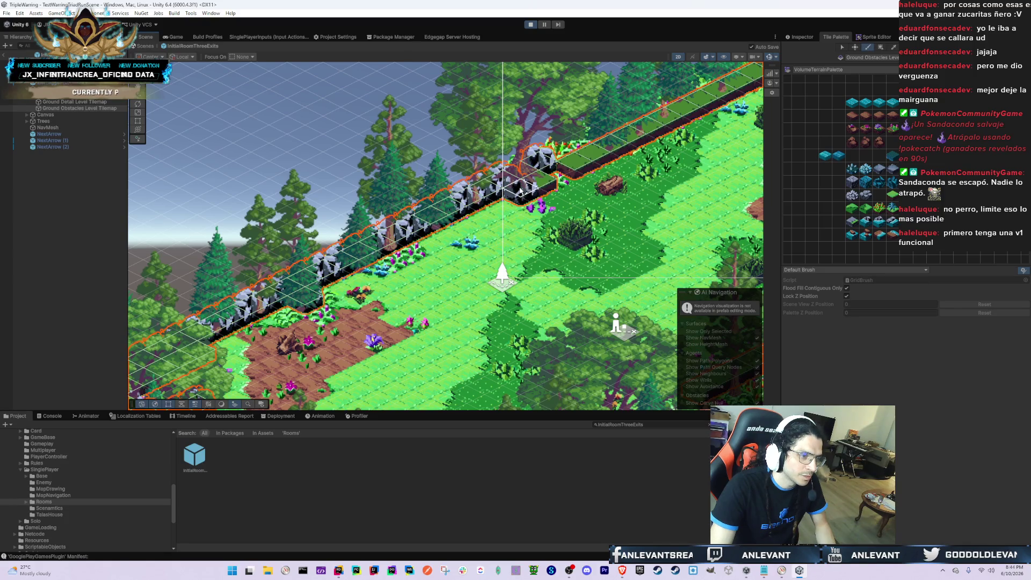
click(638, 173)
drag(639, 172, 553, 186)
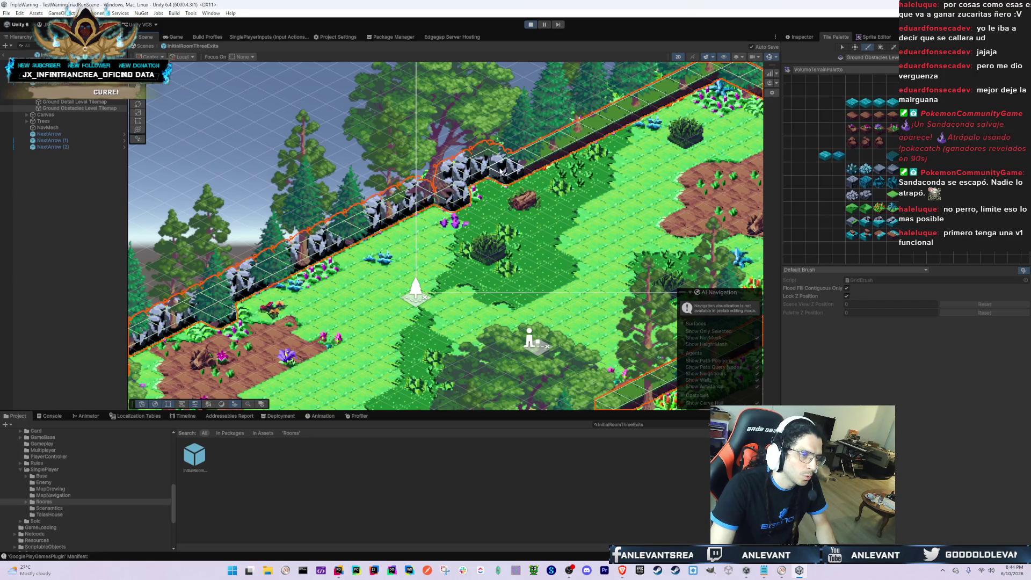
key(Right)
key(Up)
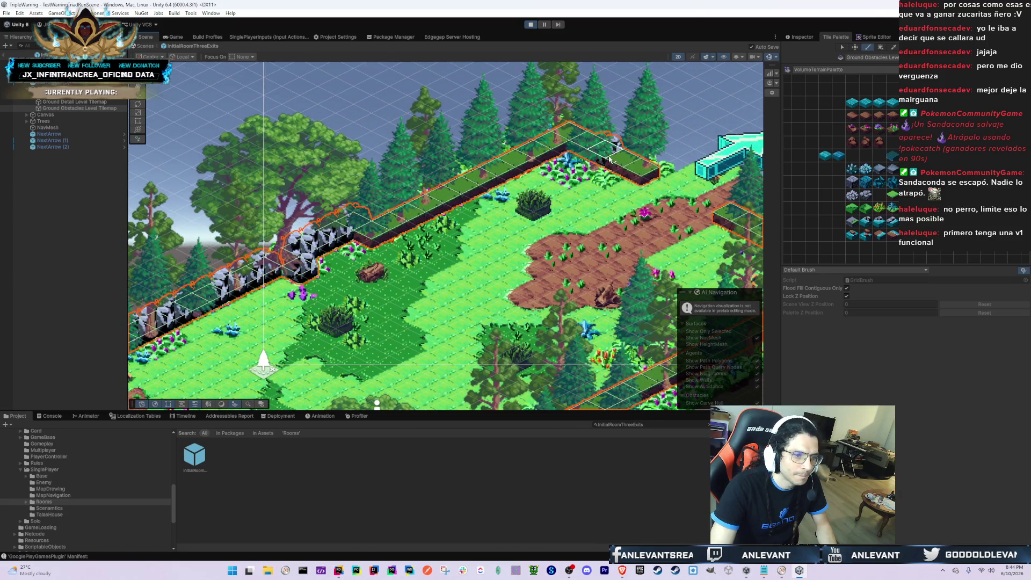
key(Right)
key(Right)
key(Down)
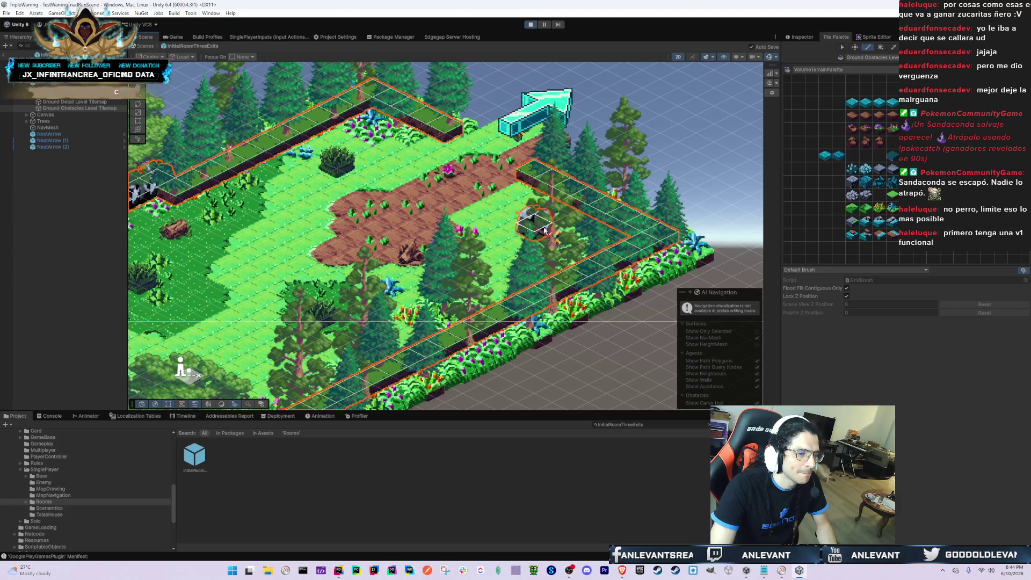
key(Right)
key(Down)
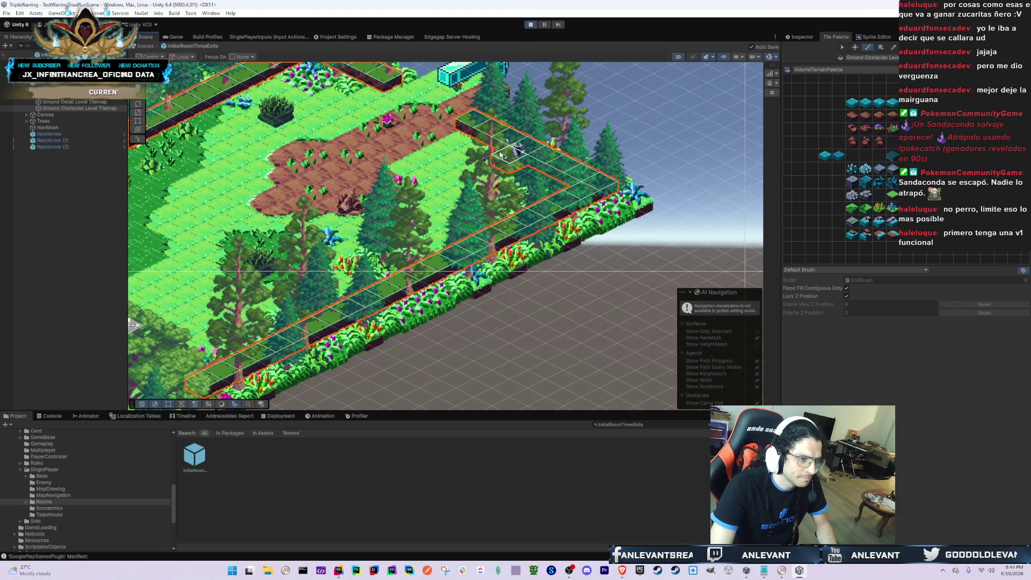
Paint rock tiles along the right edge and among the central trees.
click(519, 157)
click(538, 196)
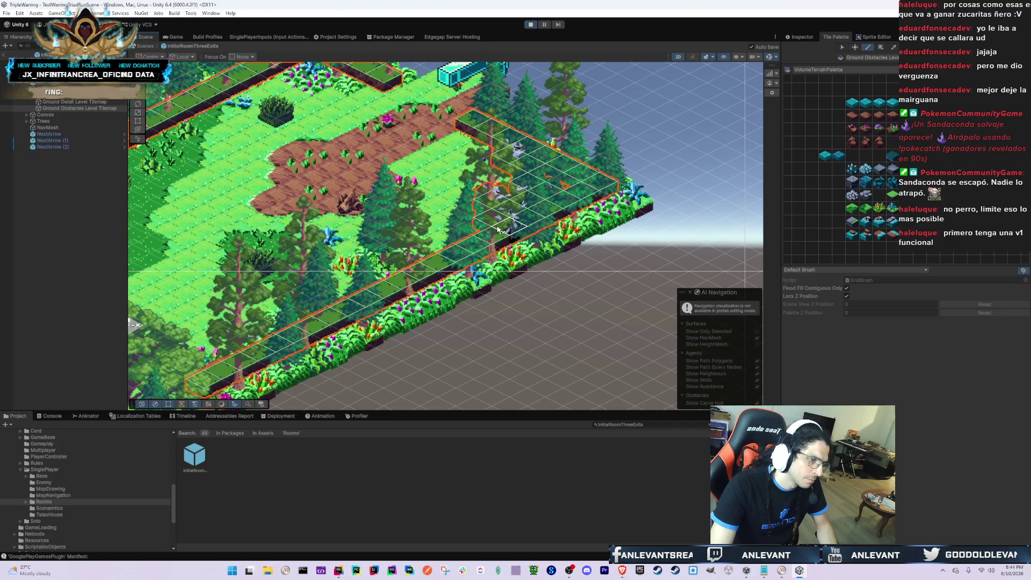
mouse_move(459, 260)
mouse_down()
mouse_move(429, 266)
mouse_move(383, 252)
mouse_up()
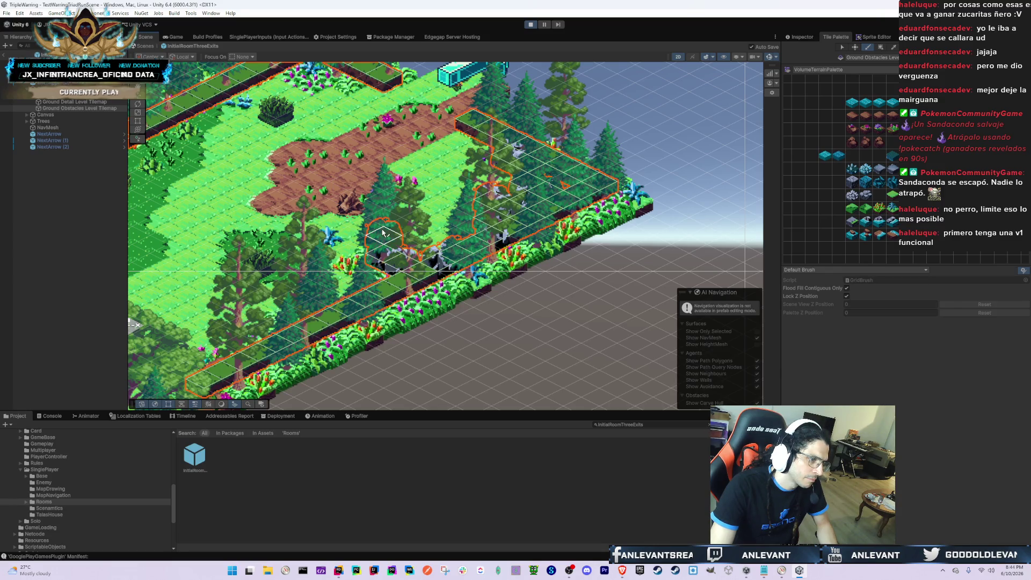
click(383, 232)
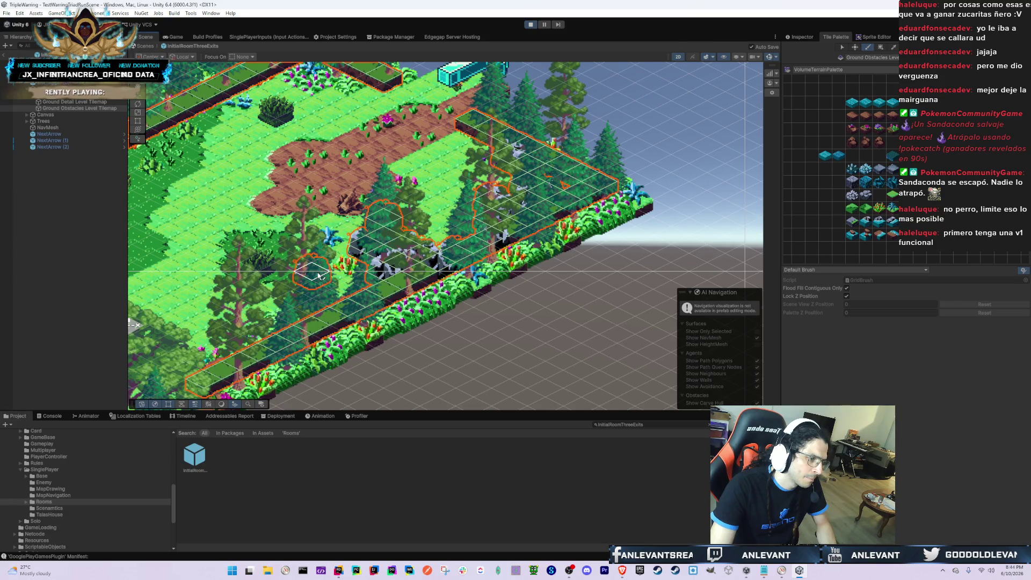
Add rocks along the lower edge, undoing an extra diagonal row with Ctrl+Z.
click(328, 285)
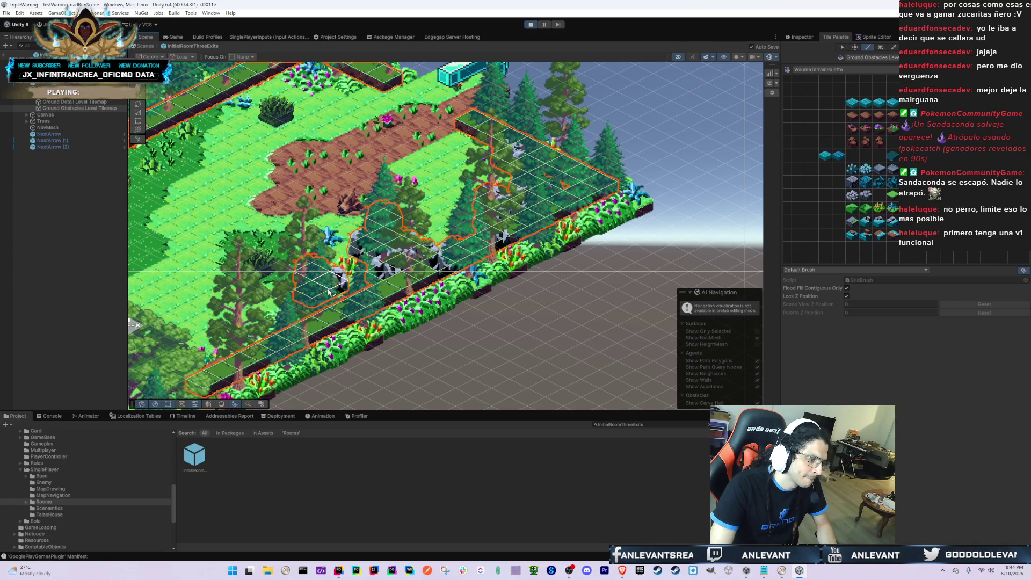
click(342, 296)
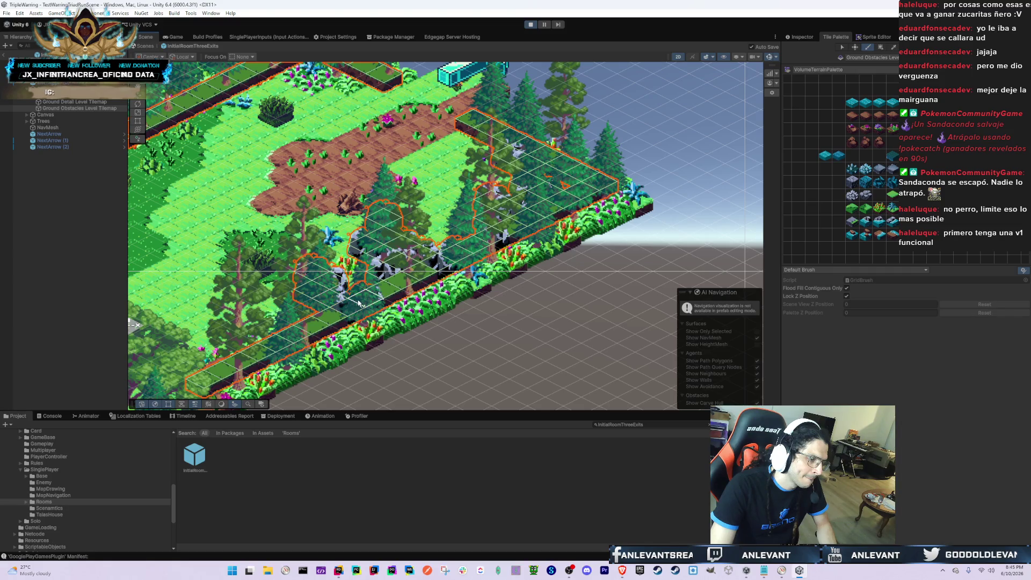
click(367, 315)
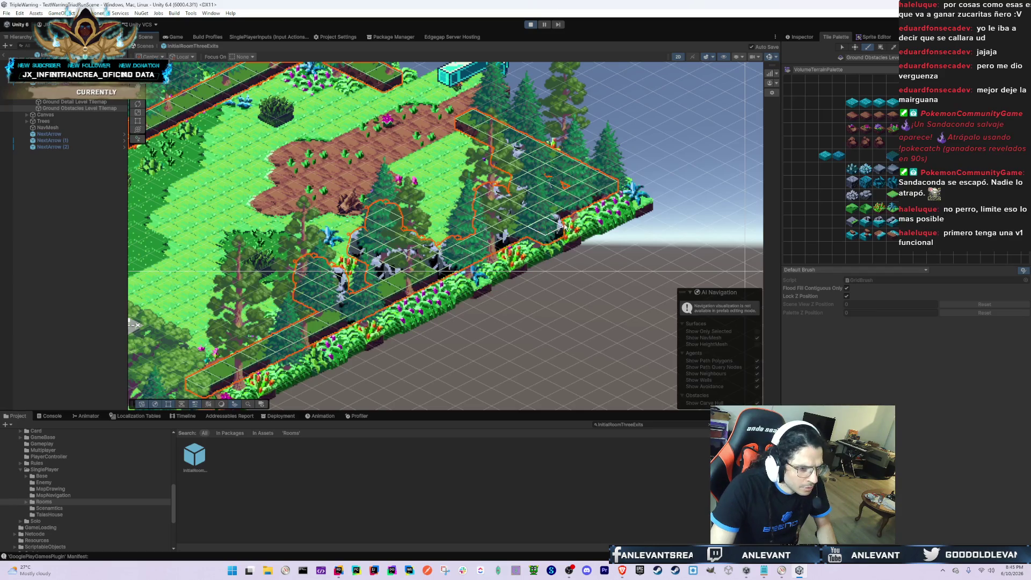
mouse_move(609, 205)
mouse_down()
mouse_move(377, 318)
mouse_move(522, 298)
mouse_up()
key(ctrl+z)
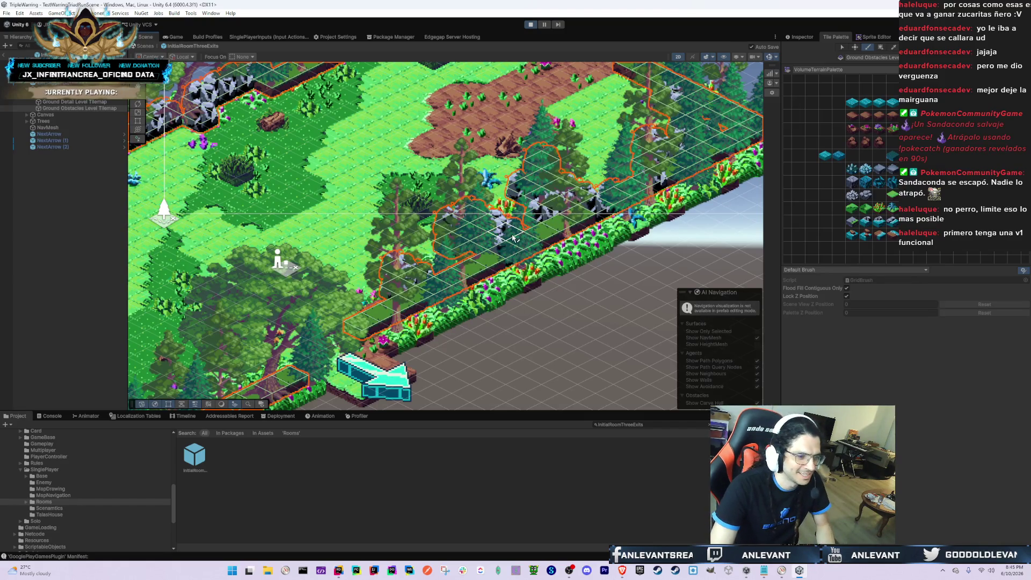
Paint rock obstacles along the lower room edge and extend them left, undoing one stray stroke.
drag(439, 262, 523, 191)
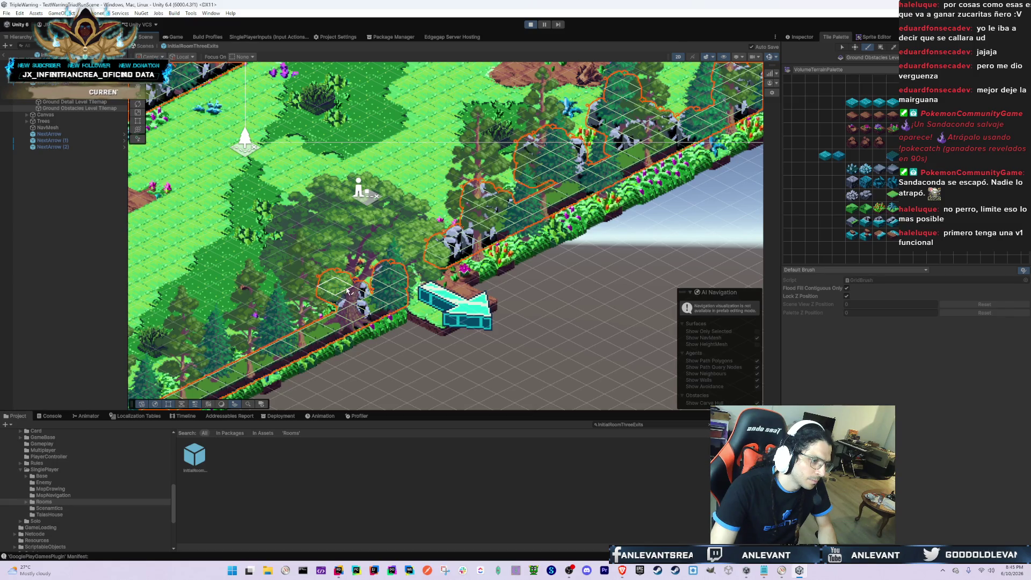
mouse_move(359, 308)
mouse_down()
mouse_move(455, 239)
mouse_move(423, 249)
mouse_up()
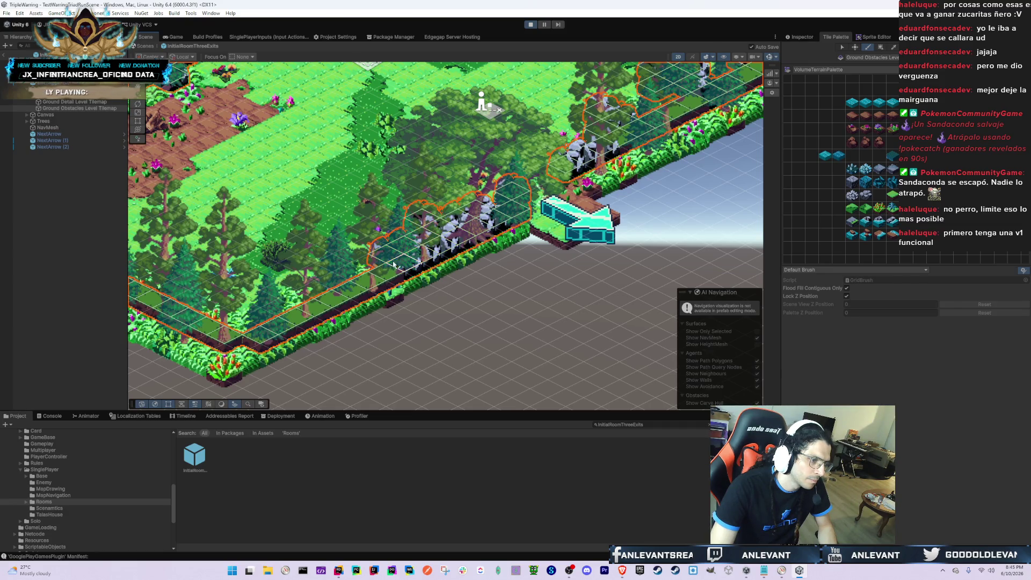
key(ctrl+z)
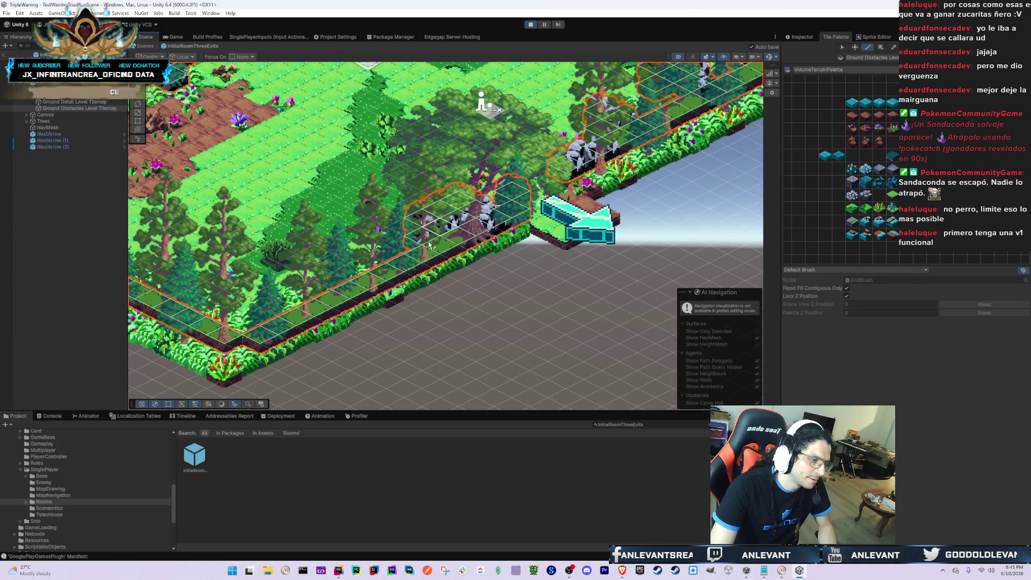
drag(430, 243, 405, 263)
drag(354, 284, 369, 265)
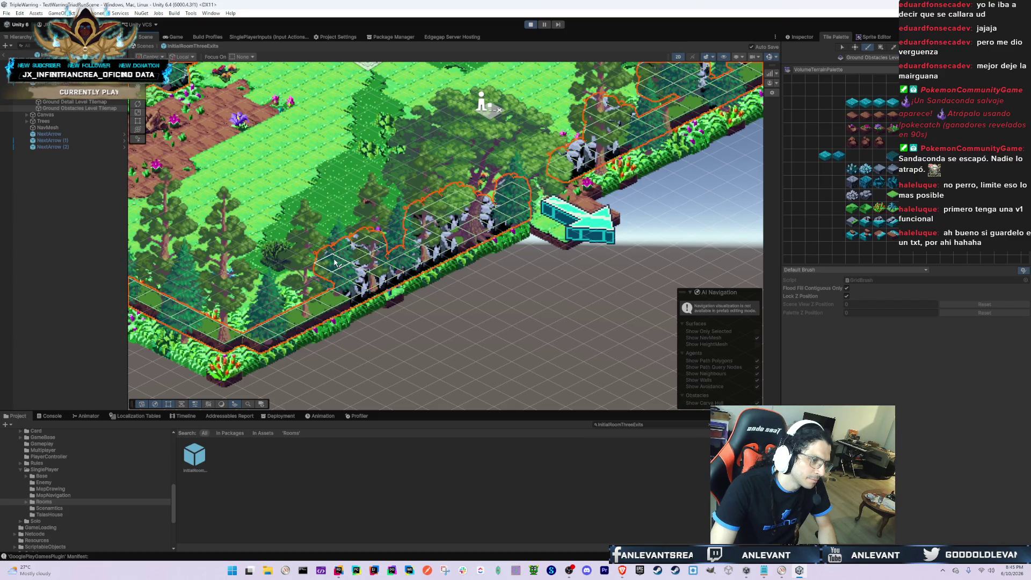
mouse_move(340, 257)
mouse_down()
mouse_move(337, 271)
mouse_move(390, 228)
mouse_up()
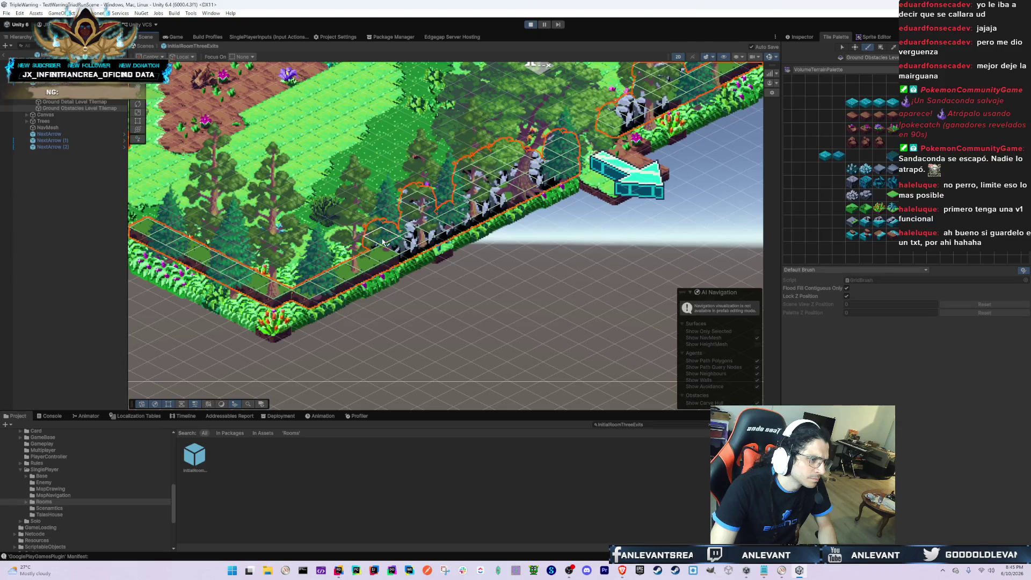
Add rock tiles at the lower-left corner and fill the remaining gap.
click(350, 238)
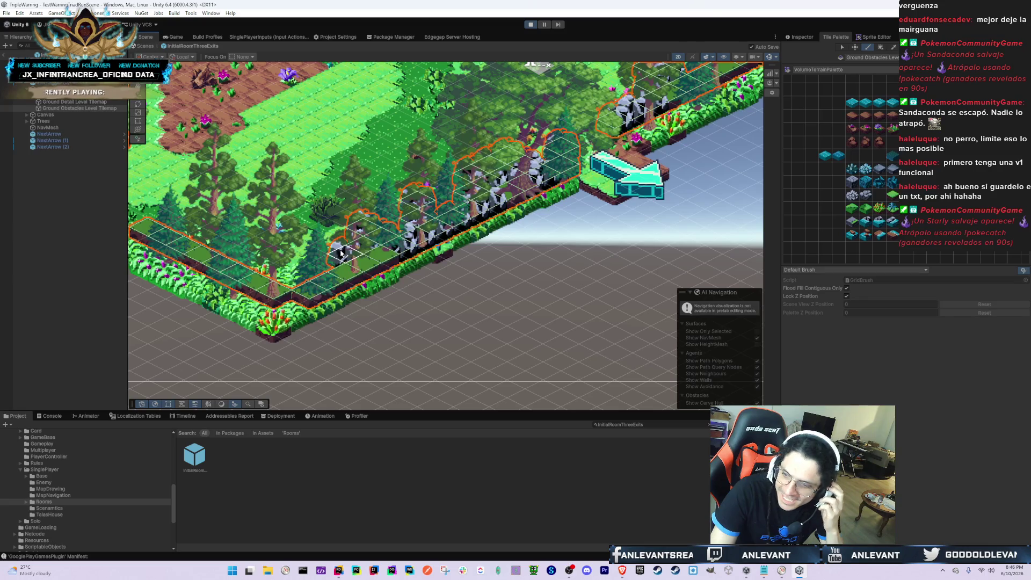
click(337, 270)
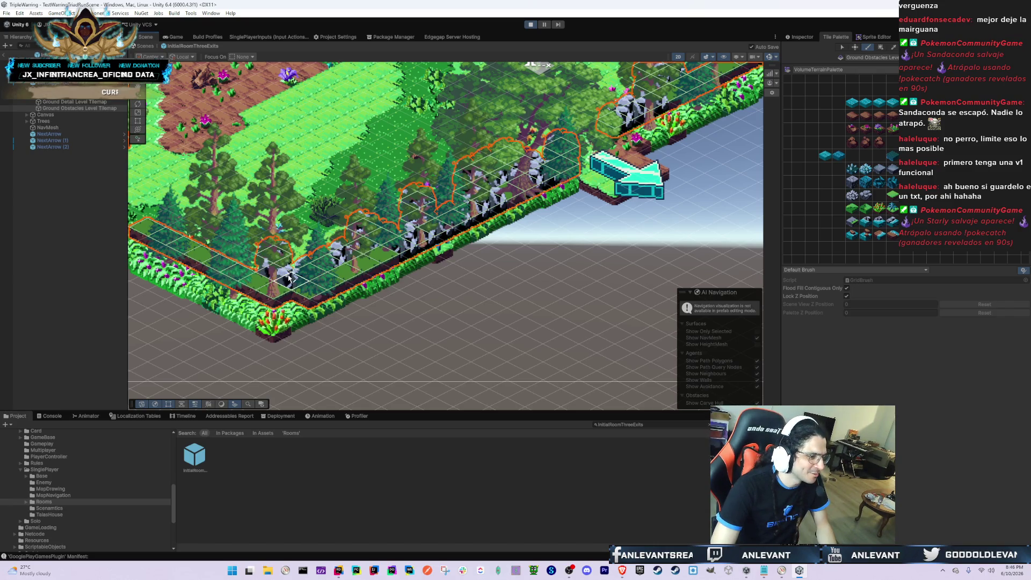
drag(255, 269, 319, 293)
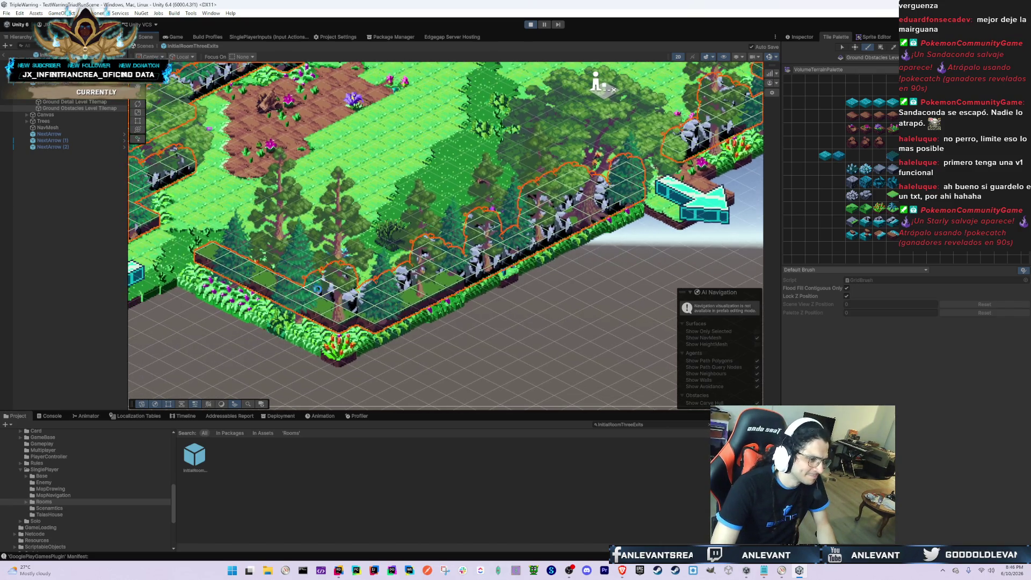
click(279, 274)
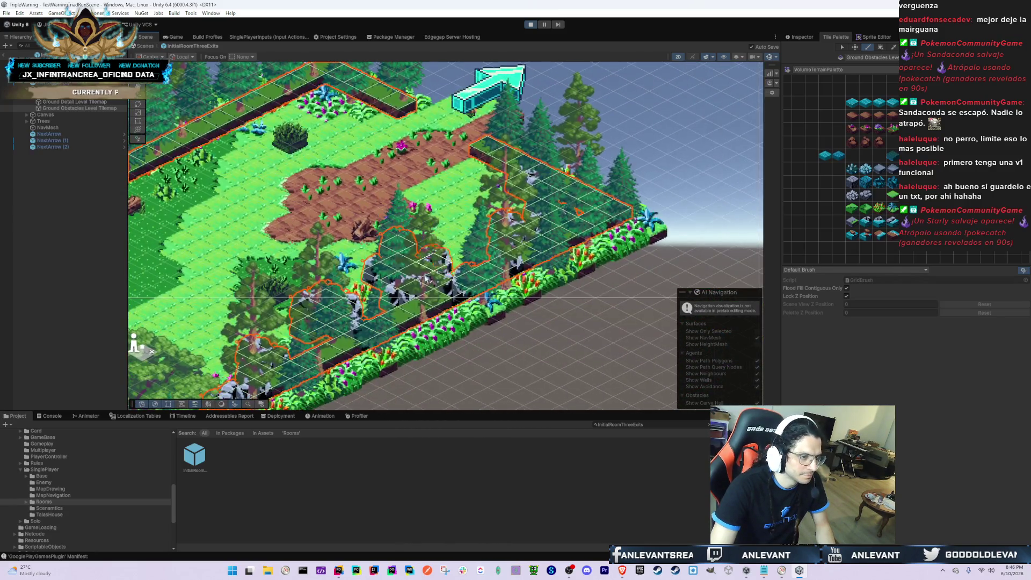
drag(558, 127, 497, 204)
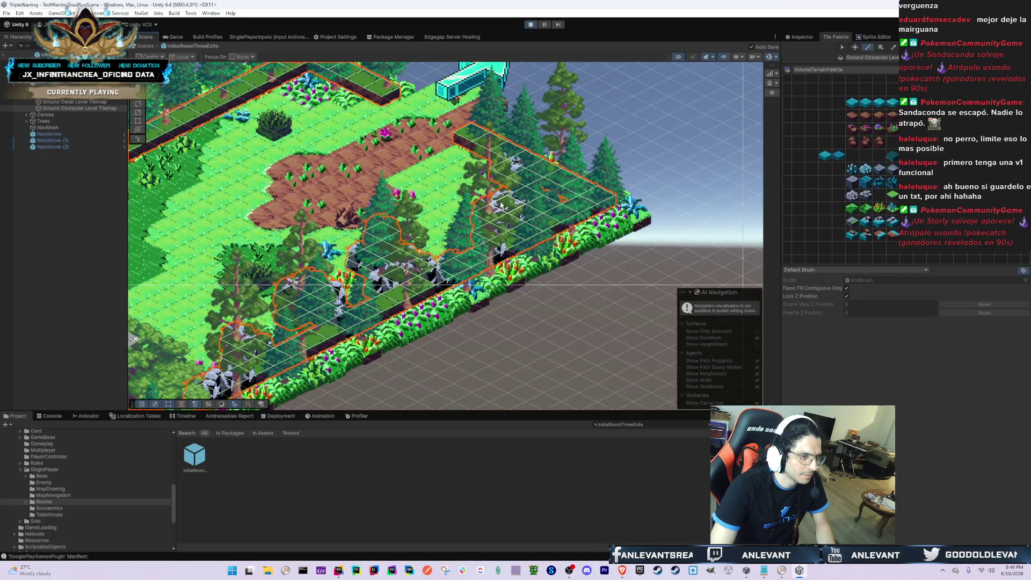
In the Game view load InitialRoomOneExit, then reload InitialRoomThreeExits and expand its clone.
click(175, 36)
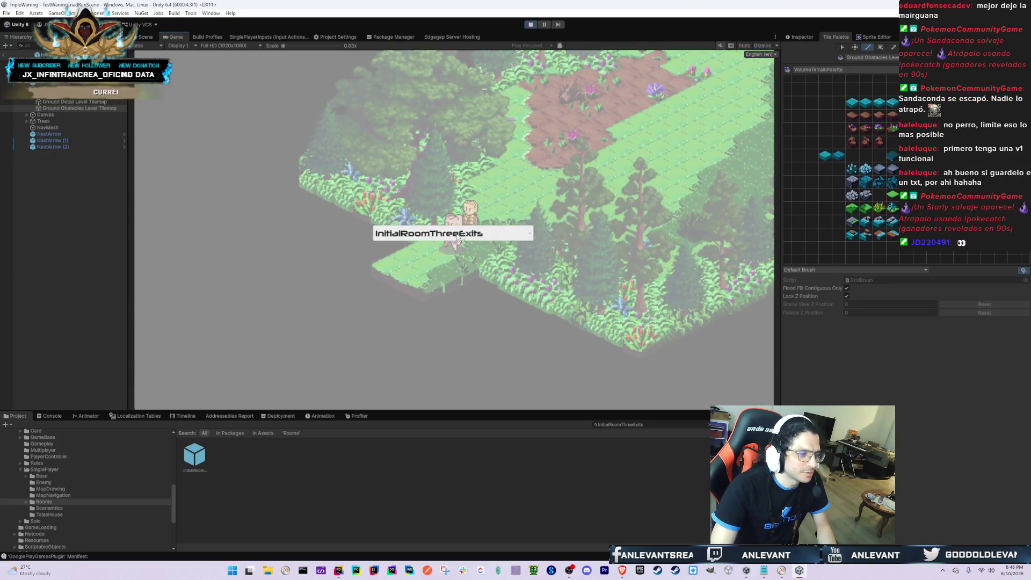
click(451, 233)
click(450, 341)
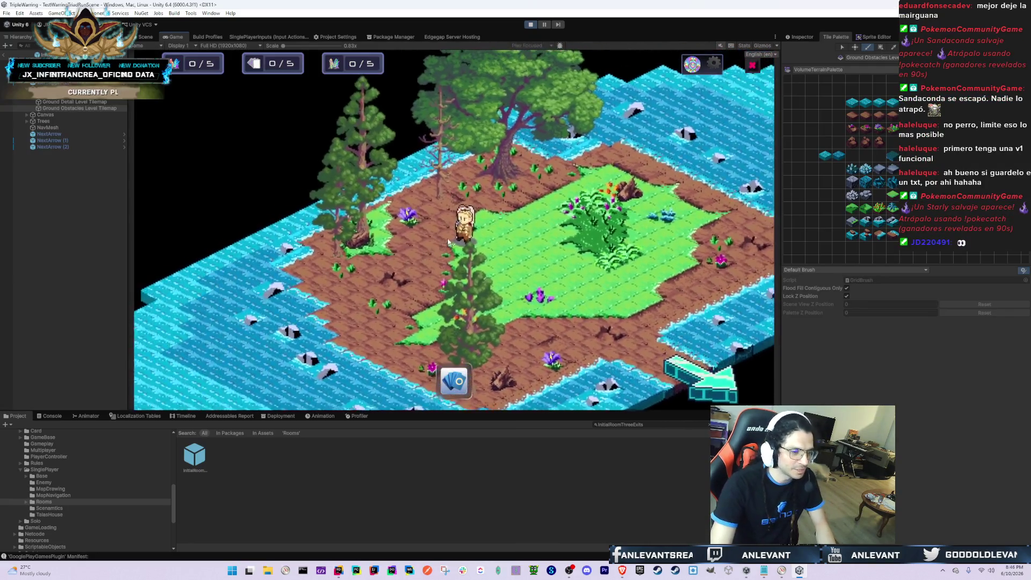
click(443, 261)
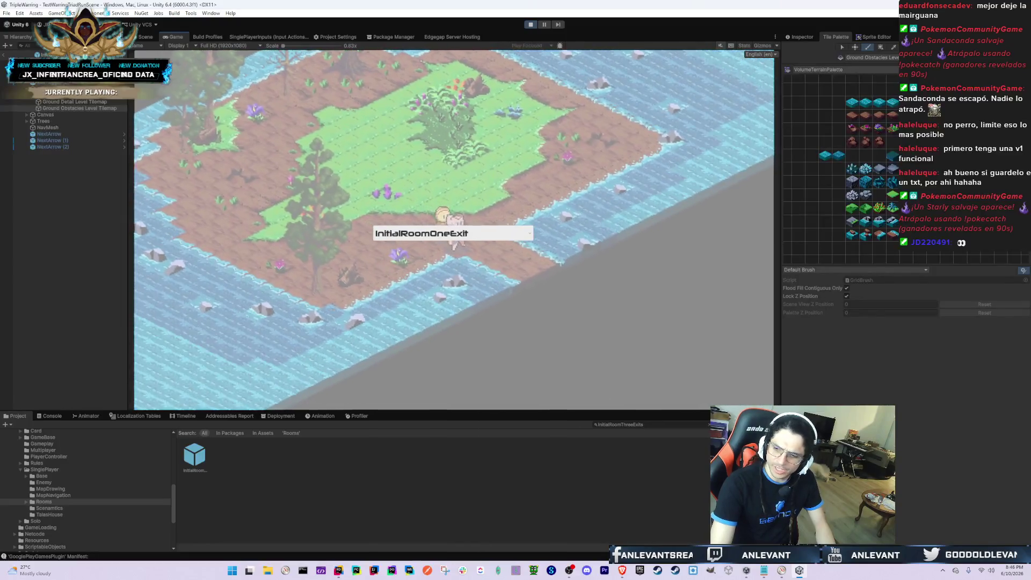
click(507, 234)
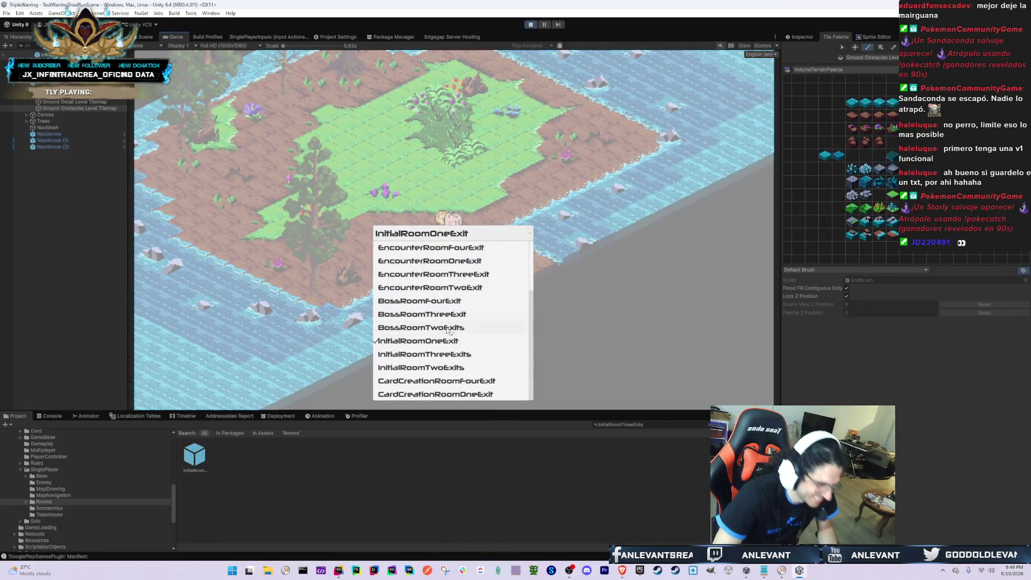
click(477, 353)
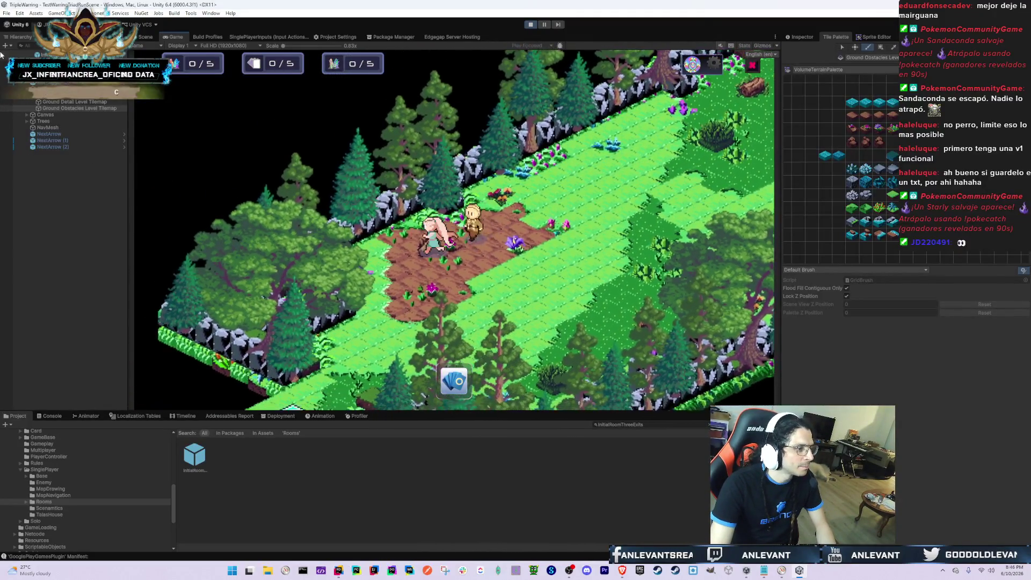
click(95, 142)
key(Right)
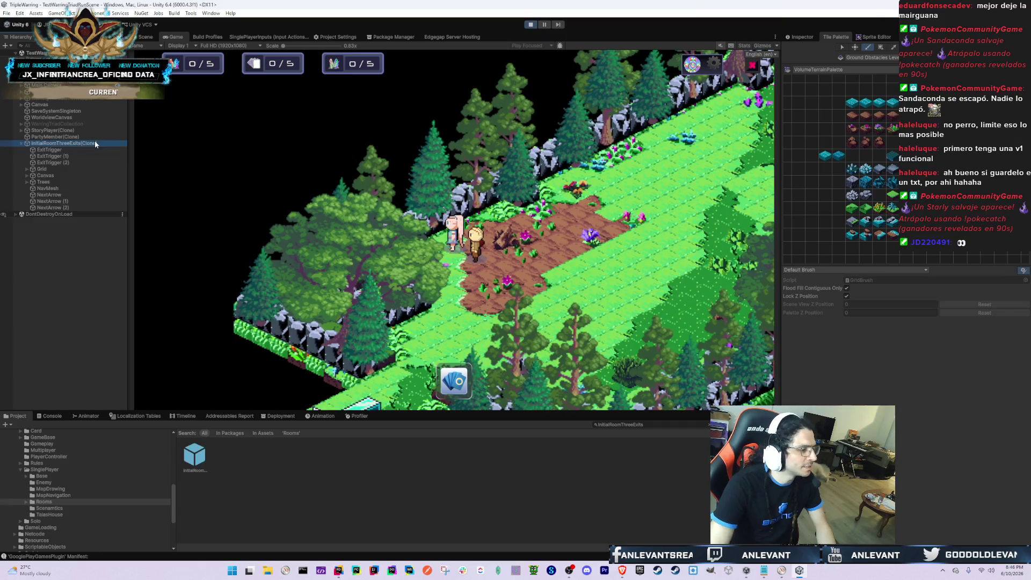
Select the clone's Grid > Ground Obstacles Level Tilemap and toggle its Tilemap Renderer in the Inspector.
key(Down)
key(Down)
key(Down)
key(Right)
key(Down)
key(Down)
key(Down)
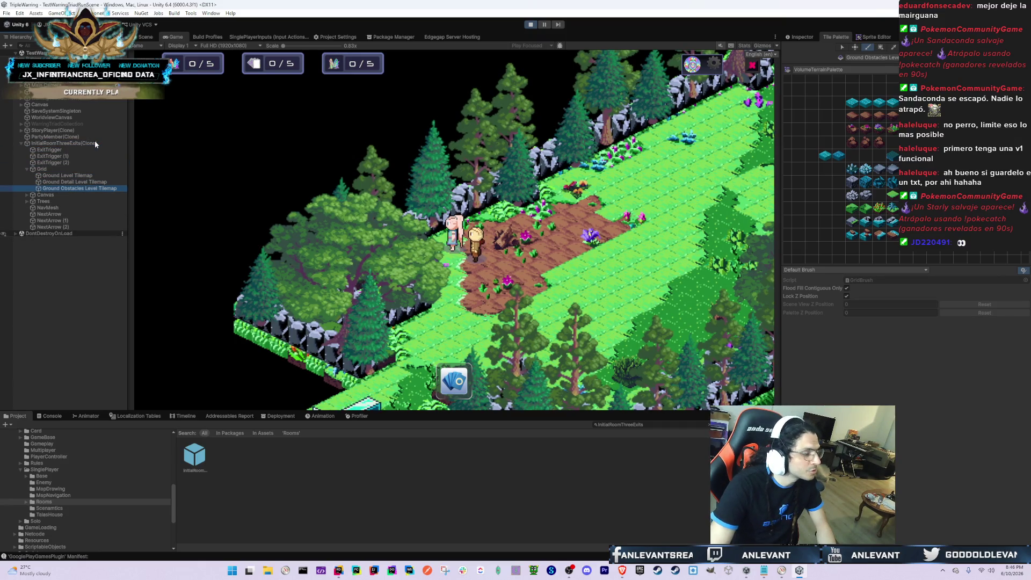
click(793, 38)
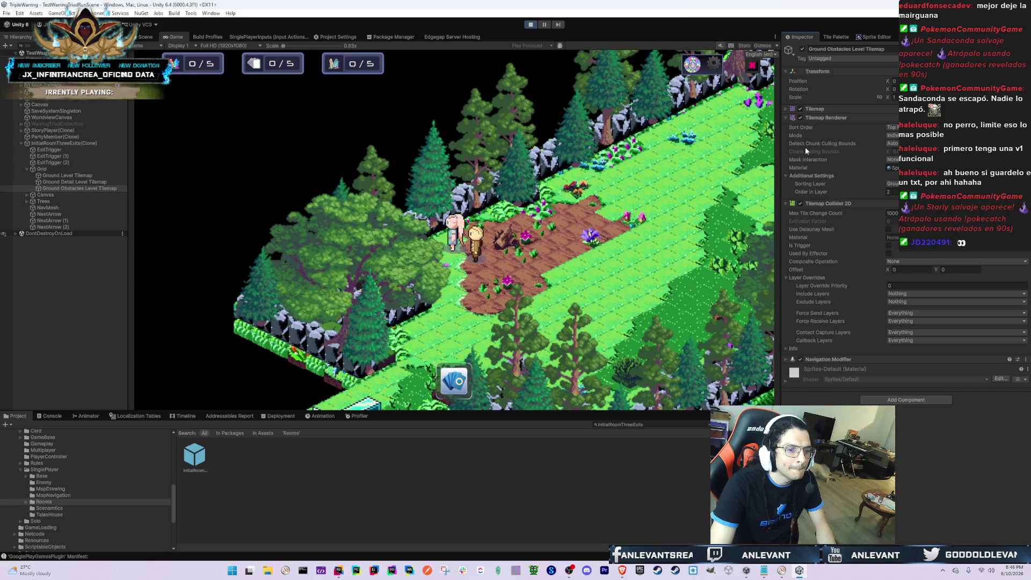
click(800, 117)
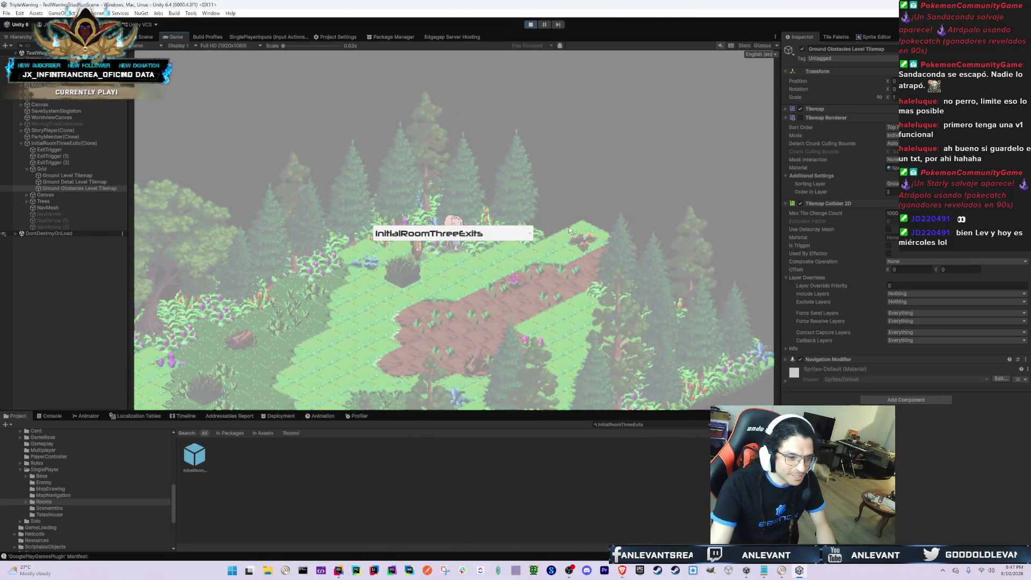
Load InitialRoomOneExit, then InitialRoomThreeExits, from the running game's room list.
click(509, 236)
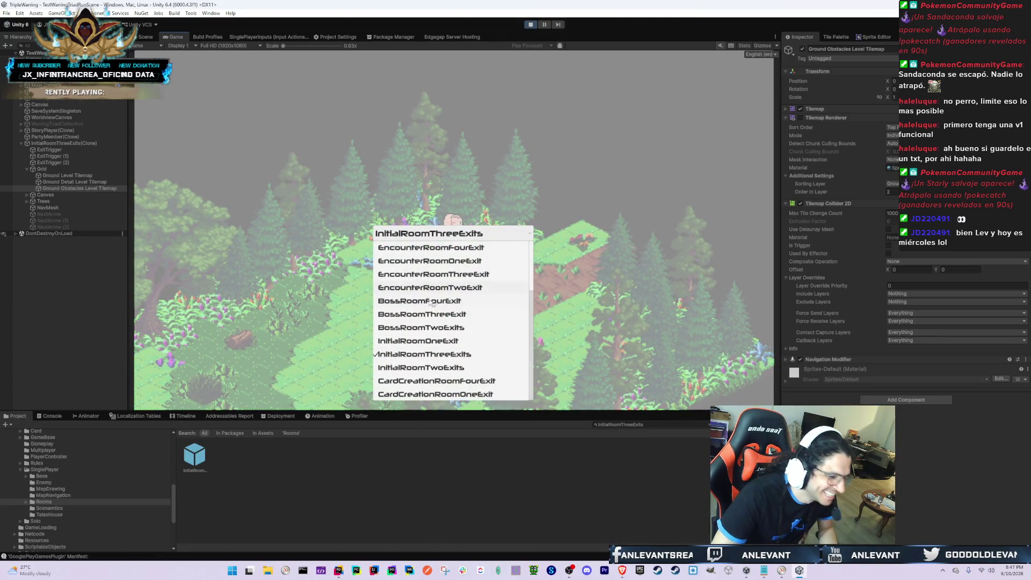
click(486, 321)
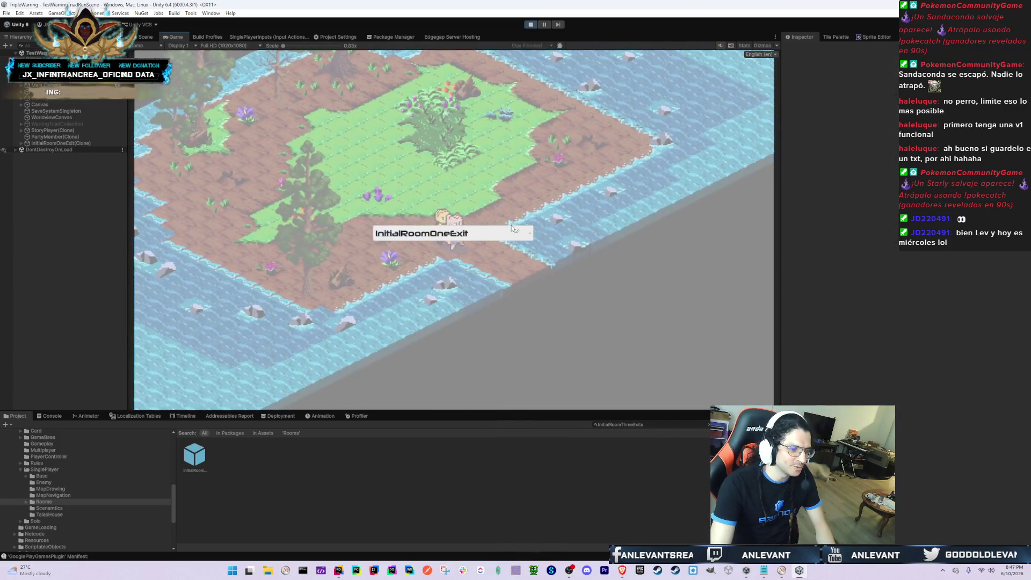
click(511, 227)
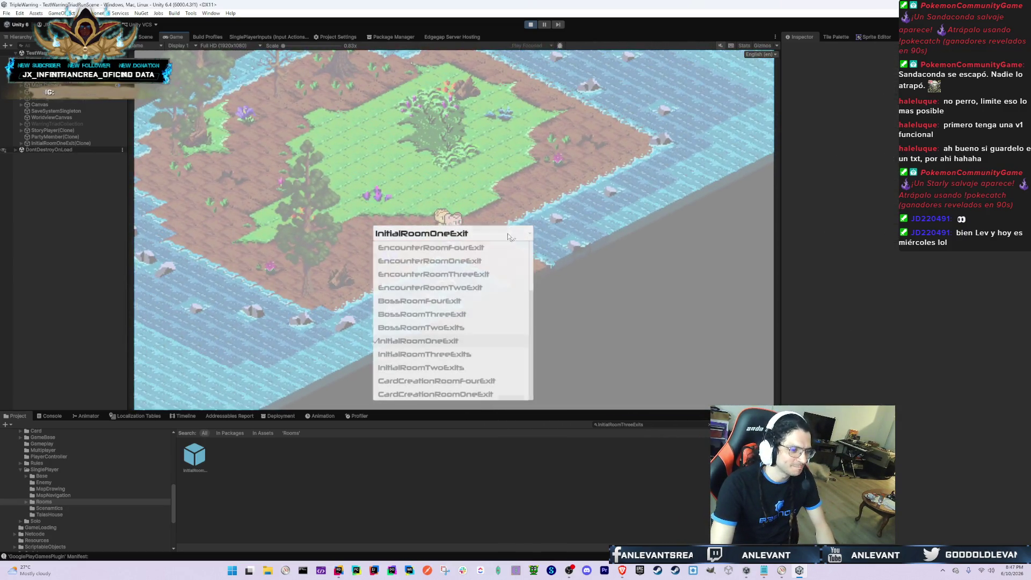
click(461, 354)
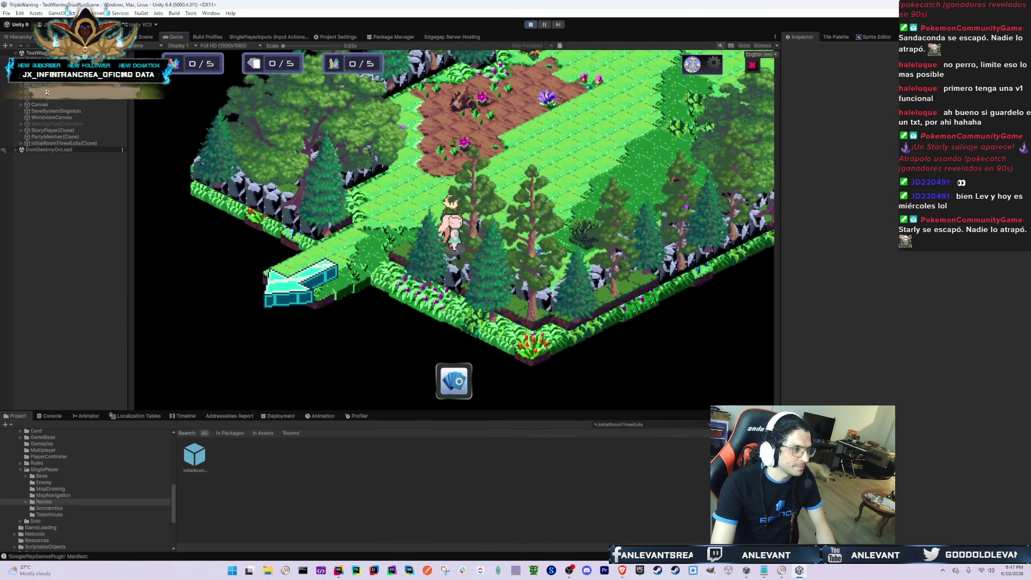
Open the InitialRoomThreeExits prefab past the modification warning and show it in the Scene view.
double_click(195, 457)
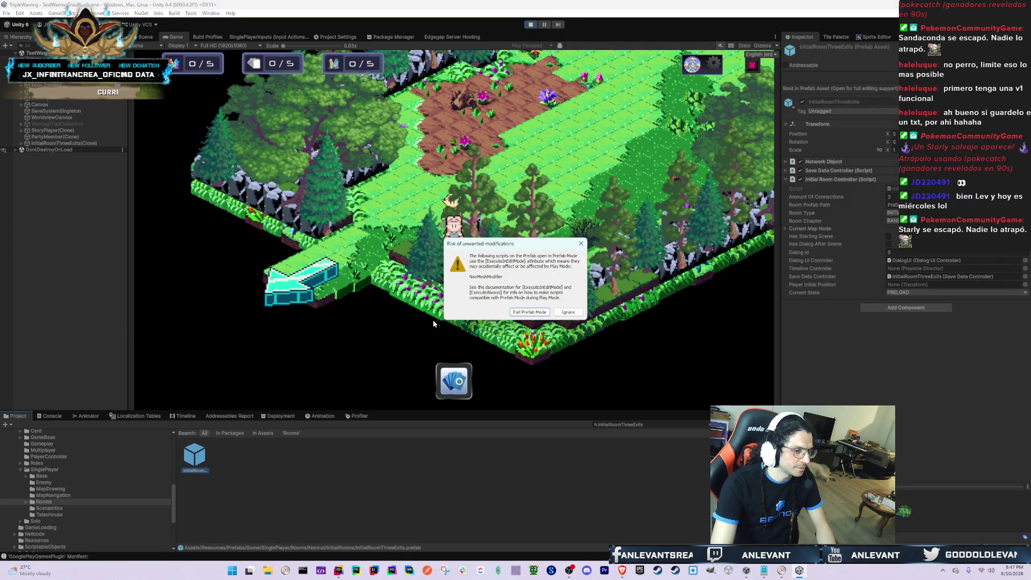
click(569, 313)
click(145, 37)
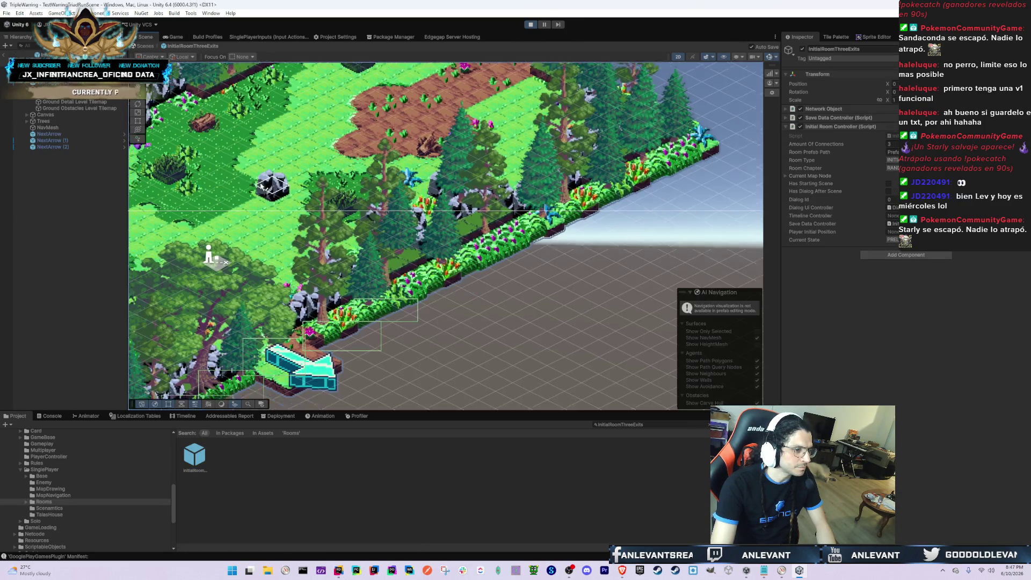
drag(188, 380, 428, 239)
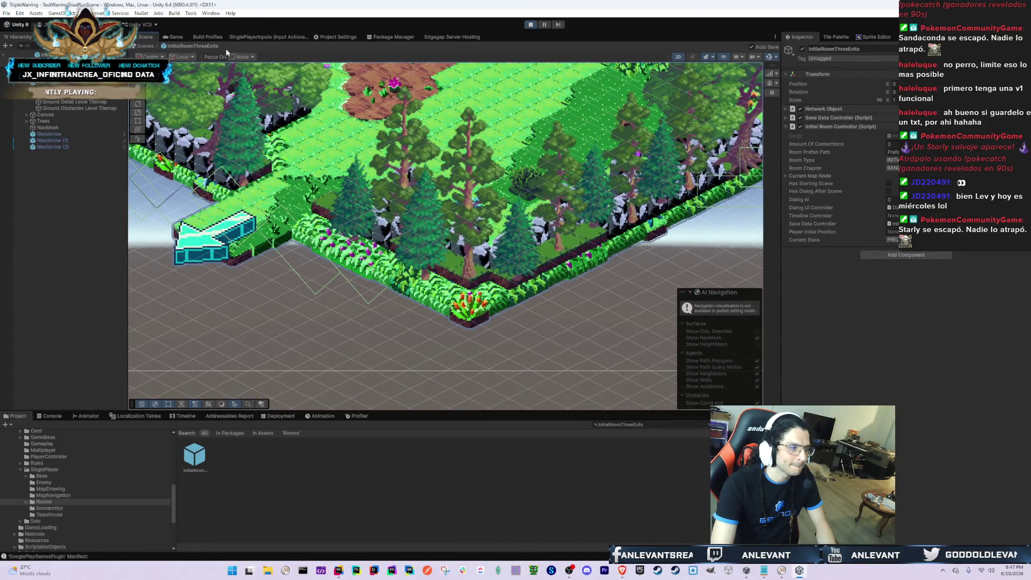
click(68, 108)
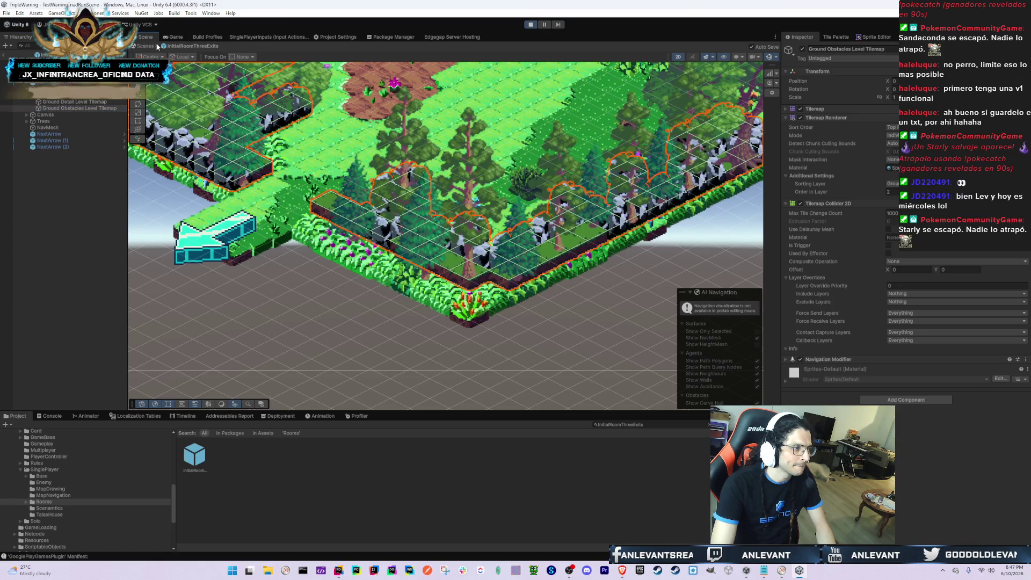
click(174, 36)
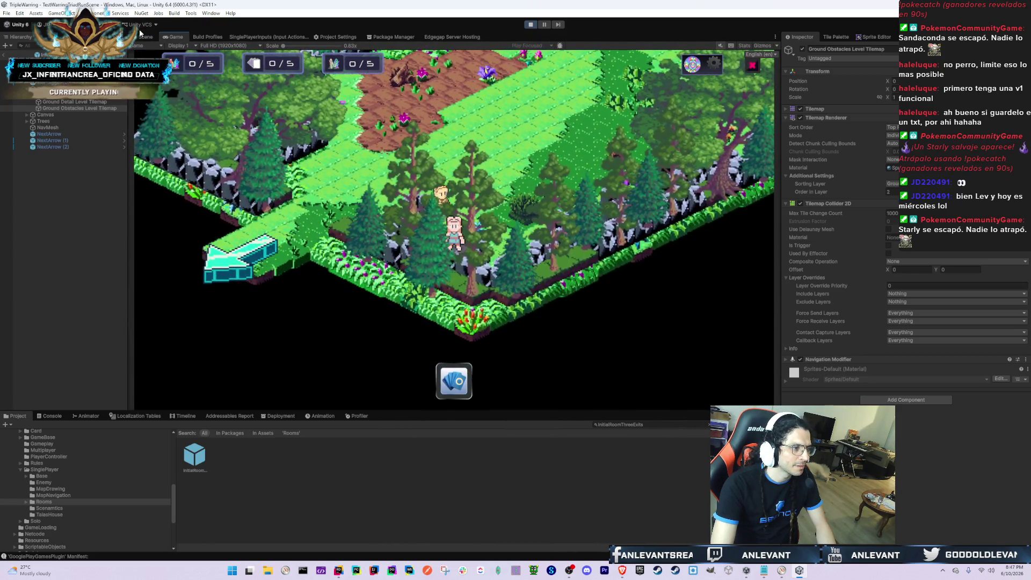
click(145, 36)
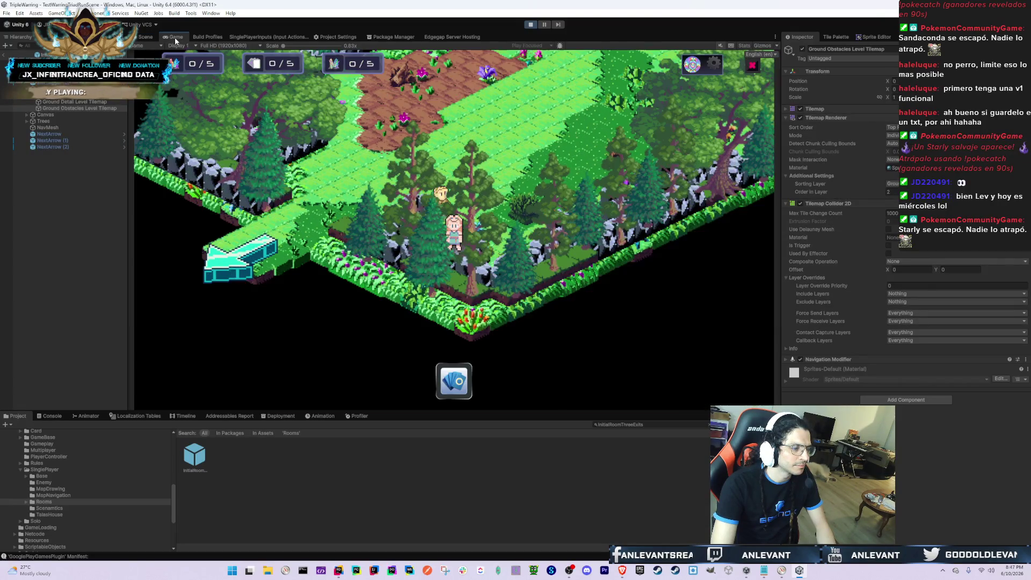
click(174, 37)
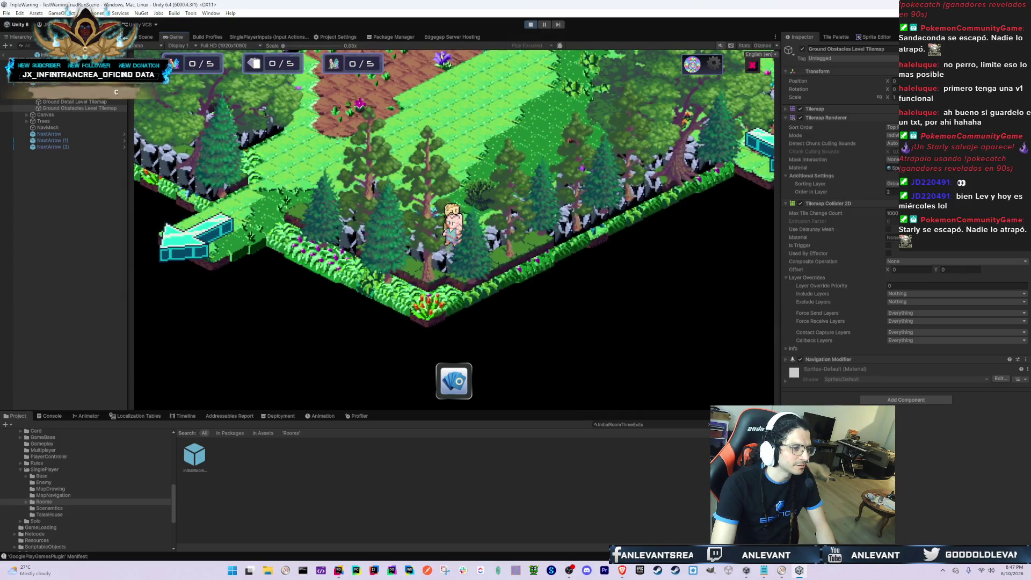
key(ctrl+1)
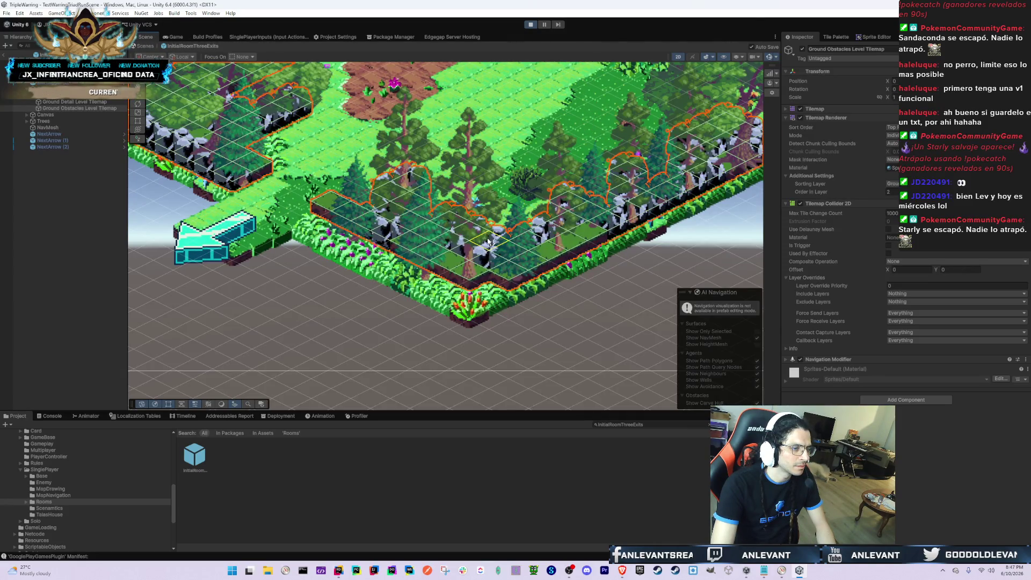
click(176, 37)
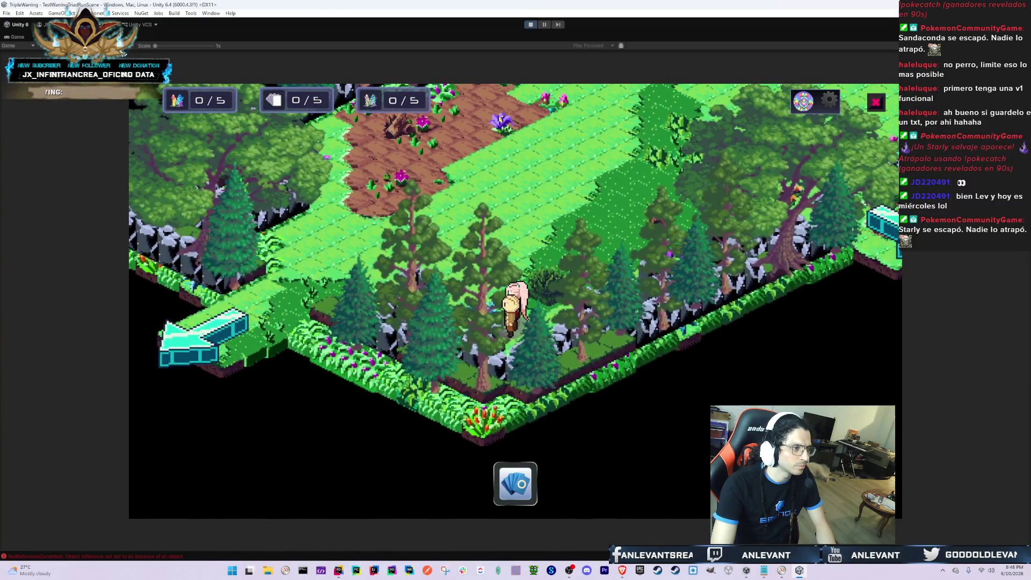
key(shift+space)
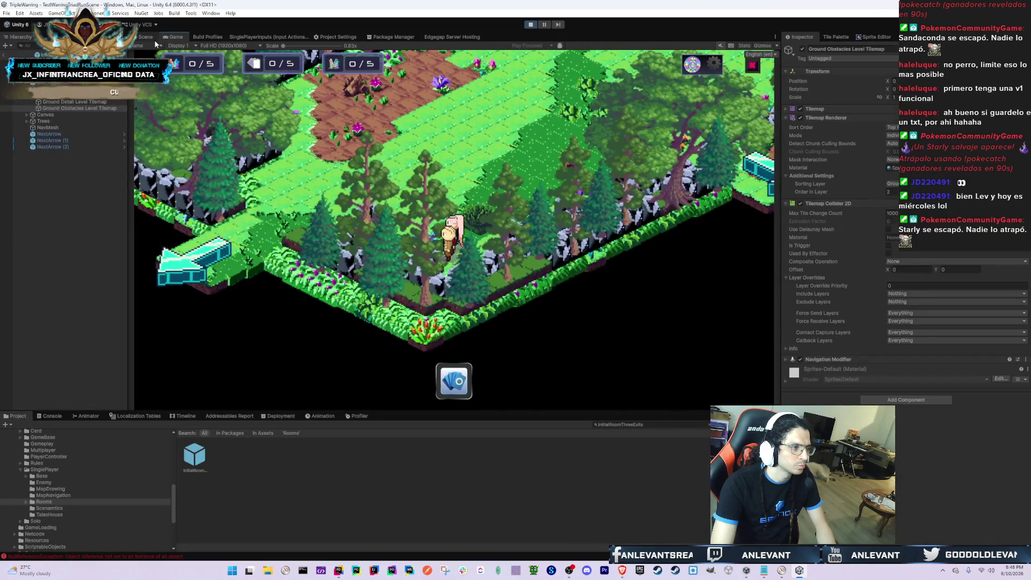
click(145, 37)
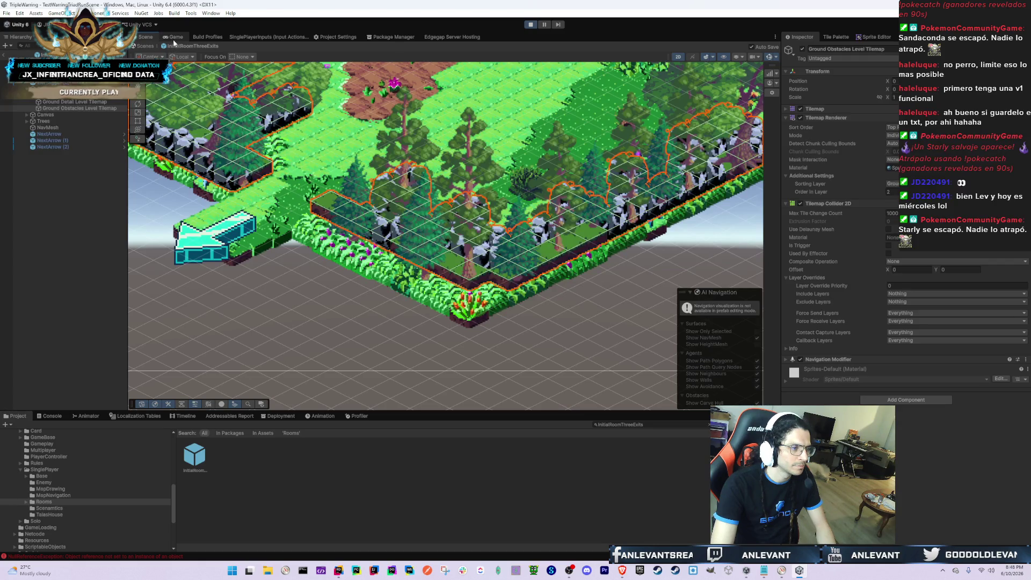
click(175, 37)
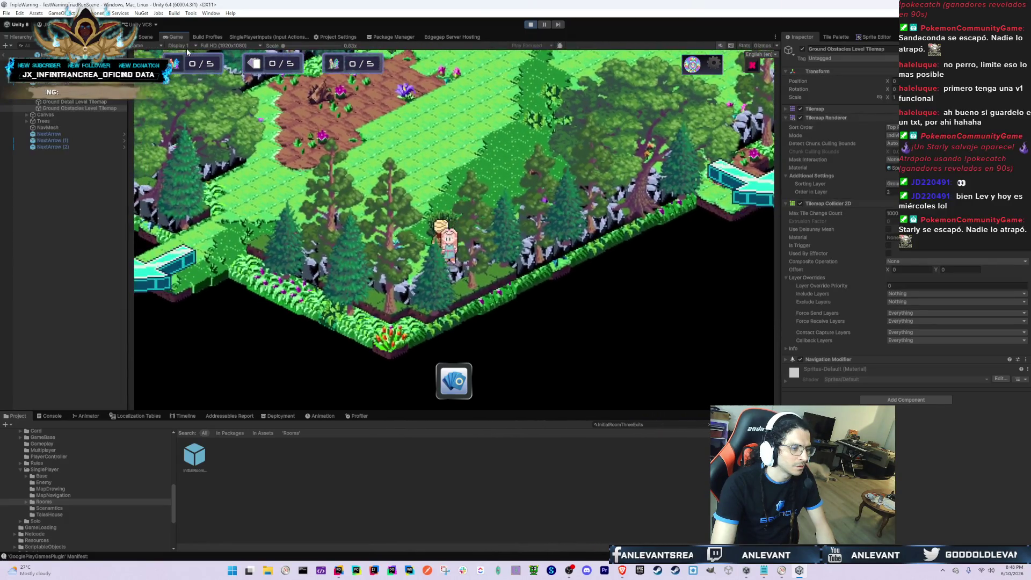
click(145, 37)
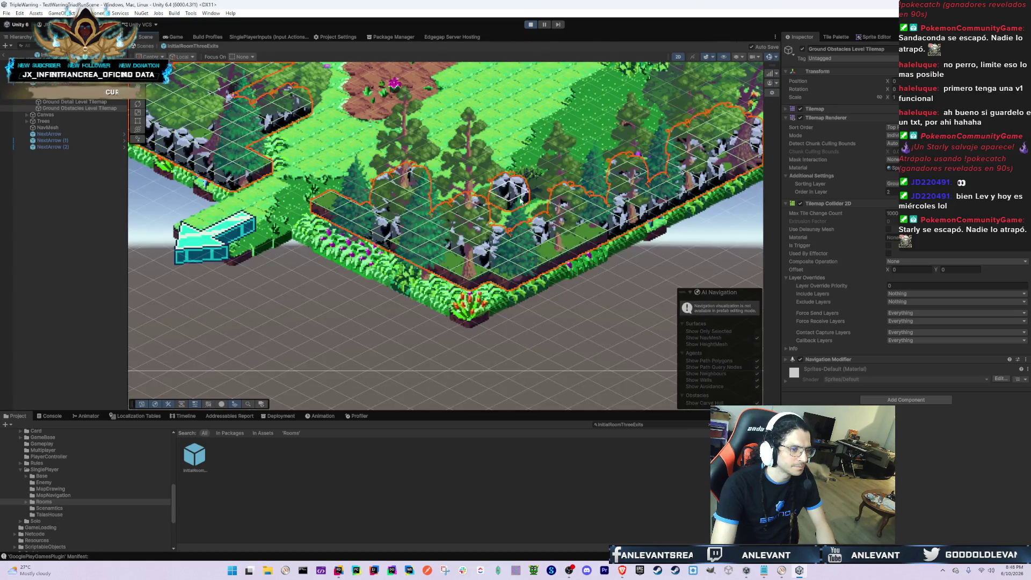
click(172, 39)
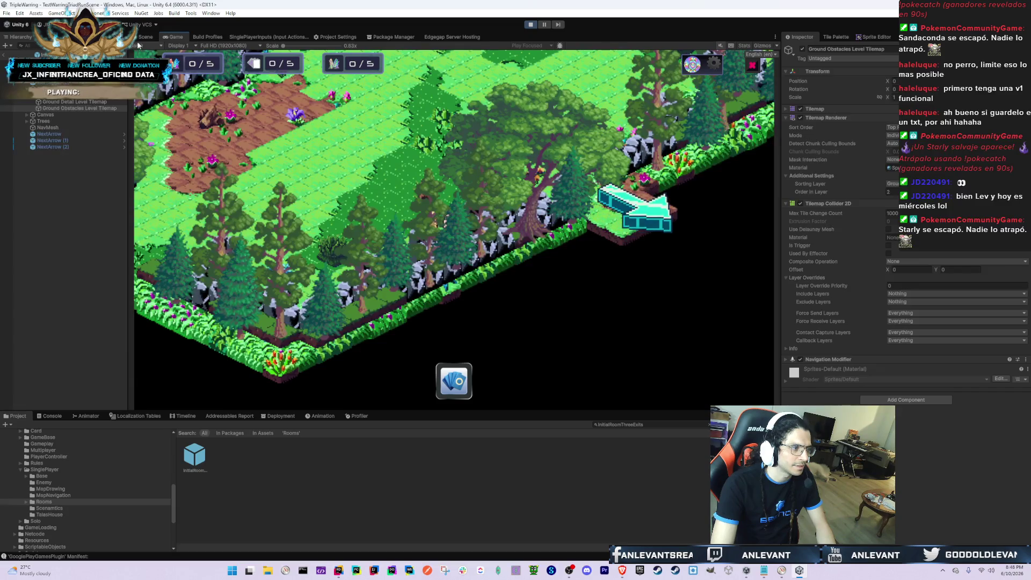
Compare the running game with the prefab's rock-collider outlines near the right exit, panning the Scene view.
click(144, 37)
drag(522, 199, 370, 212)
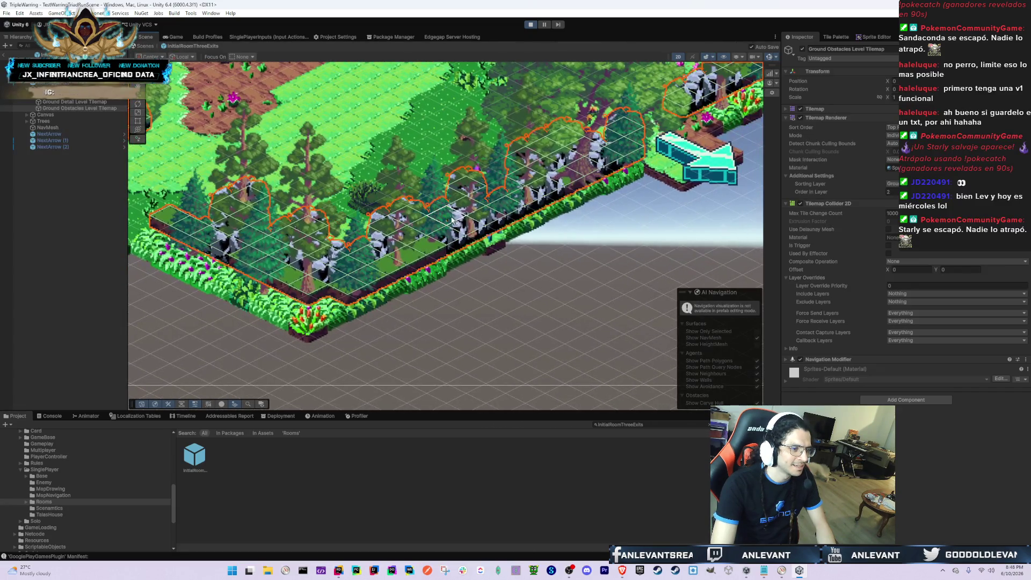
click(180, 37)
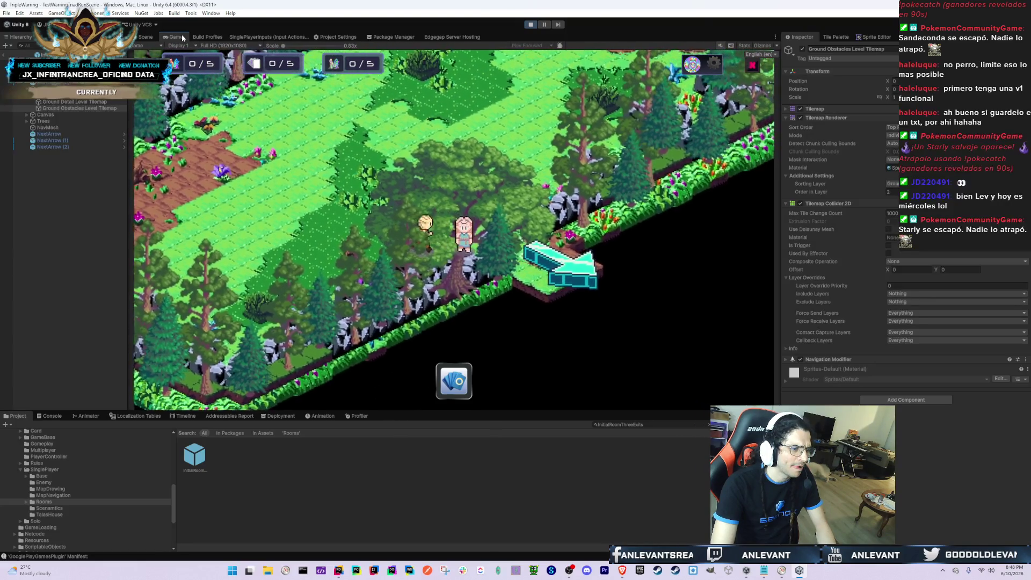
click(148, 37)
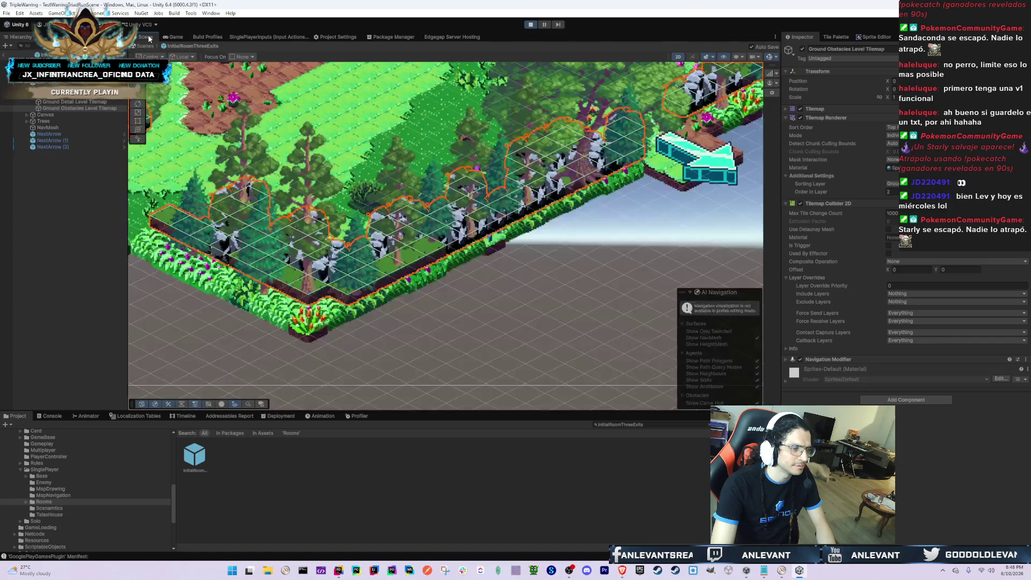
drag(509, 146, 328, 217)
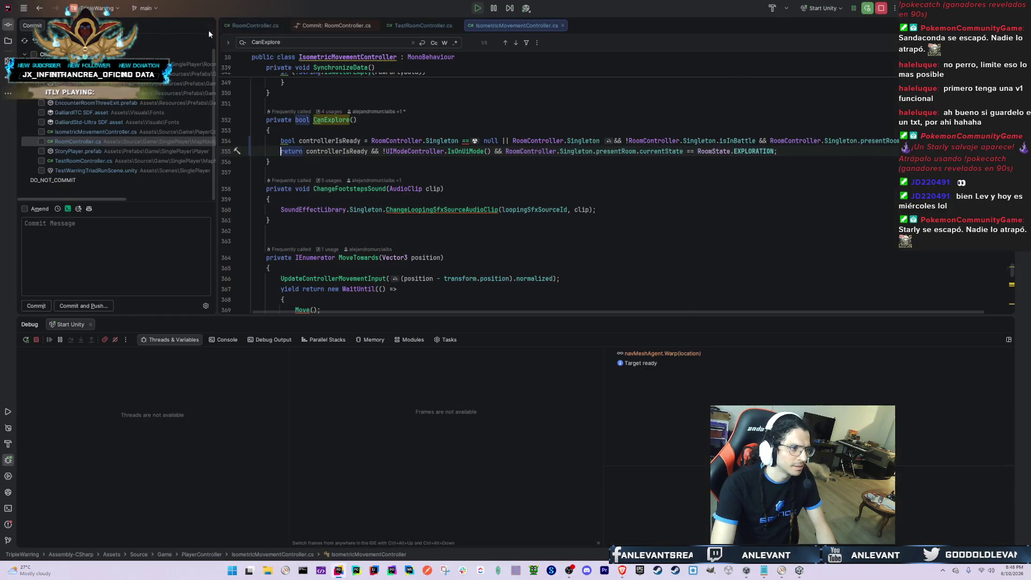
click(167, 37)
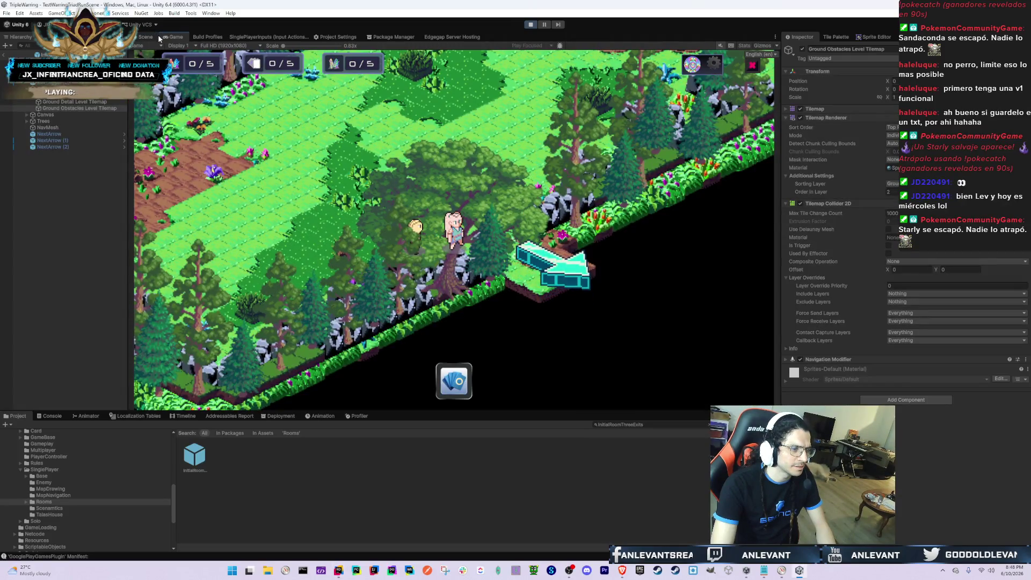
click(156, 38)
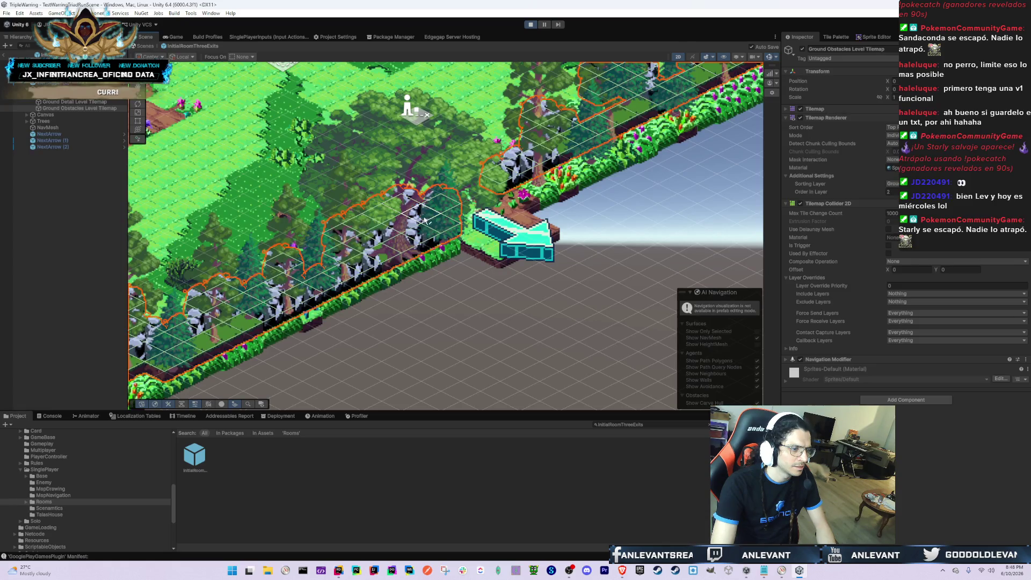
click(172, 37)
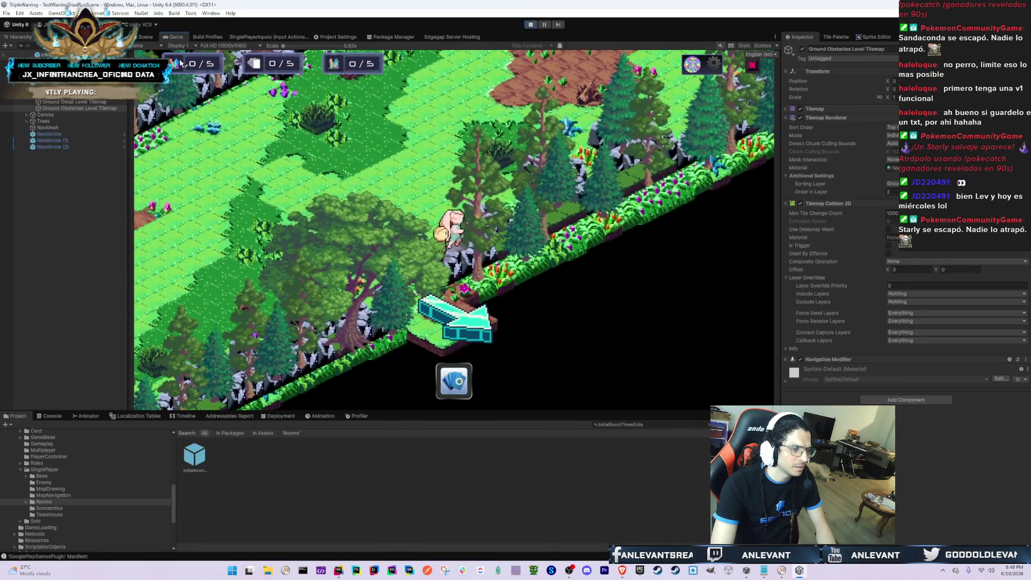
click(145, 37)
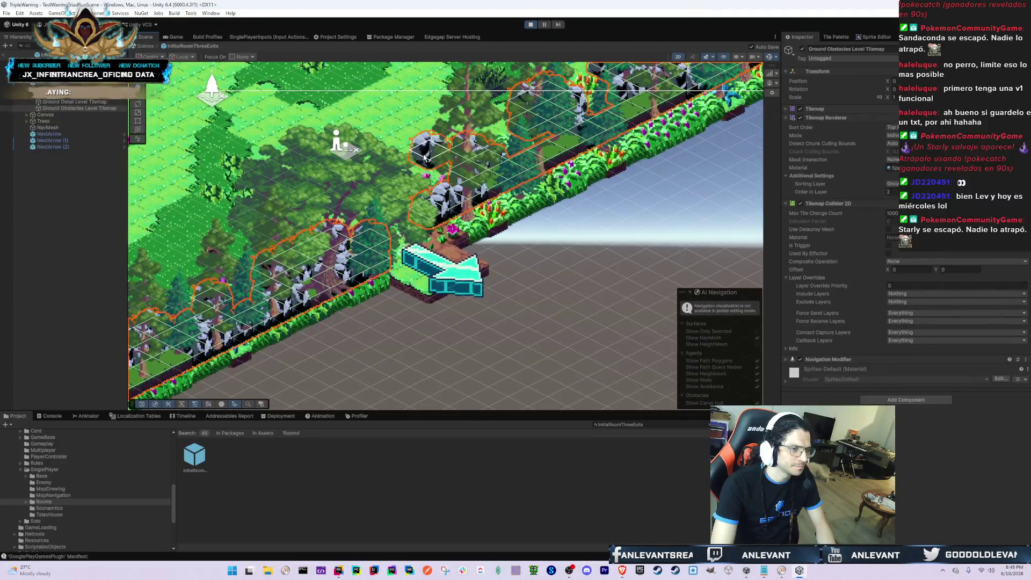
click(176, 38)
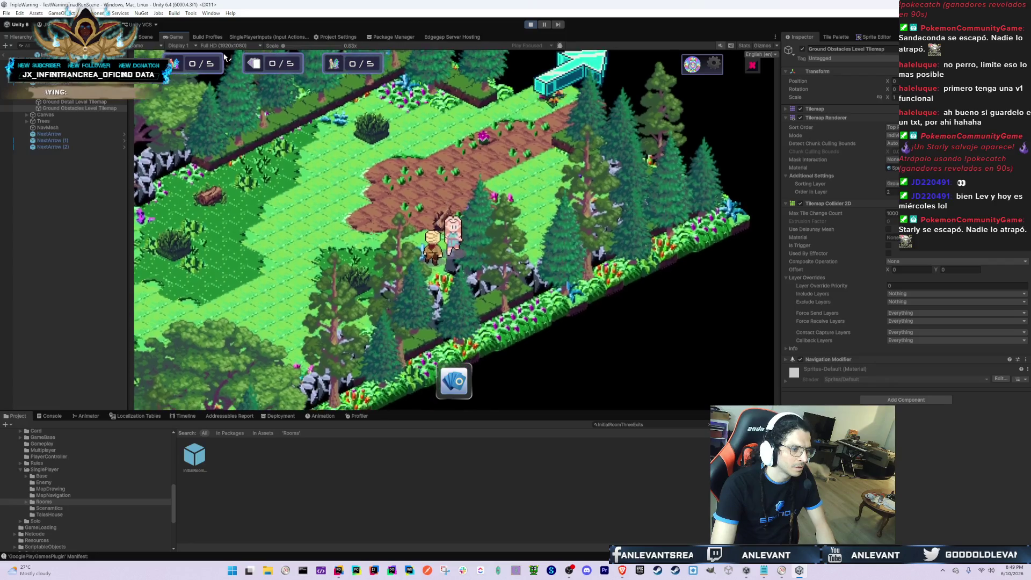
click(148, 37)
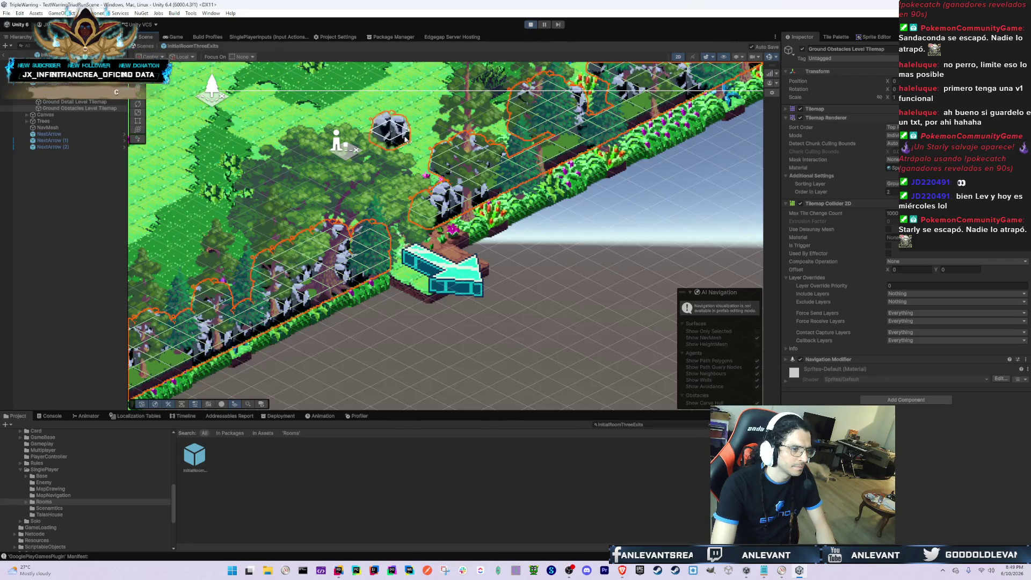
Compare the lower rocky border's colliders in Scene and Game views, then open the in-game room list.
mouse_move(533, 142)
mouse_down()
mouse_move(438, 209)
mouse_move(455, 205)
mouse_up()
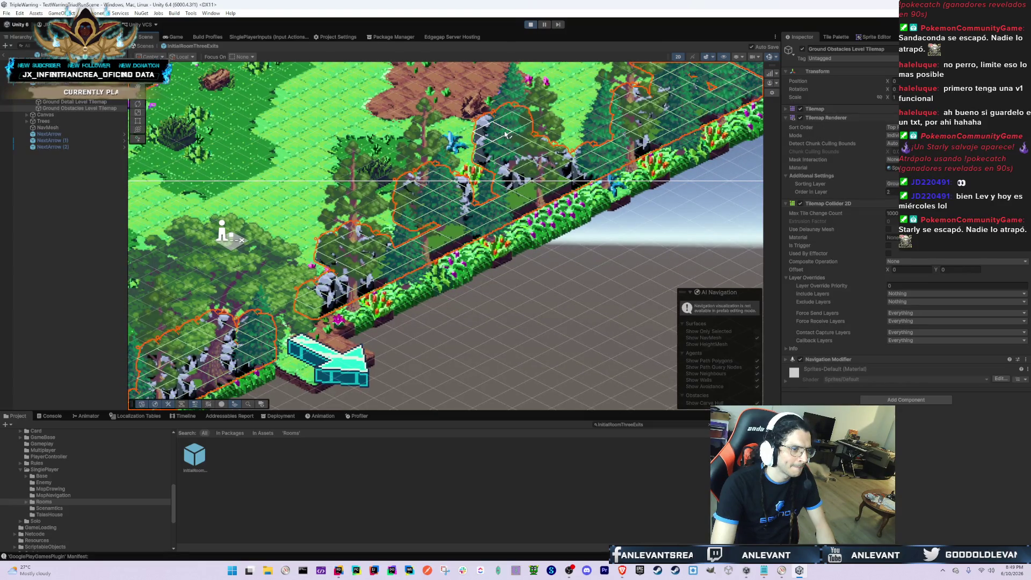
click(174, 37)
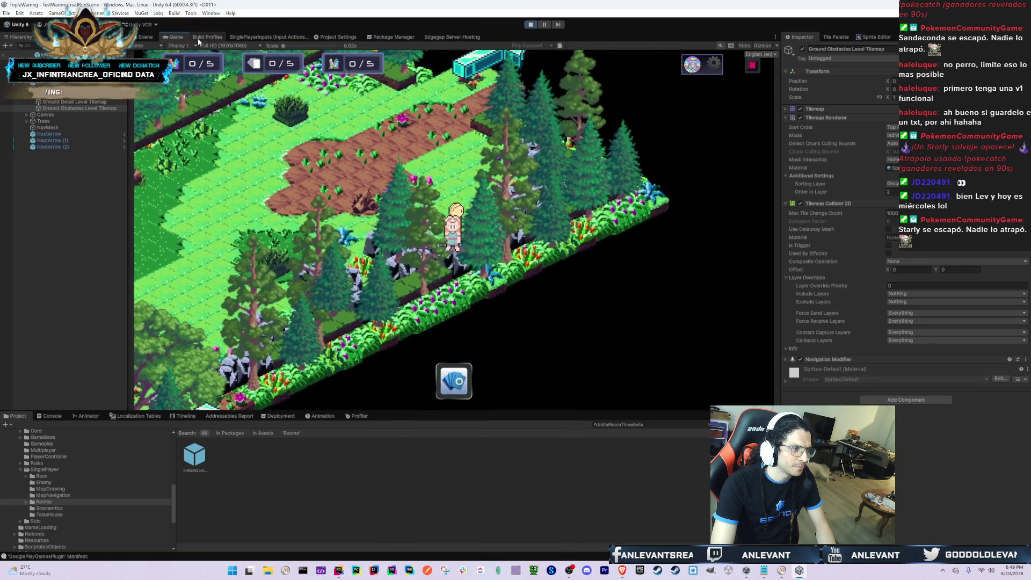
click(152, 37)
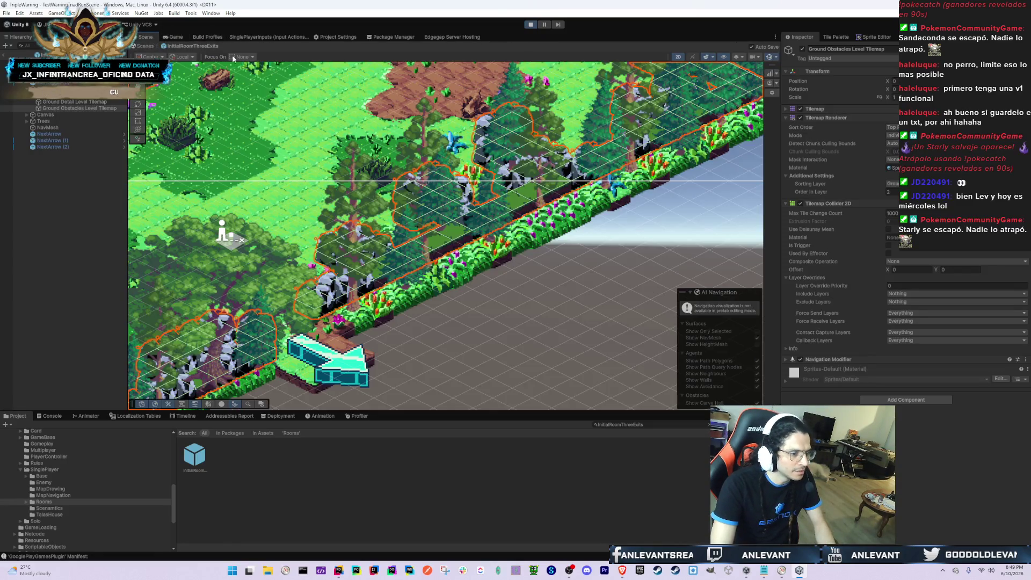
drag(627, 156, 453, 256)
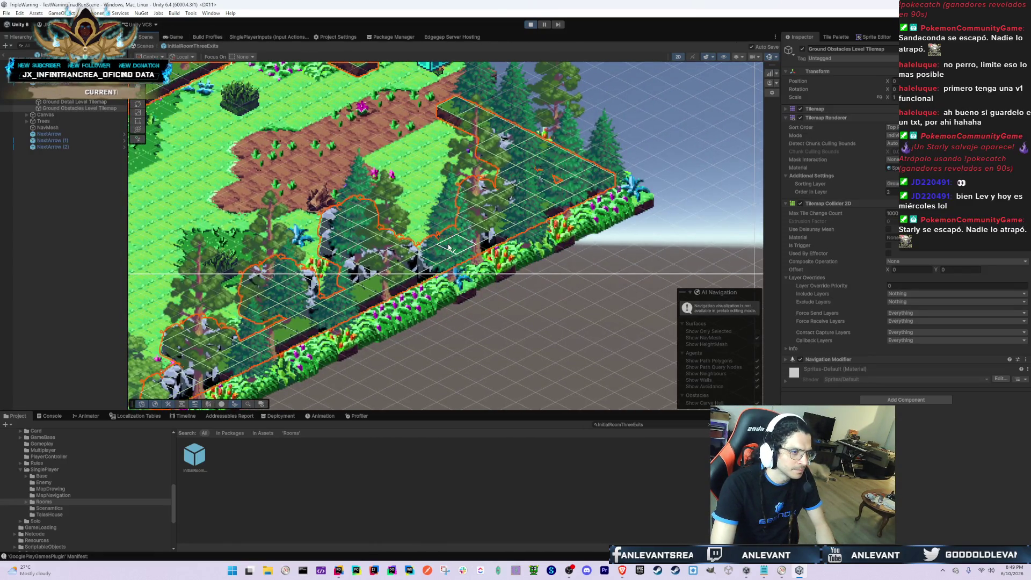
click(174, 38)
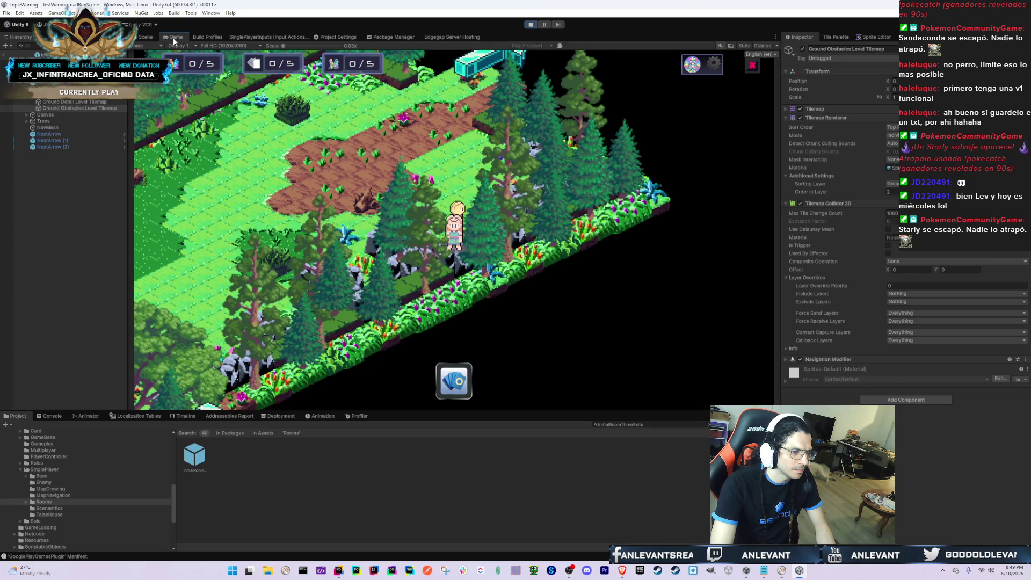
click(143, 37)
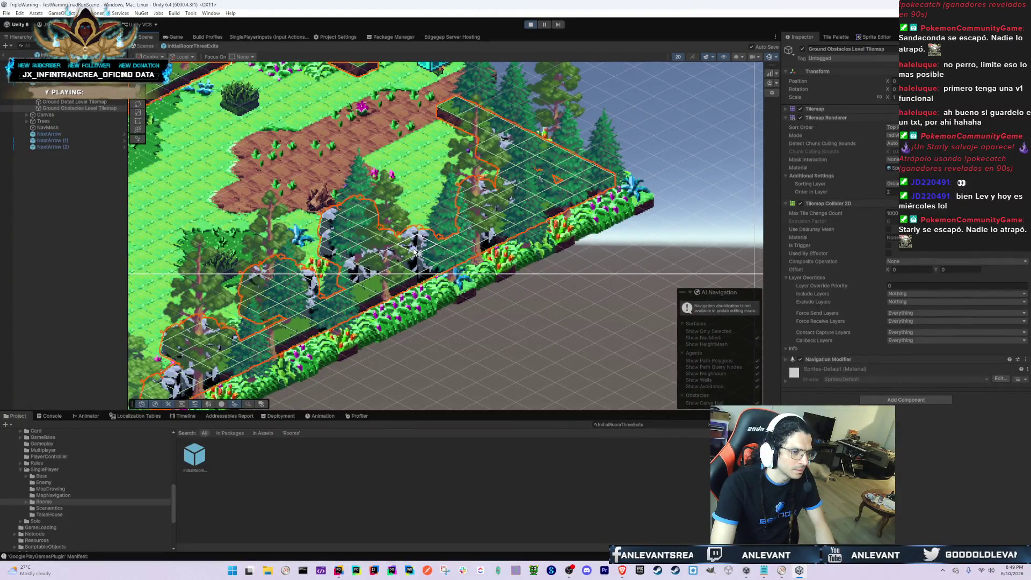
click(181, 39)
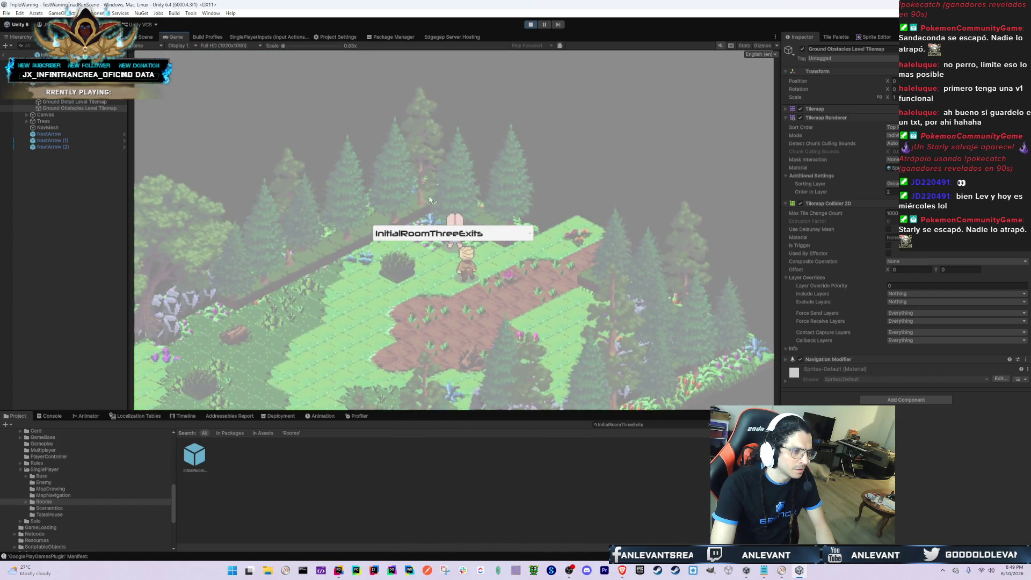
click(451, 235)
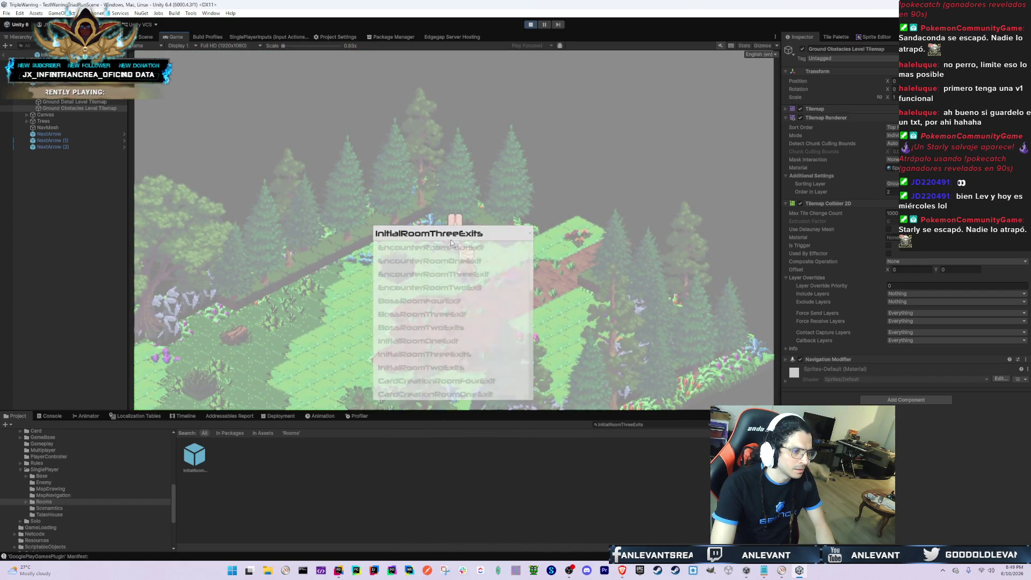
Load InitialRoomOneExit, then the icy EncounterRoomThreeExit, then InitialRoomThreeExits in the running game.
click(451, 341)
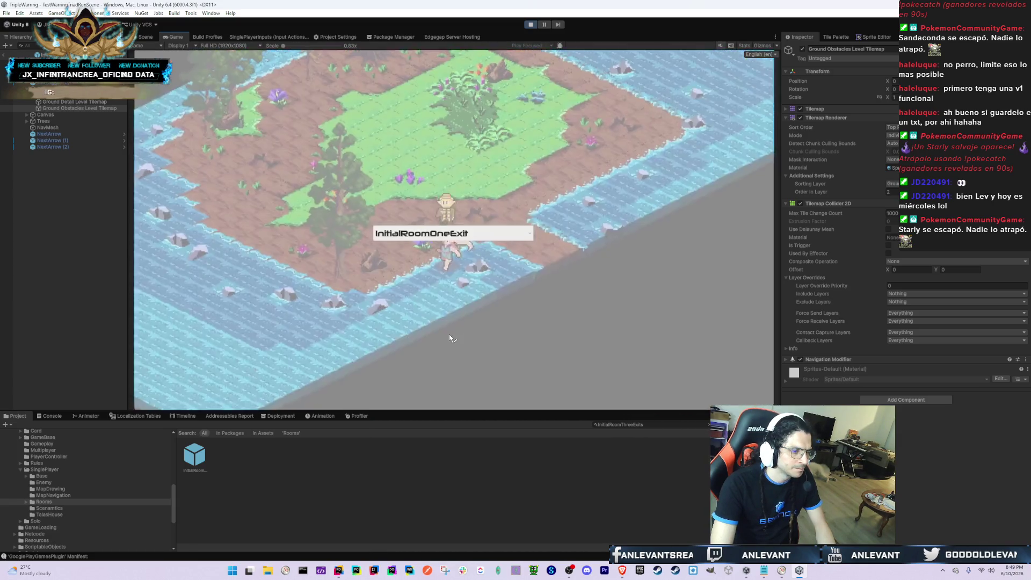
click(483, 235)
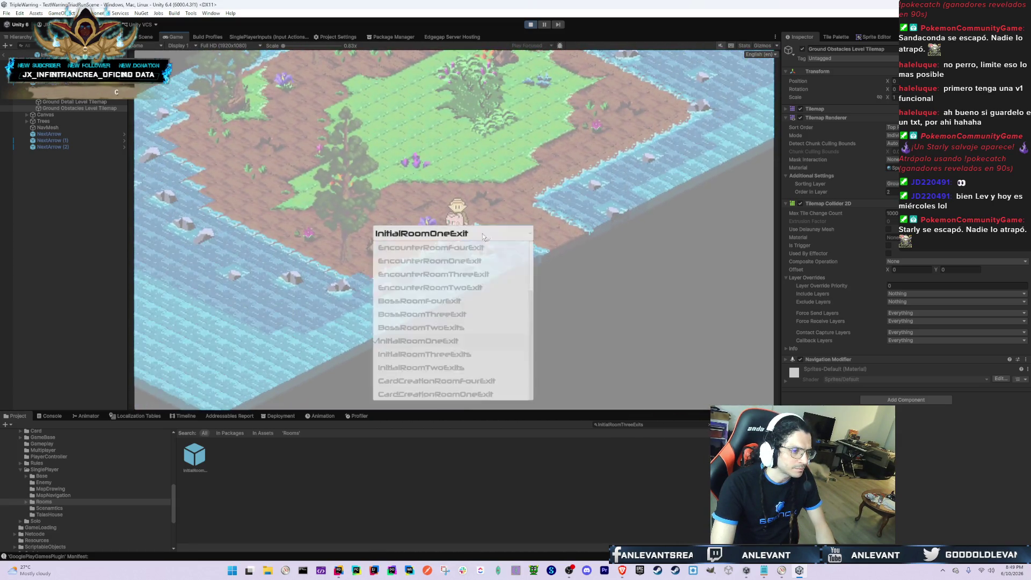
click(455, 275)
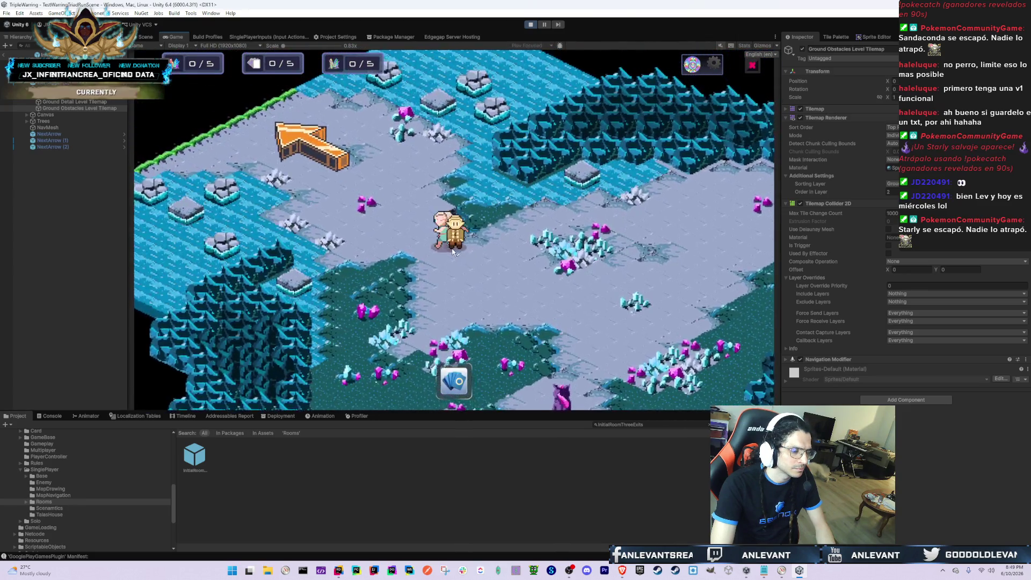
click(452, 249)
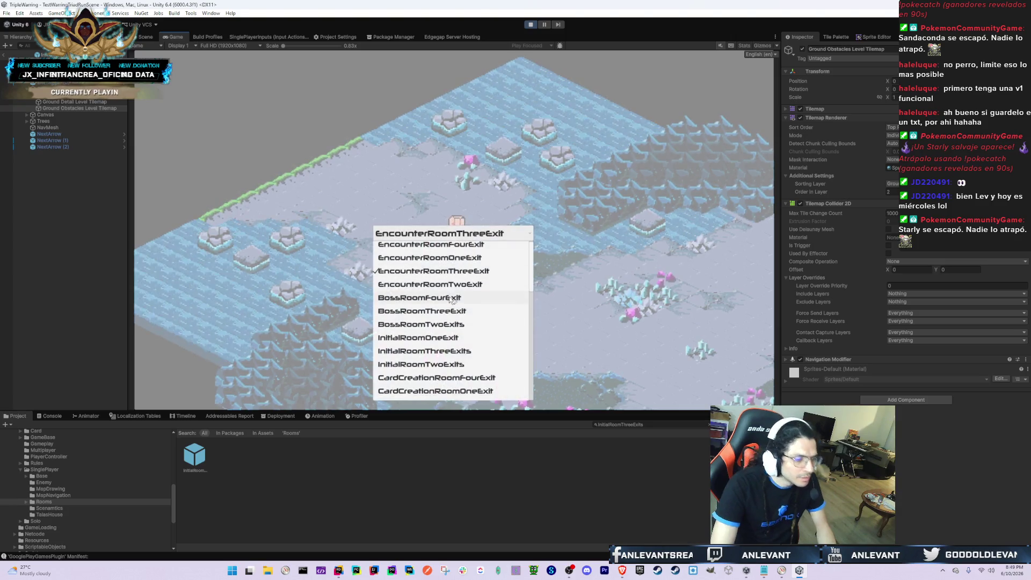
click(443, 352)
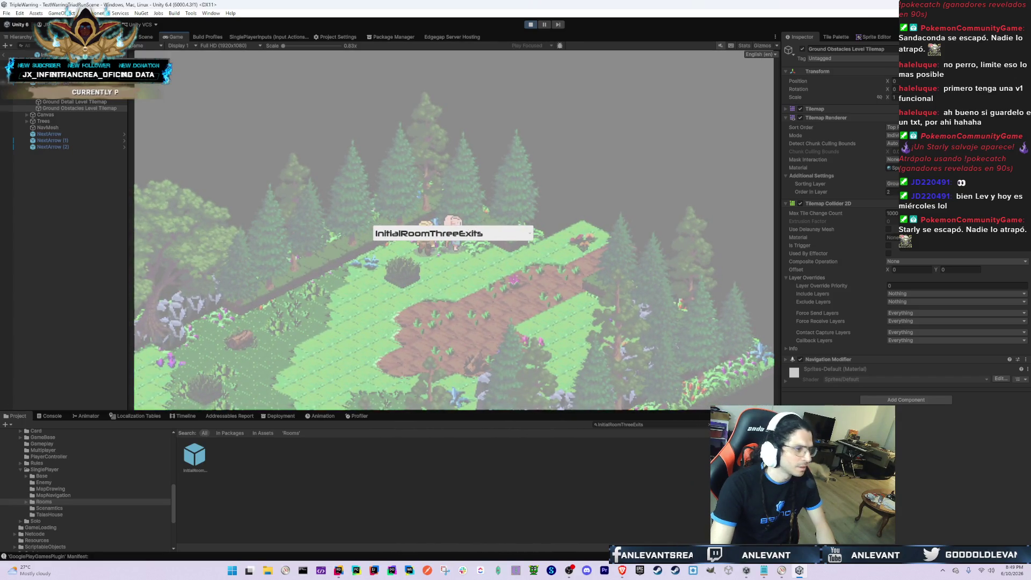
click(63, 84)
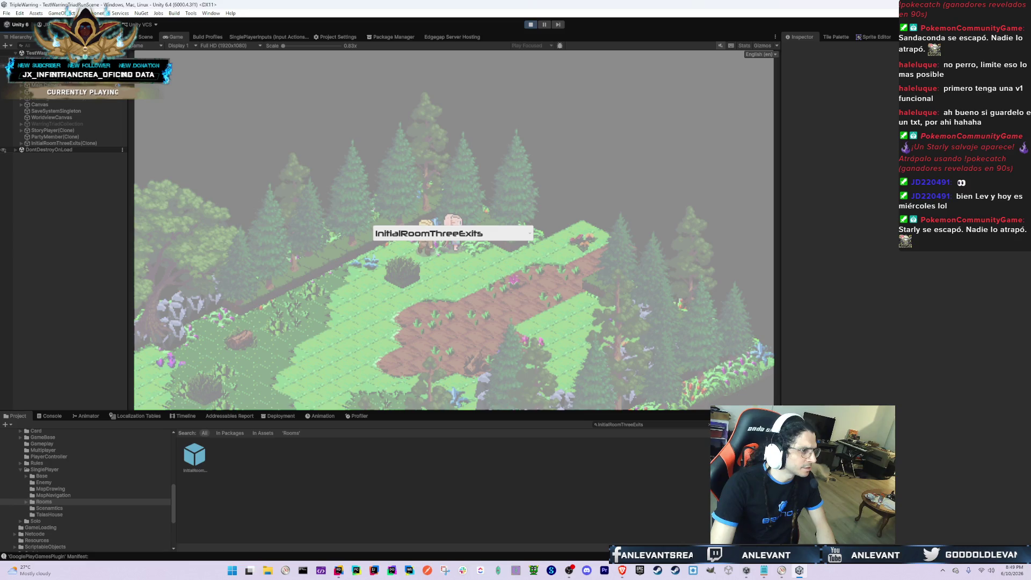
Briefly enter the InitialRoomThreeExits prefab past the warning, then return to the scene.
click(489, 240)
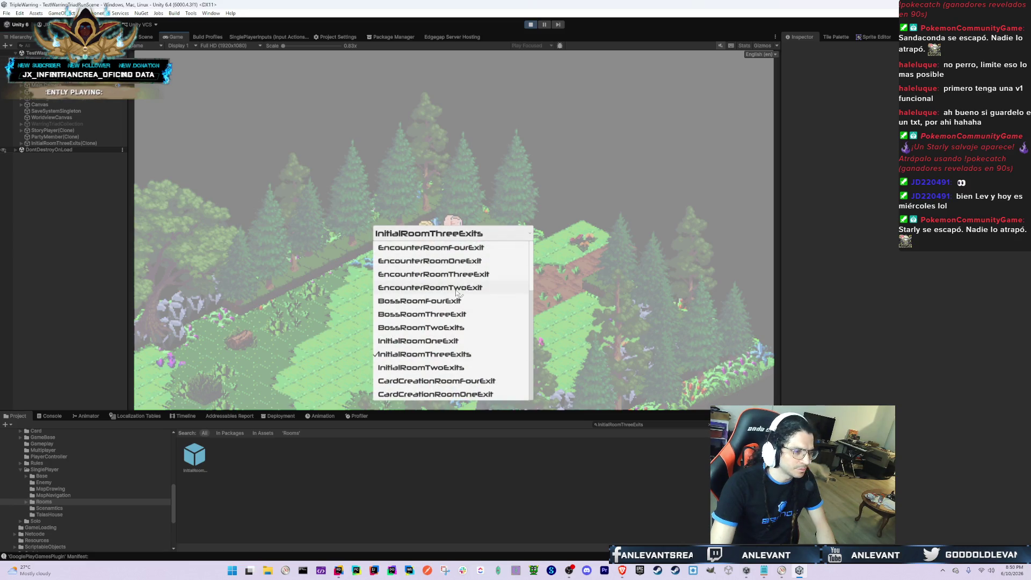
double_click(204, 458)
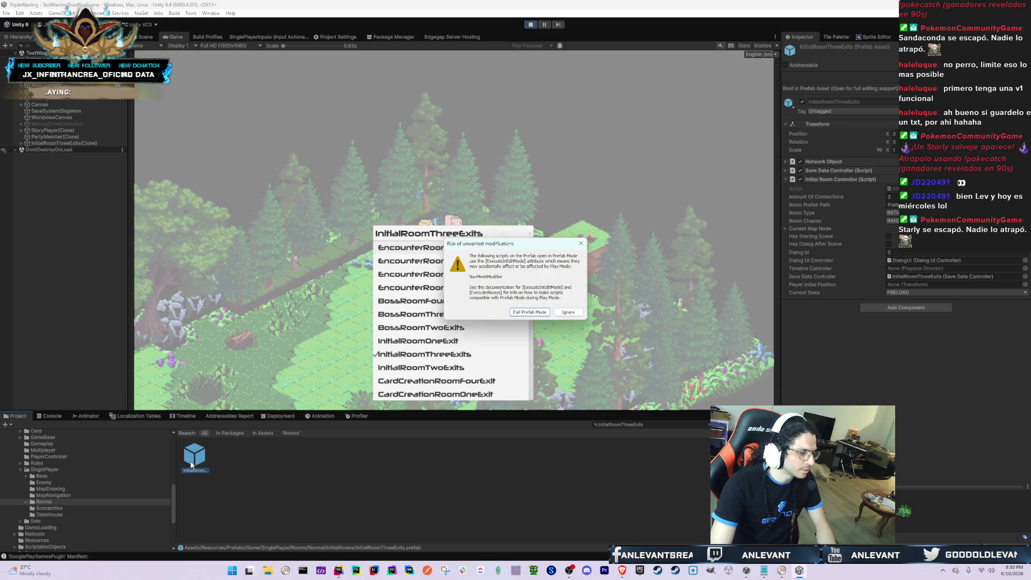
click(568, 312)
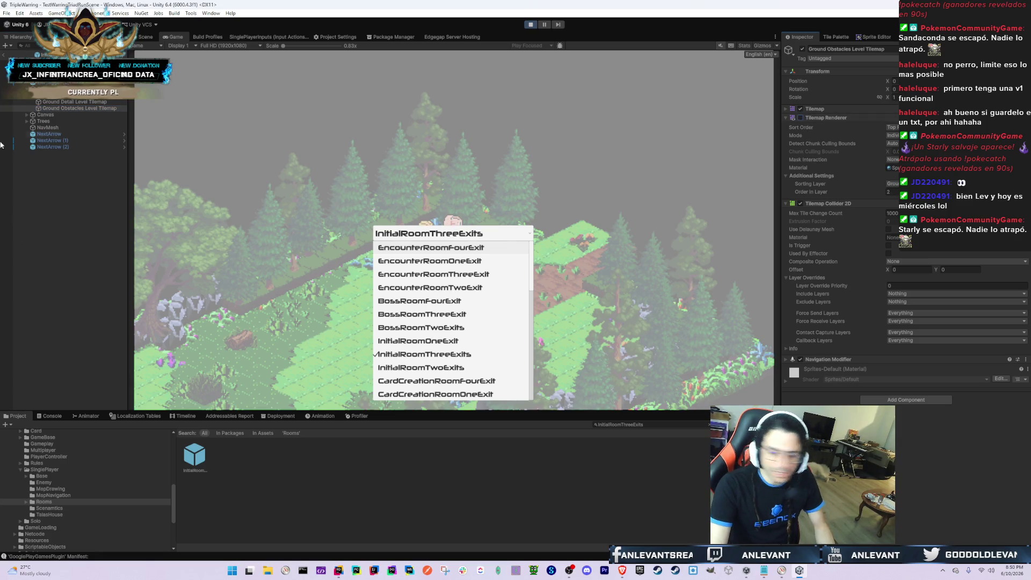
click(1, 54)
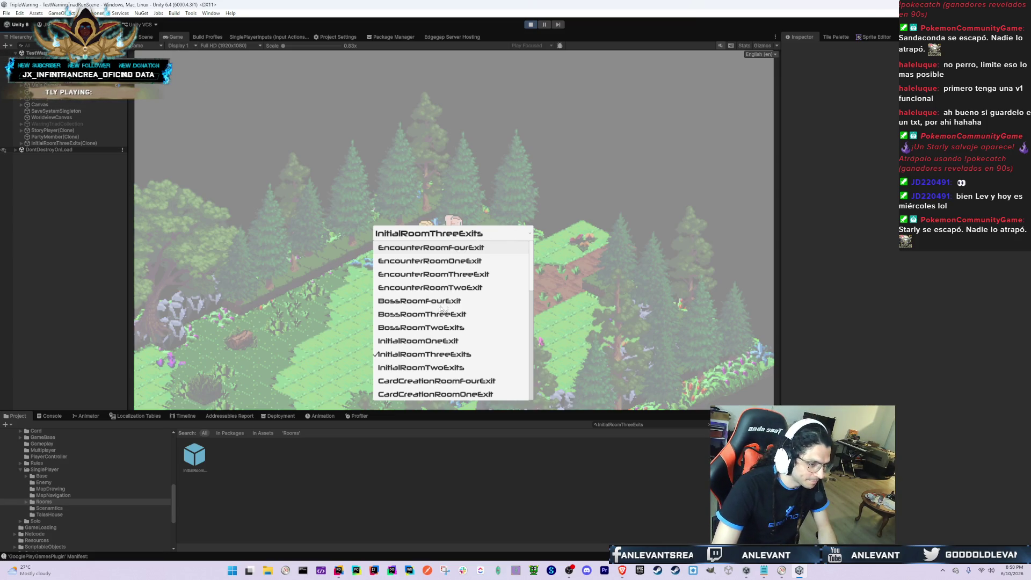
Alternate the game between InitialRoomOneExit and InitialRoomThreeExits, walking toward the exit arrow.
click(436, 346)
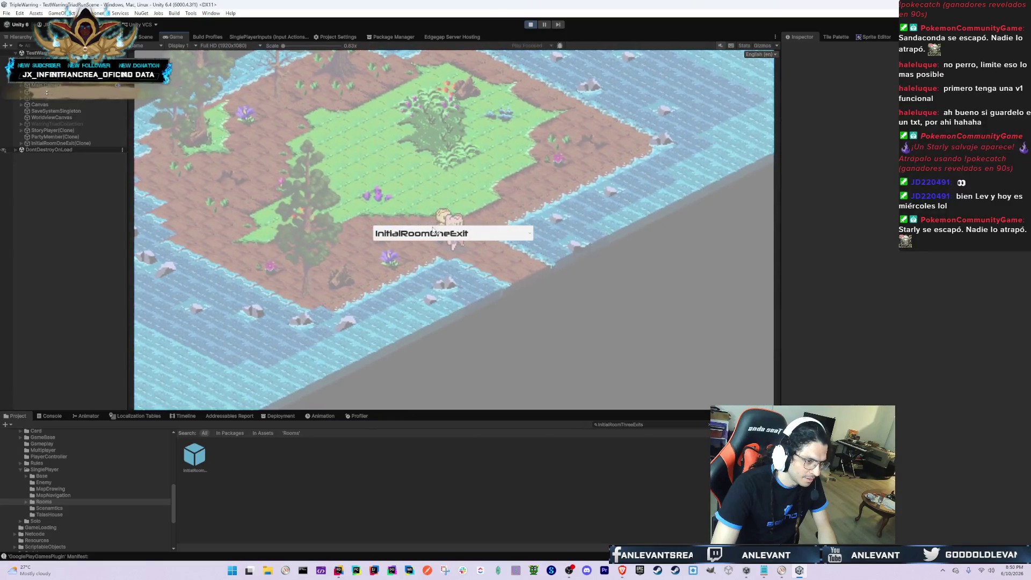
click(443, 296)
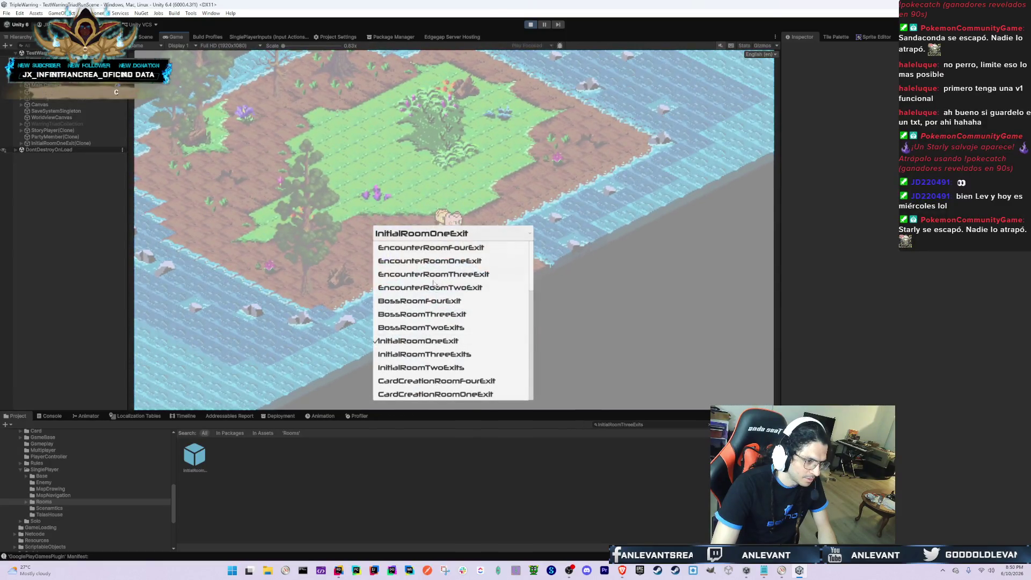
click(425, 354)
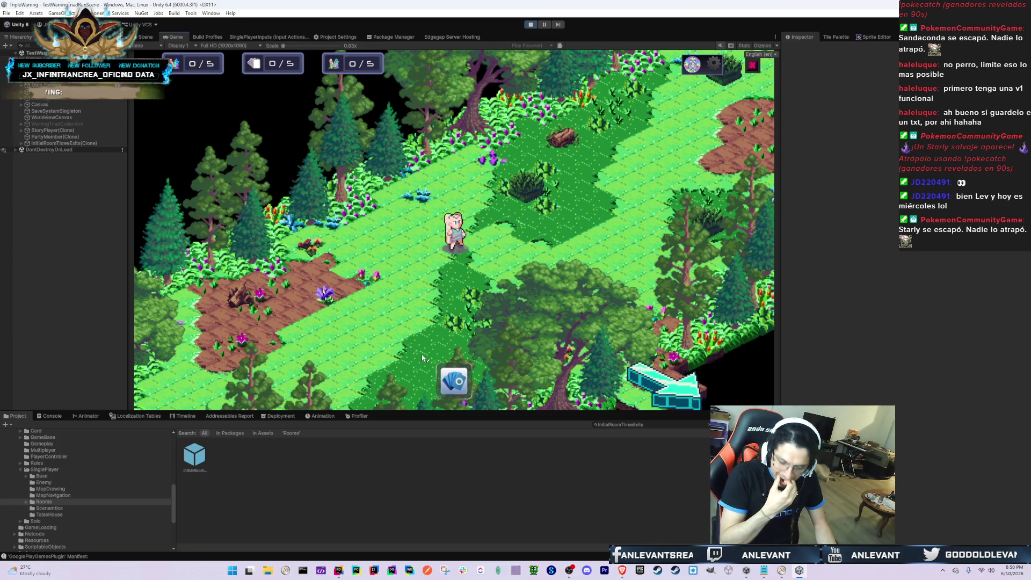
key(d)
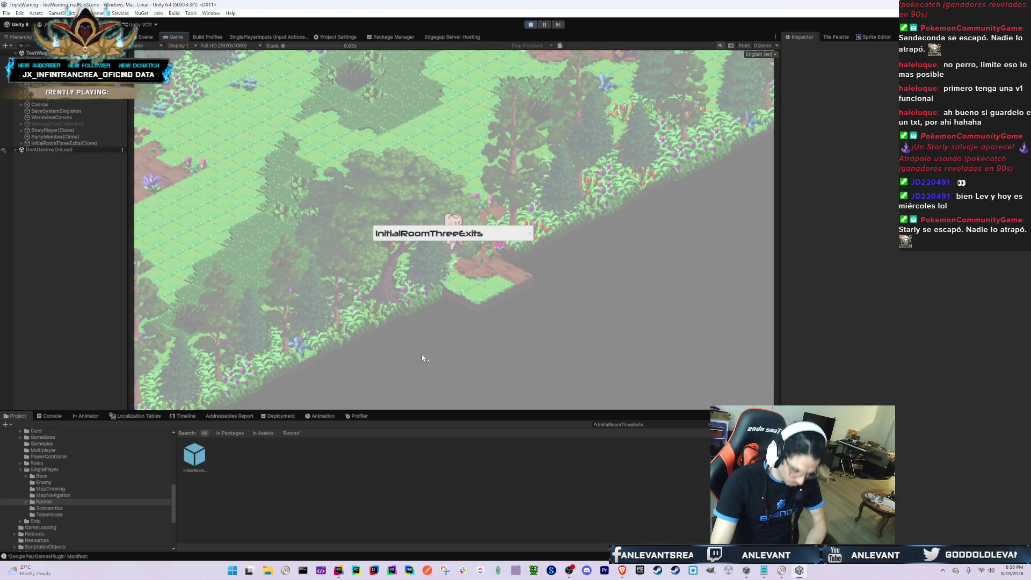
click(462, 235)
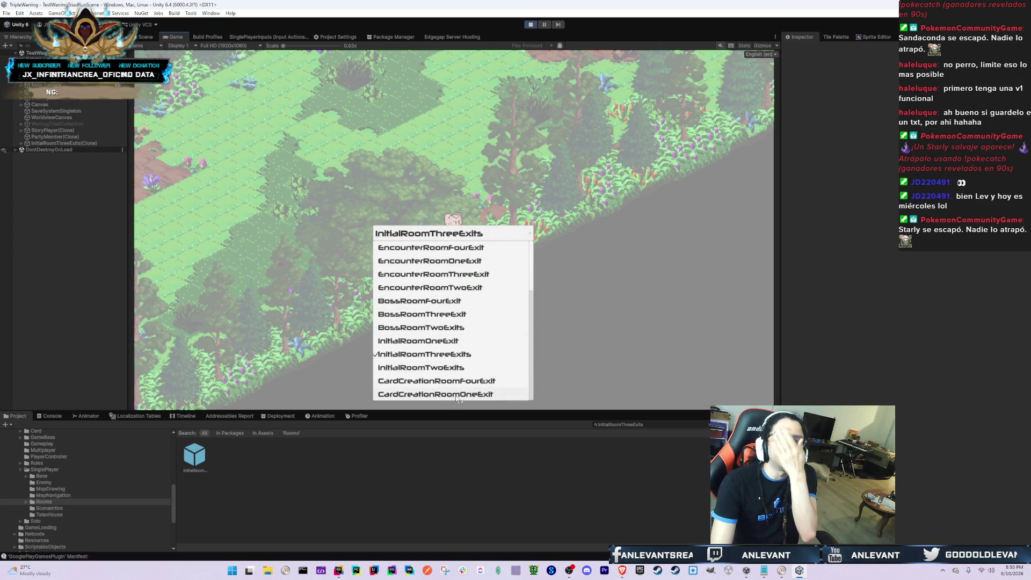
click(448, 344)
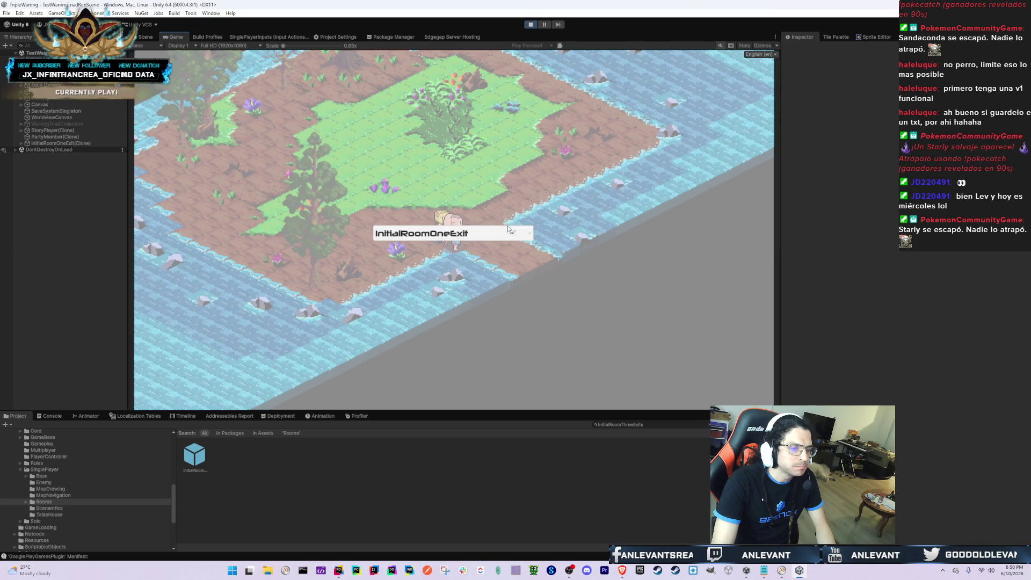
click(505, 233)
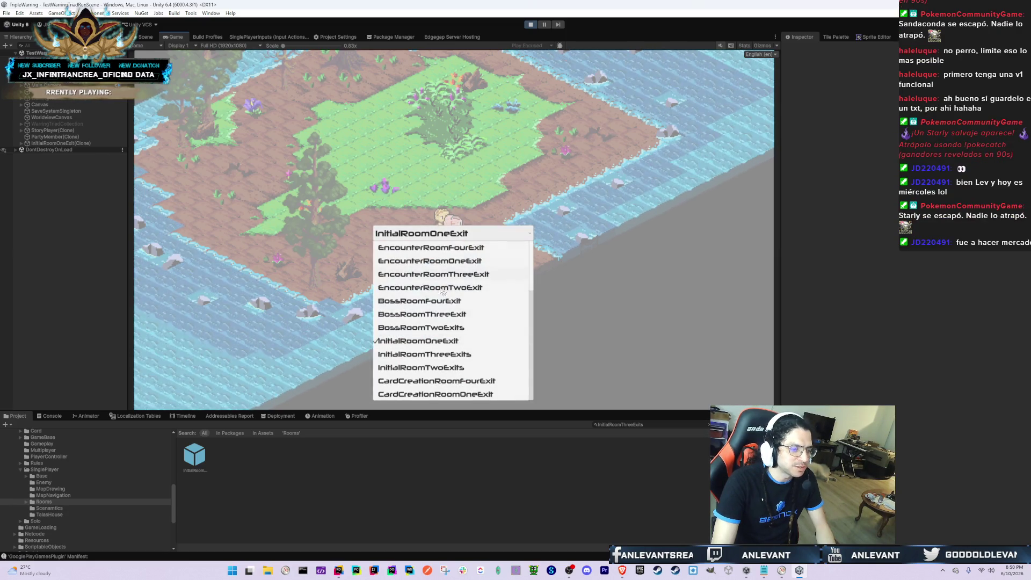
click(445, 353)
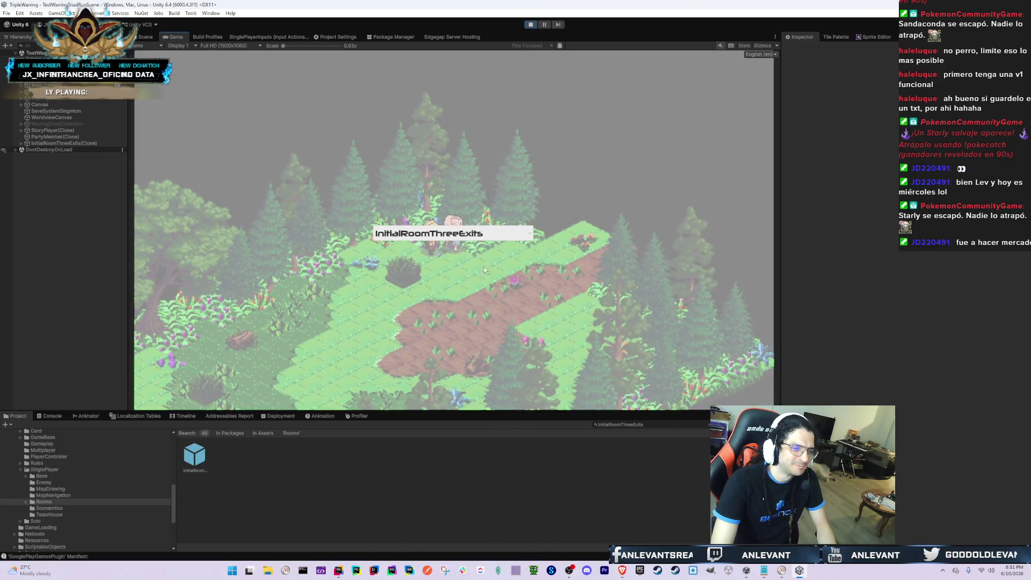
Load InitialRoomOneExit, BossRoomTwoExits, then InitialRoomThreeExits, and open that prefab for editing.
click(480, 235)
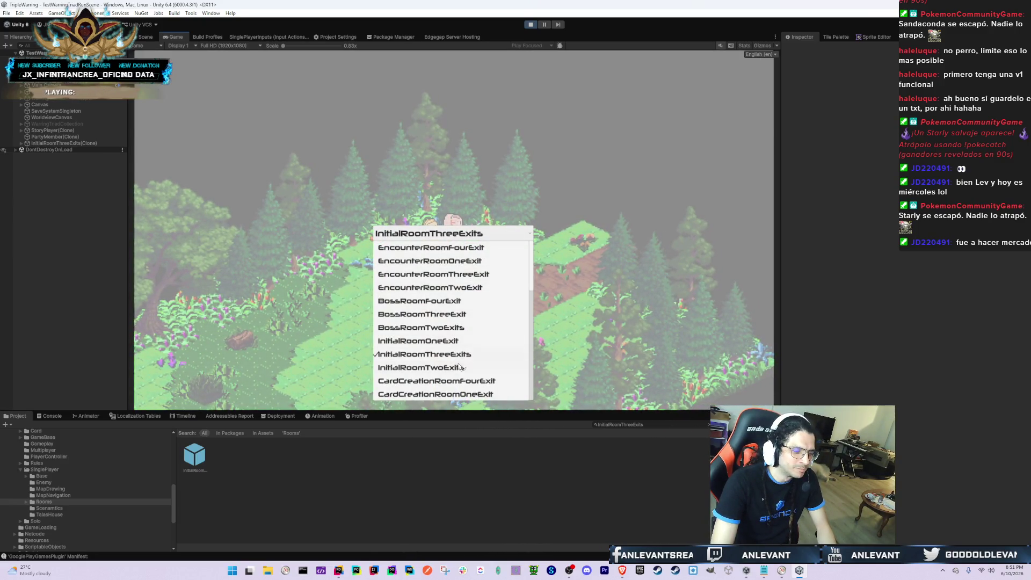
click(449, 341)
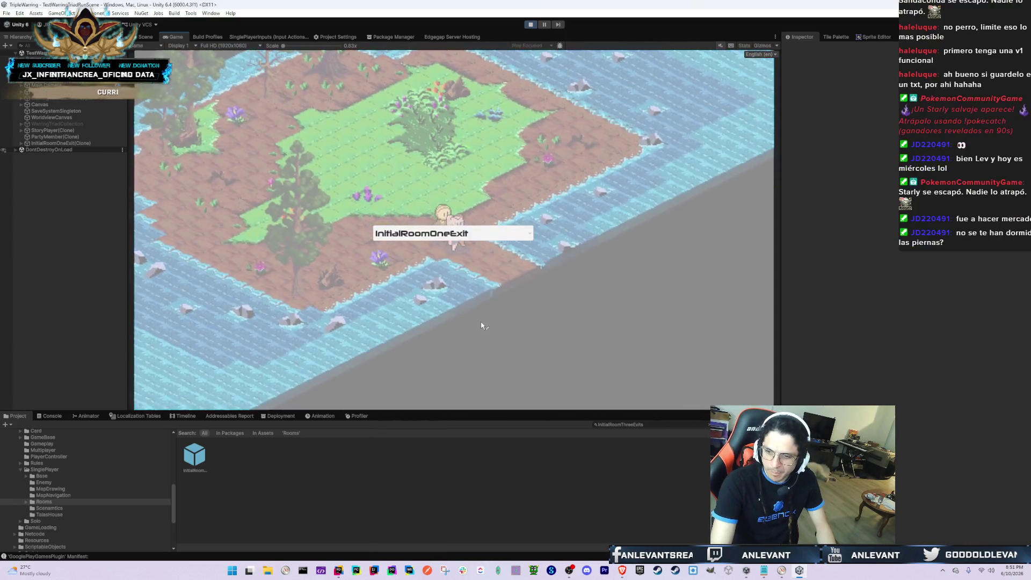
click(436, 240)
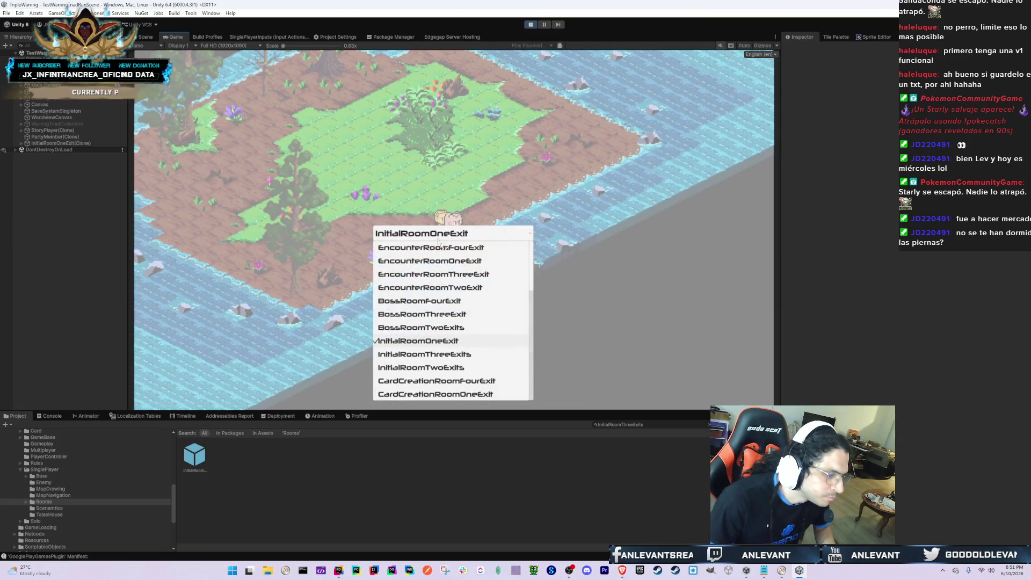
click(429, 328)
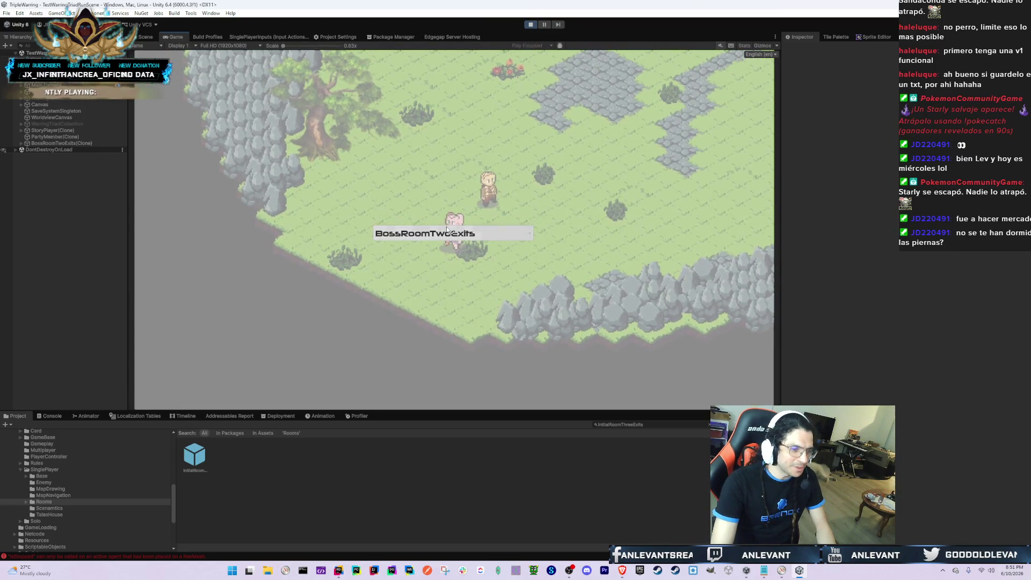
click(447, 231)
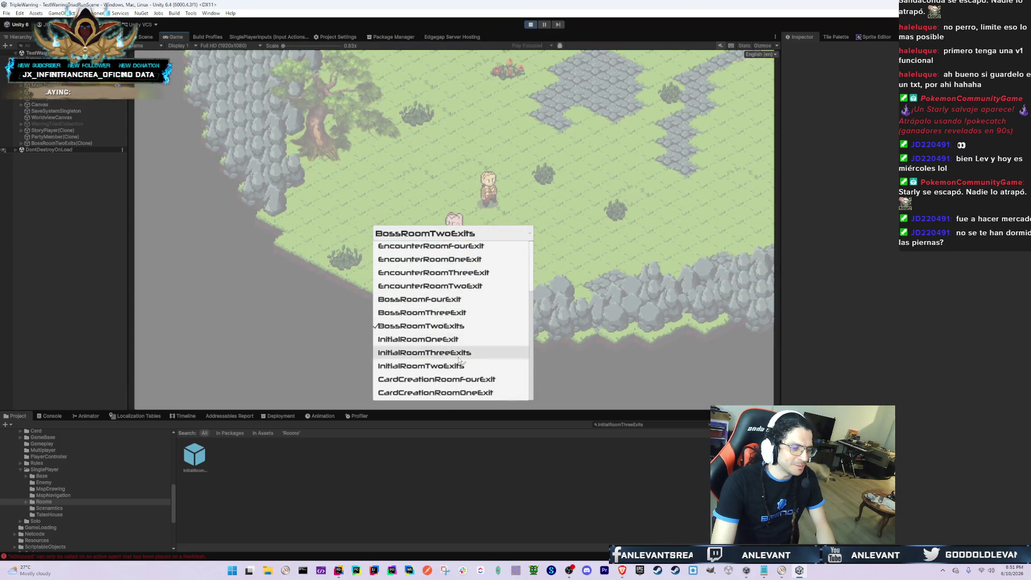
click(458, 356)
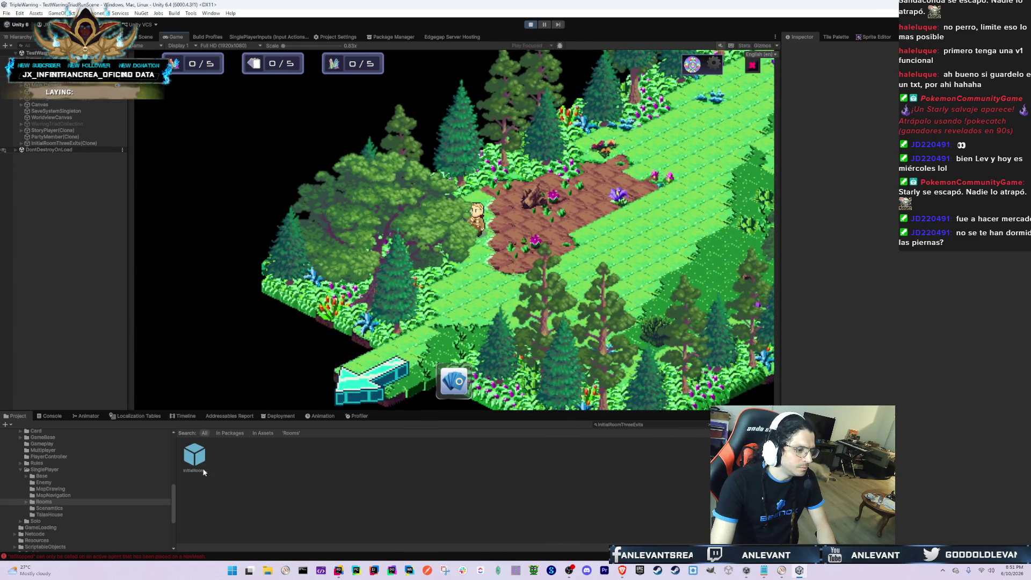
double_click(197, 466)
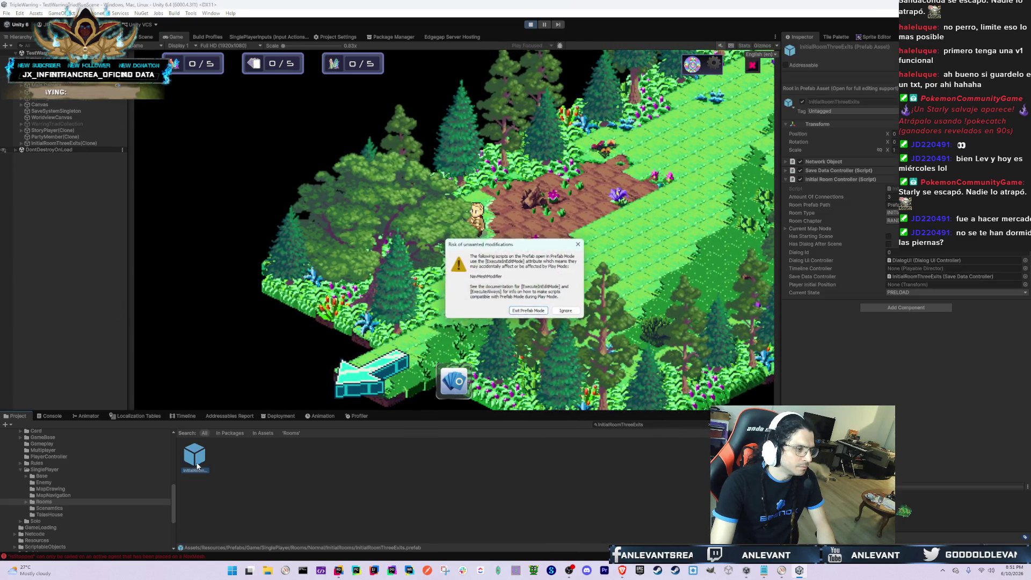
Enable the Ground Obstacles Level Tilemap's Tilemap Renderer to show the rocks in the prefab.
click(565, 313)
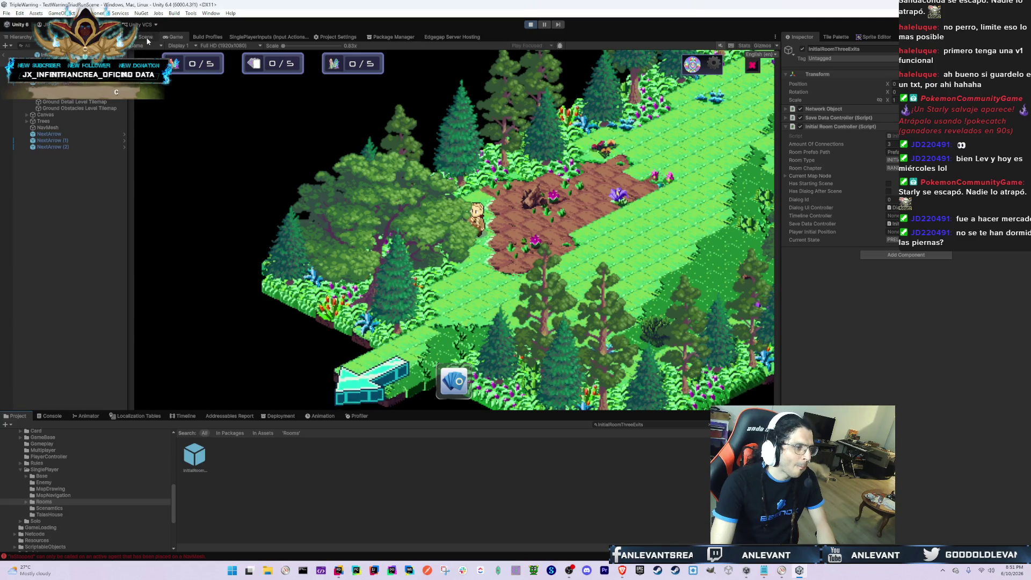
click(145, 37)
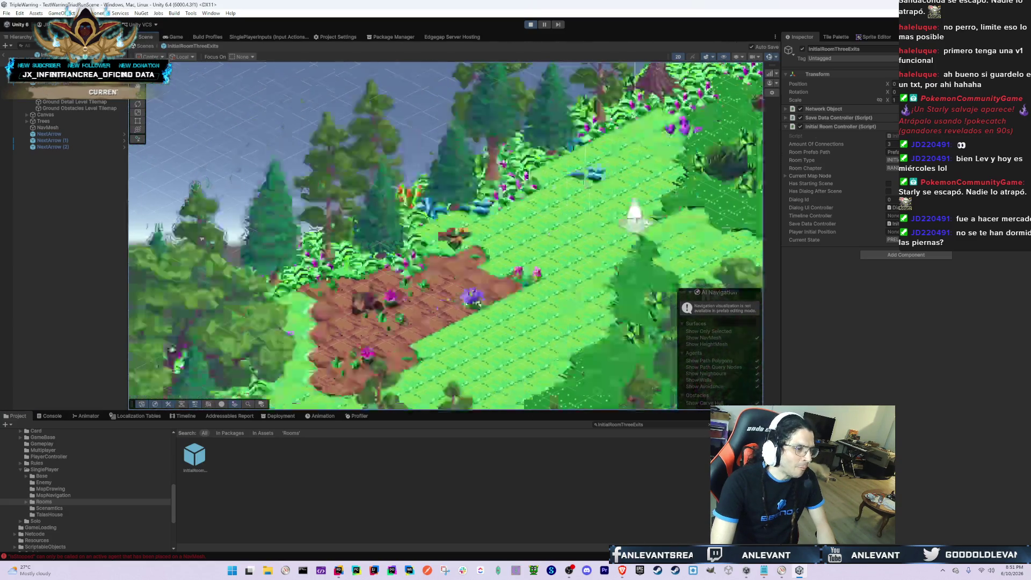
click(835, 37)
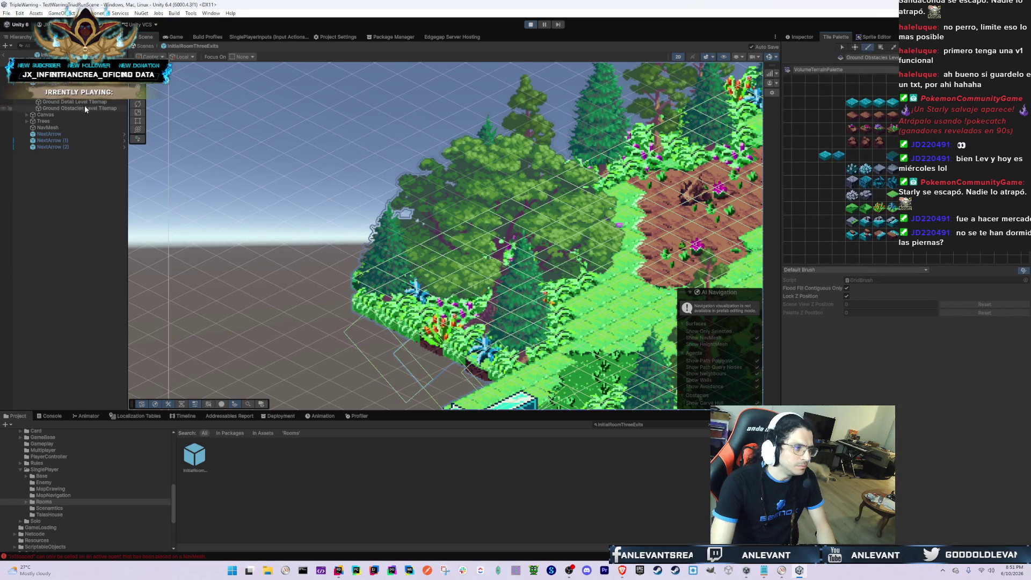
click(800, 37)
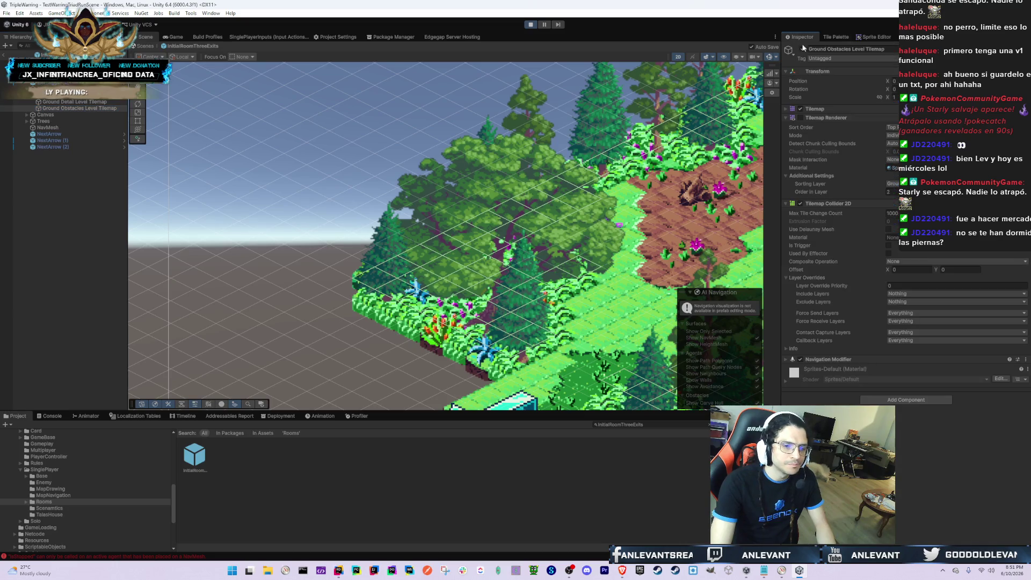
click(807, 121)
click(800, 118)
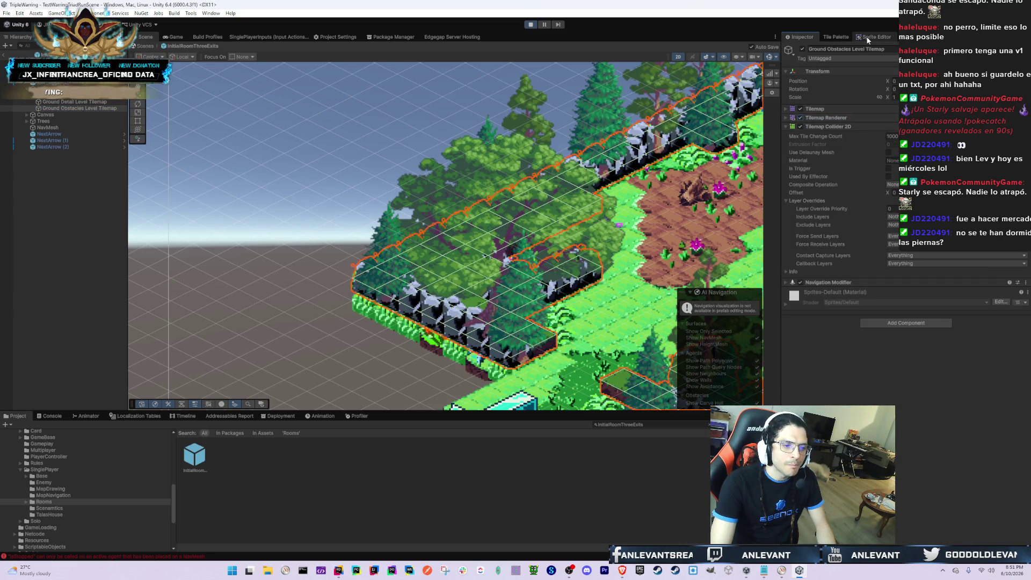
click(836, 37)
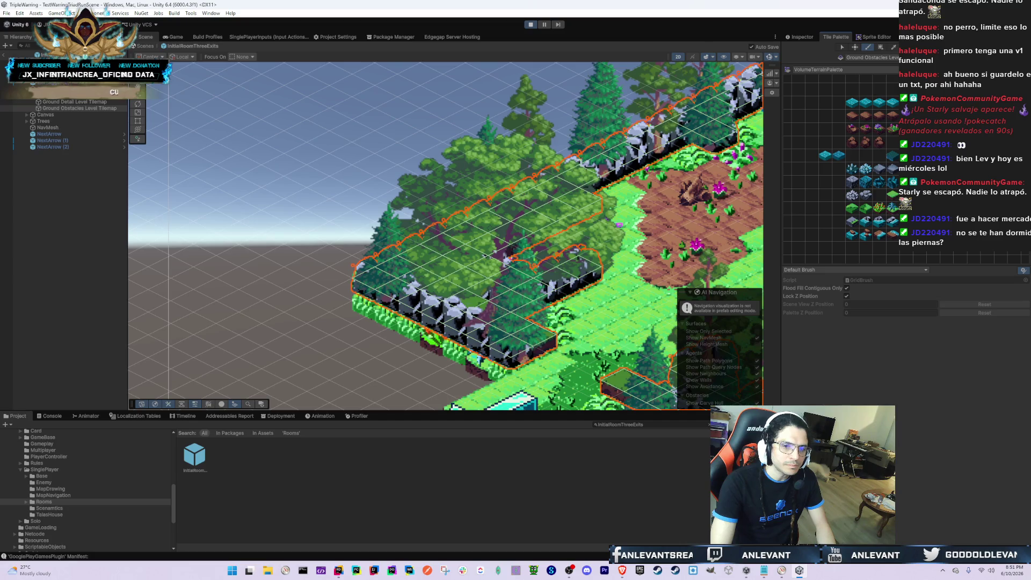
click(172, 37)
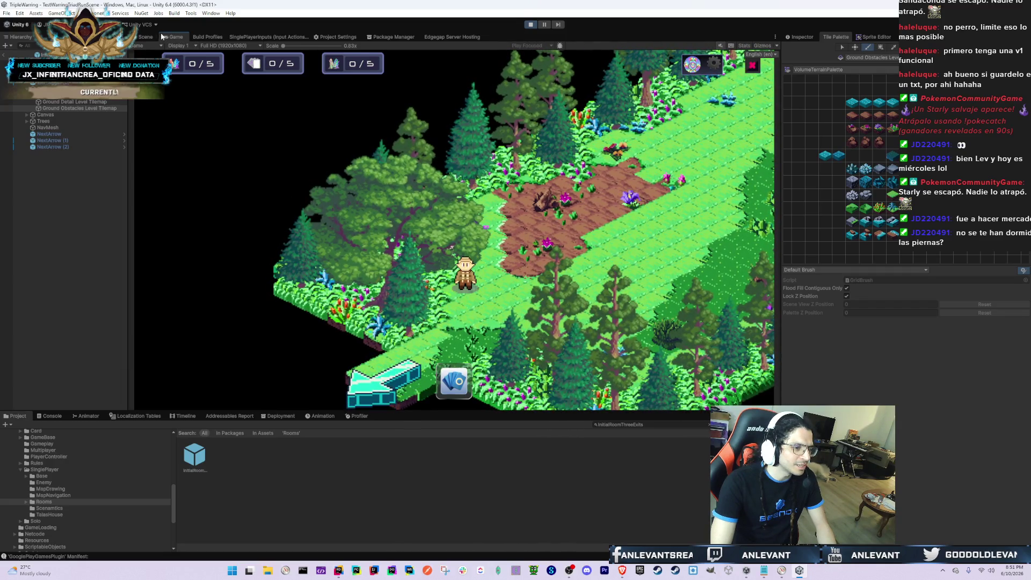
Check the rock colliders along the room's lower edge, then untick the Tilemap Renderer to hide them.
click(144, 39)
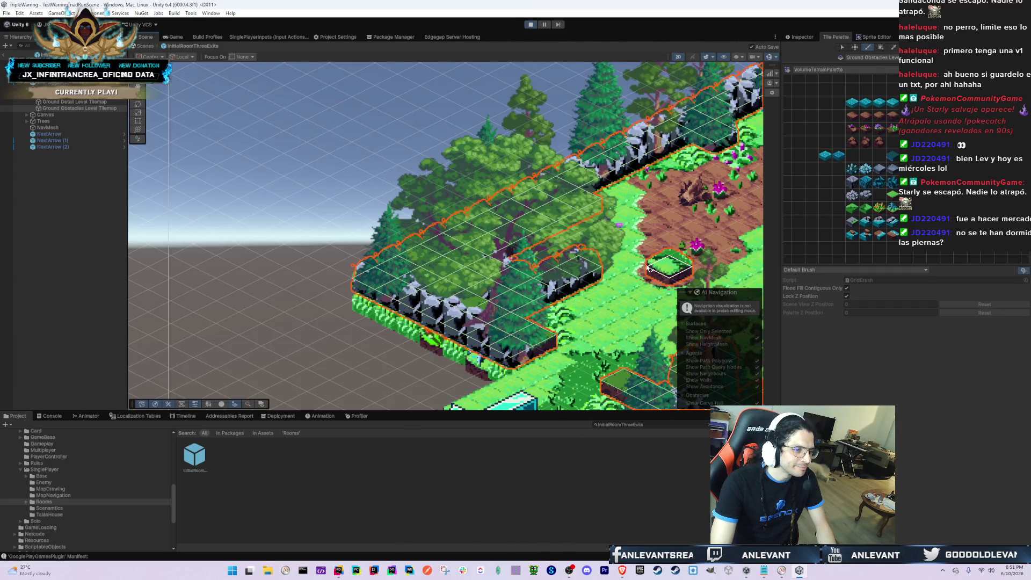
drag(650, 268, 482, 228)
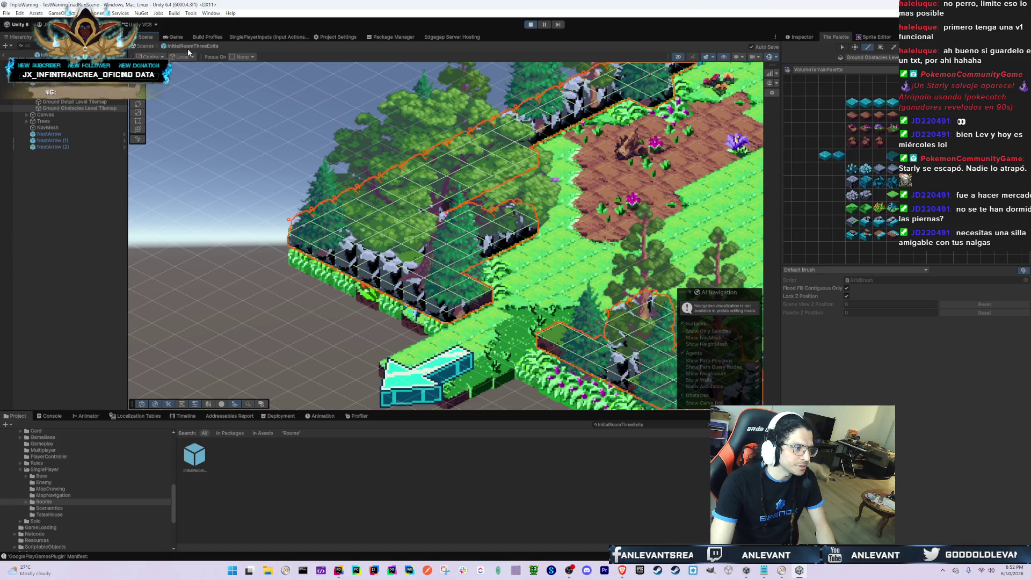
click(791, 38)
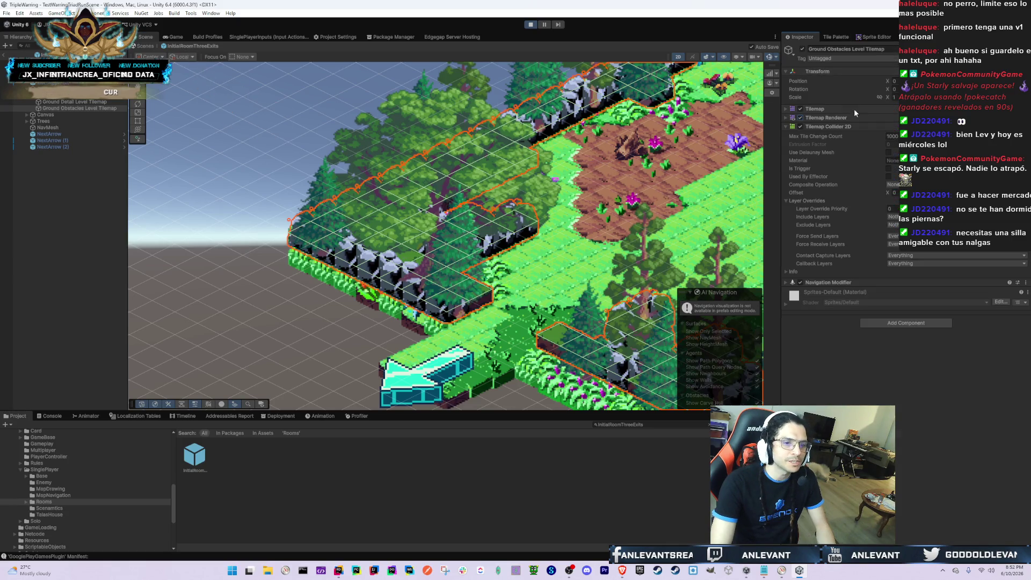
click(801, 118)
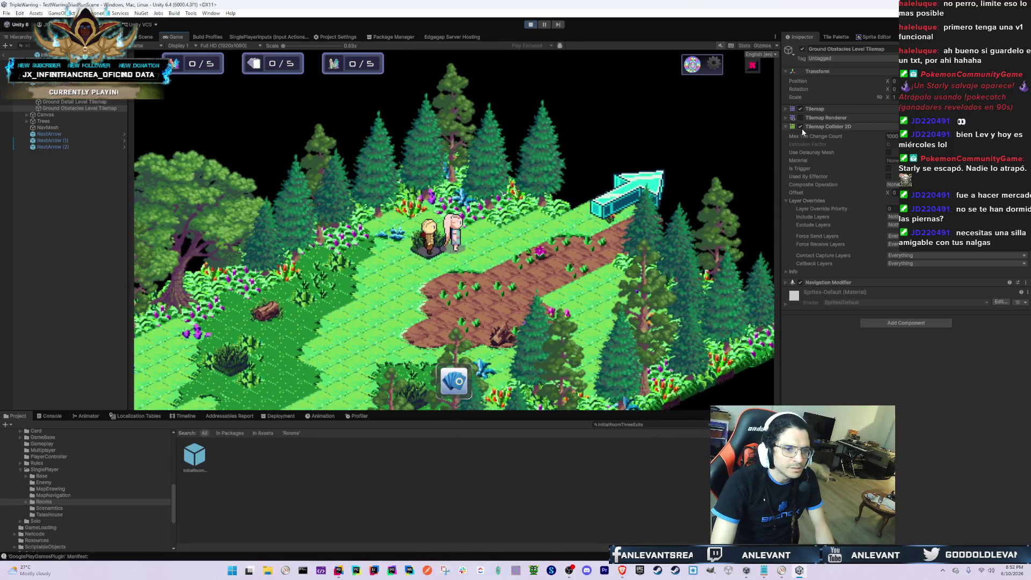
Load InitialRoomTwoExits, CardCreationRoomFourExit, then another room from the in-game room list.
click(68, 102)
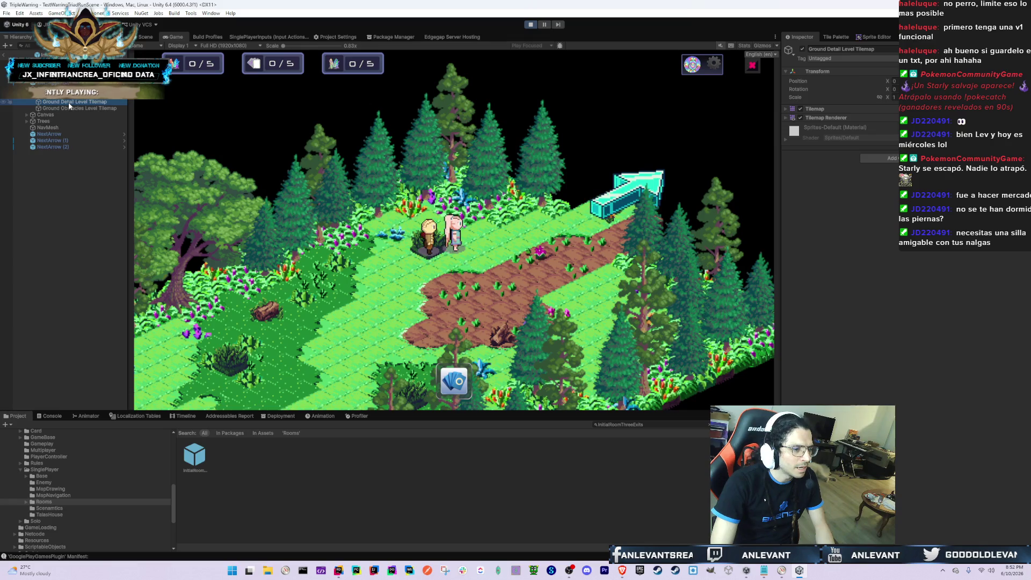
click(525, 278)
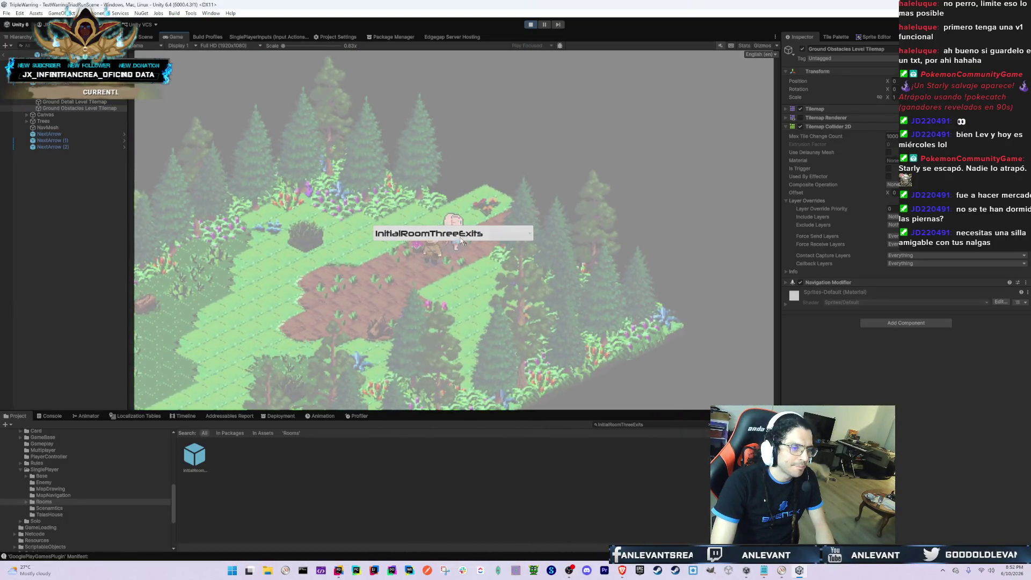
click(462, 236)
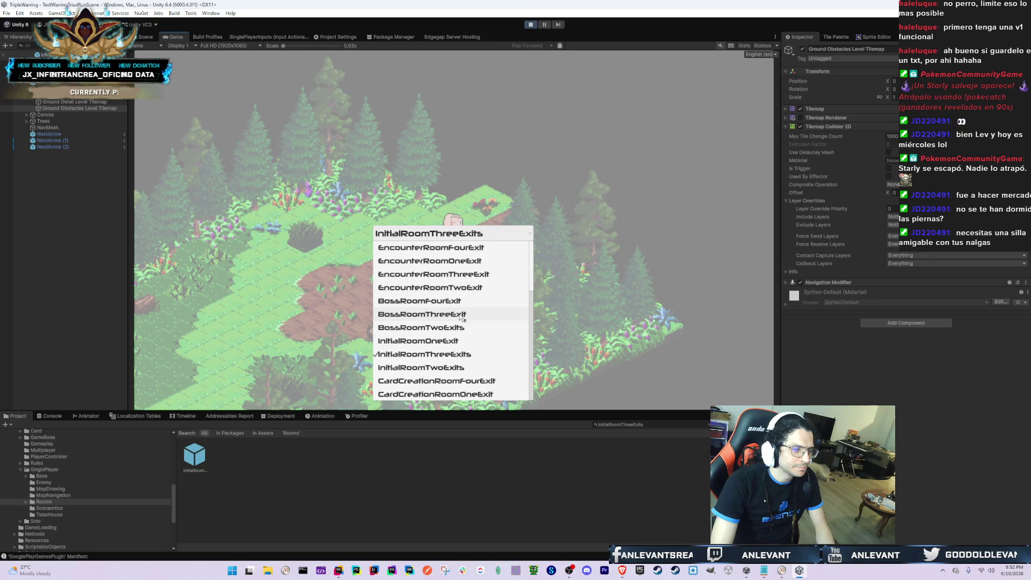
click(455, 368)
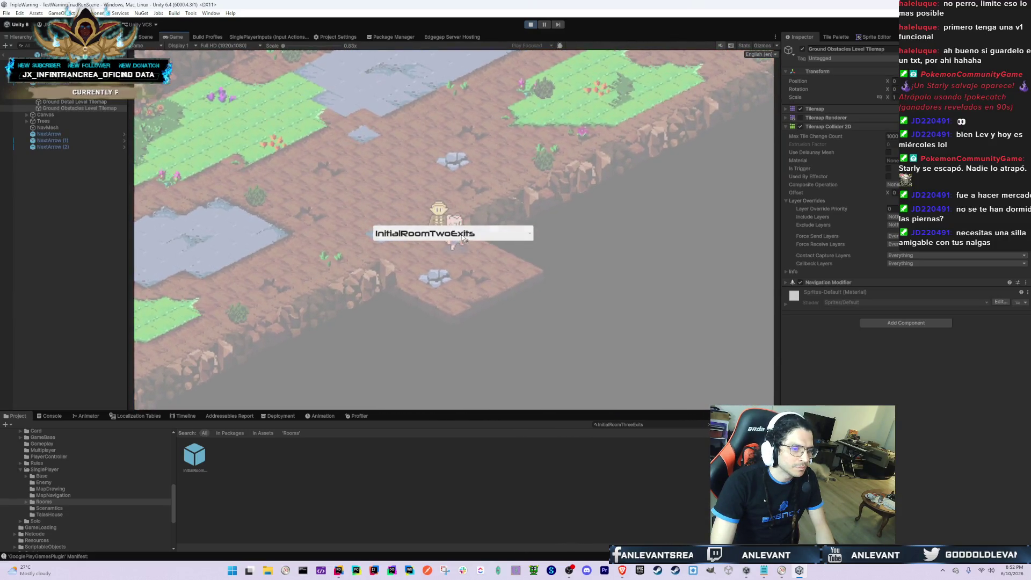
click(466, 234)
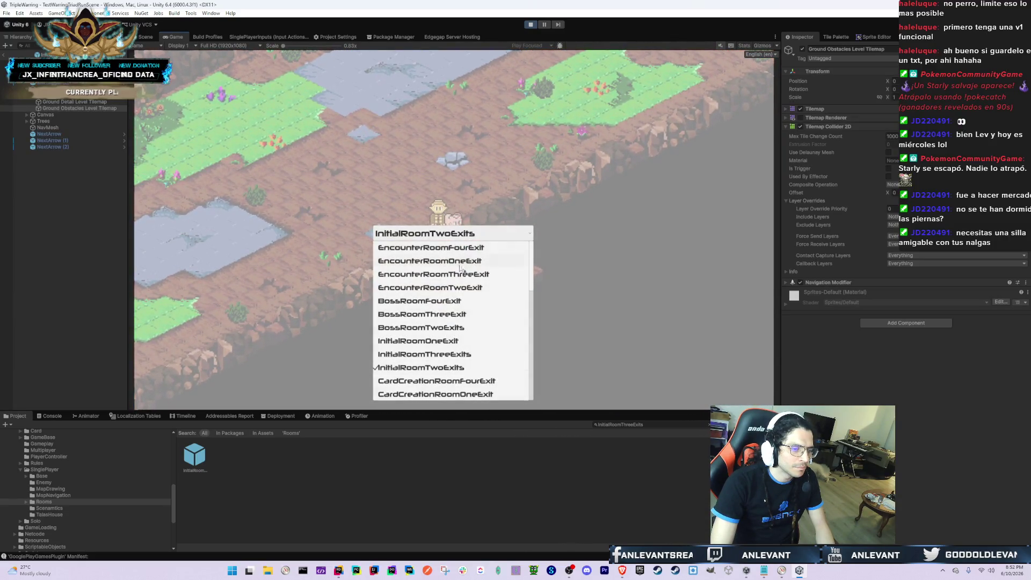
click(436, 381)
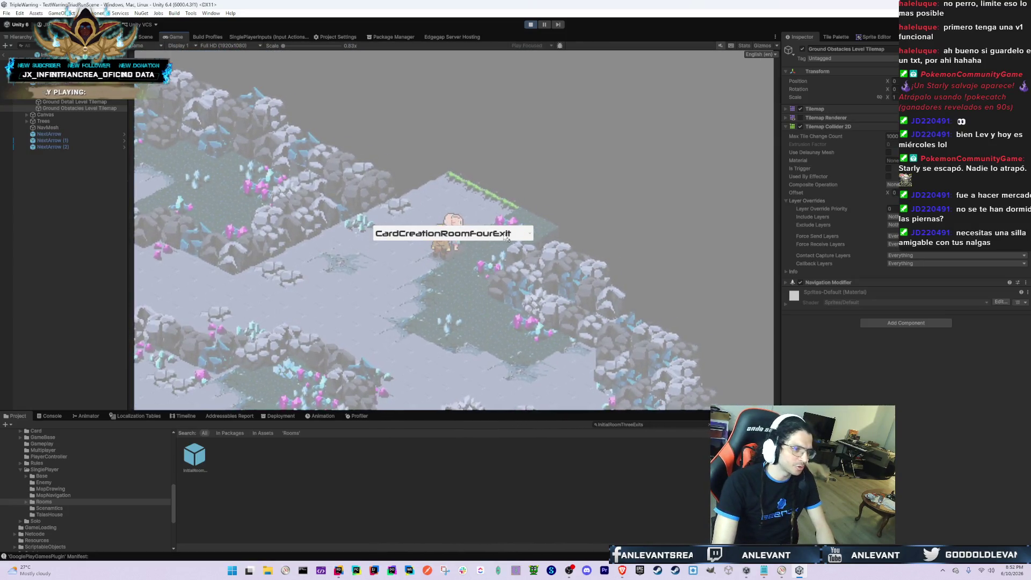
click(506, 233)
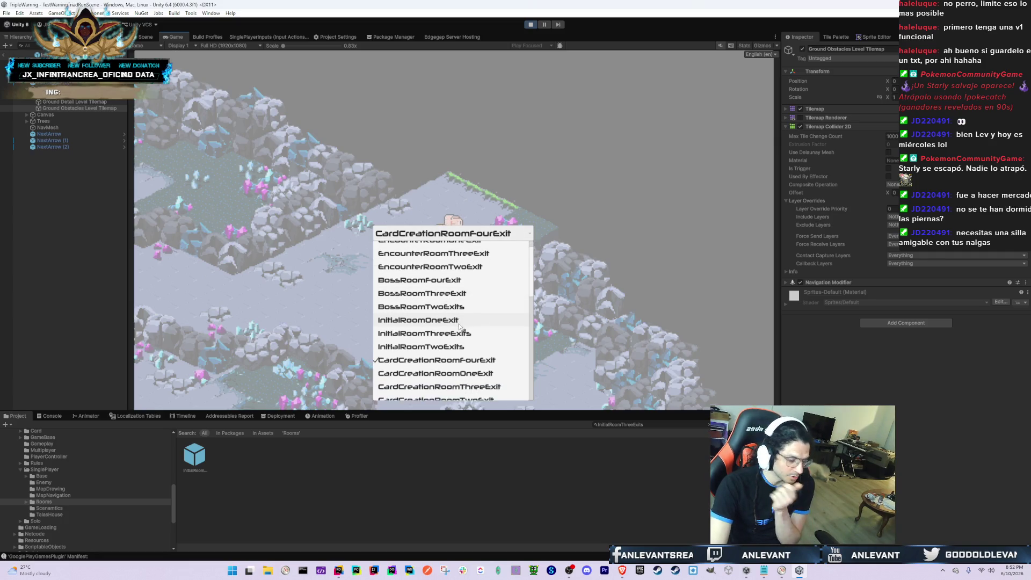
click(460, 368)
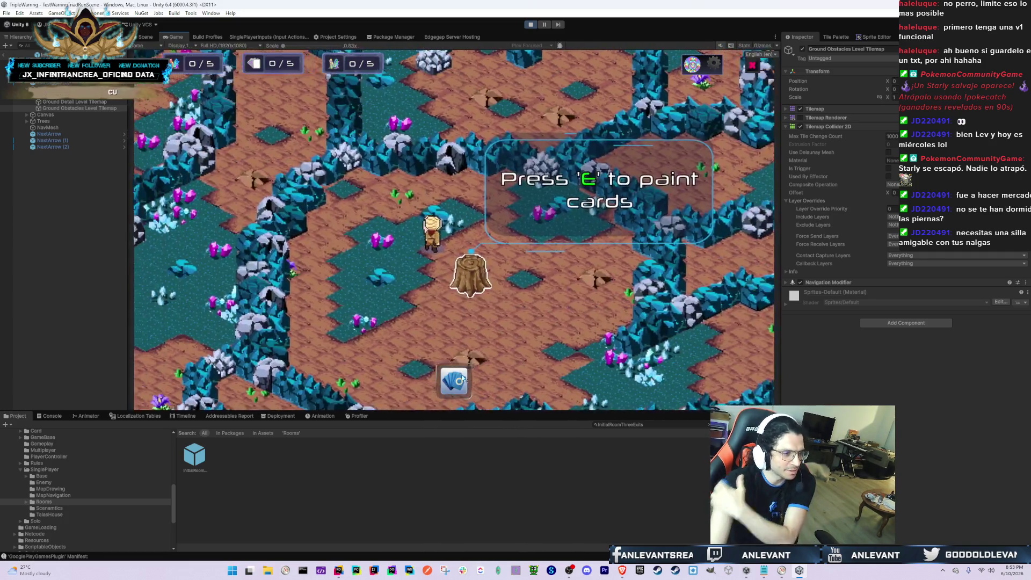
Walk the player around the card-creation room and select the CardCreationRoomOneExit(Clone) instance.
key(w)
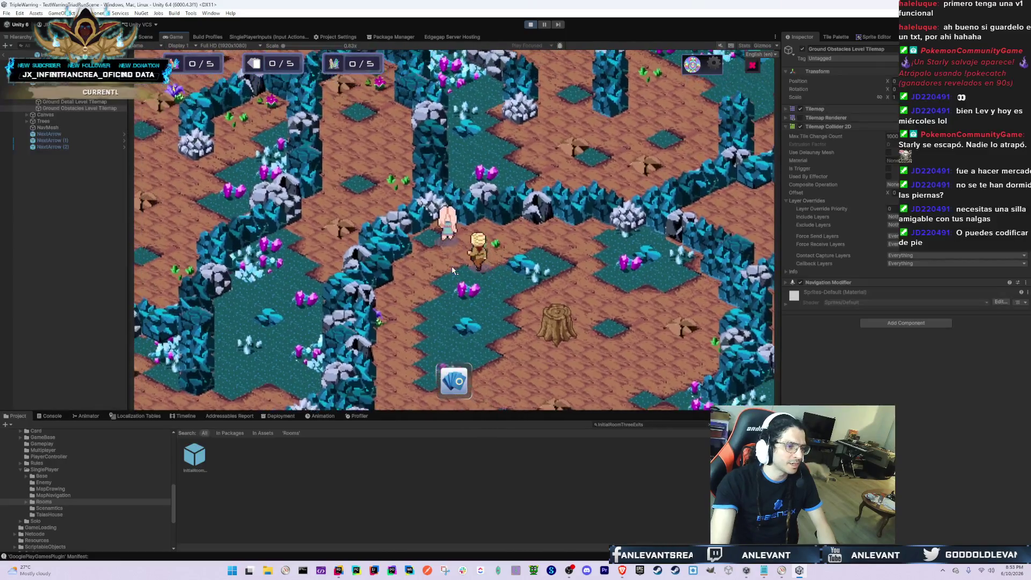
key(d)
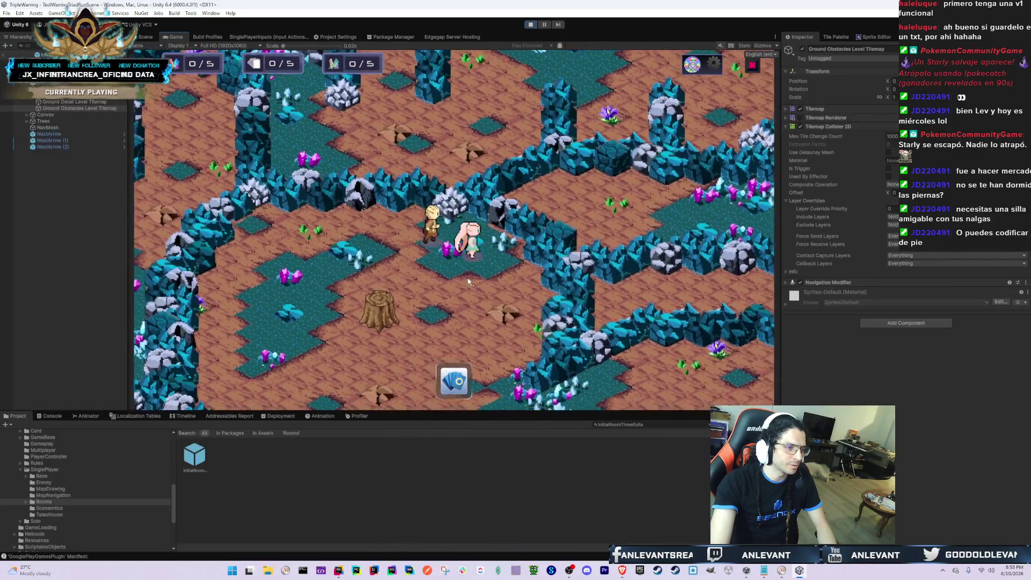
key(d)
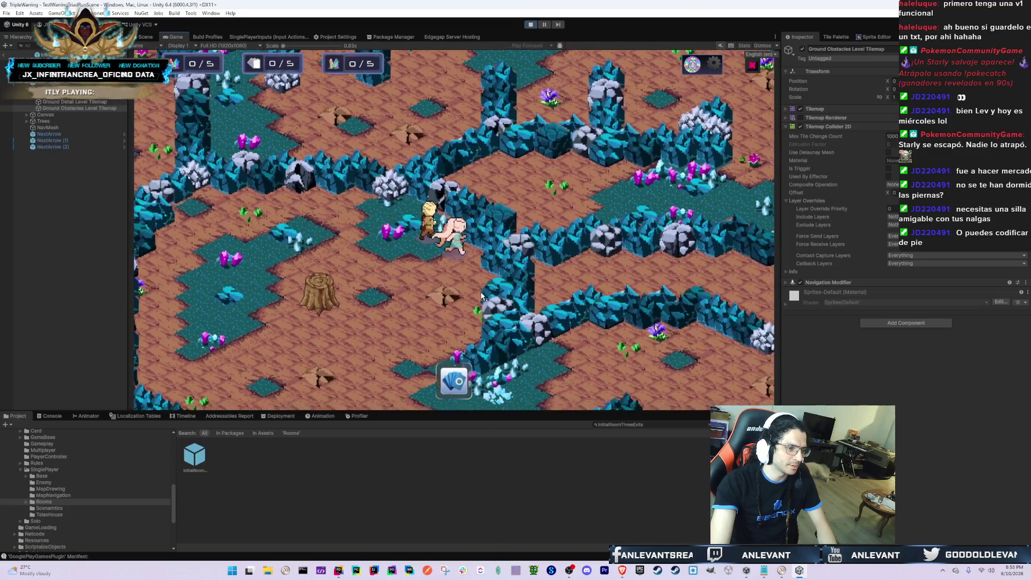
key(d)
key(s)
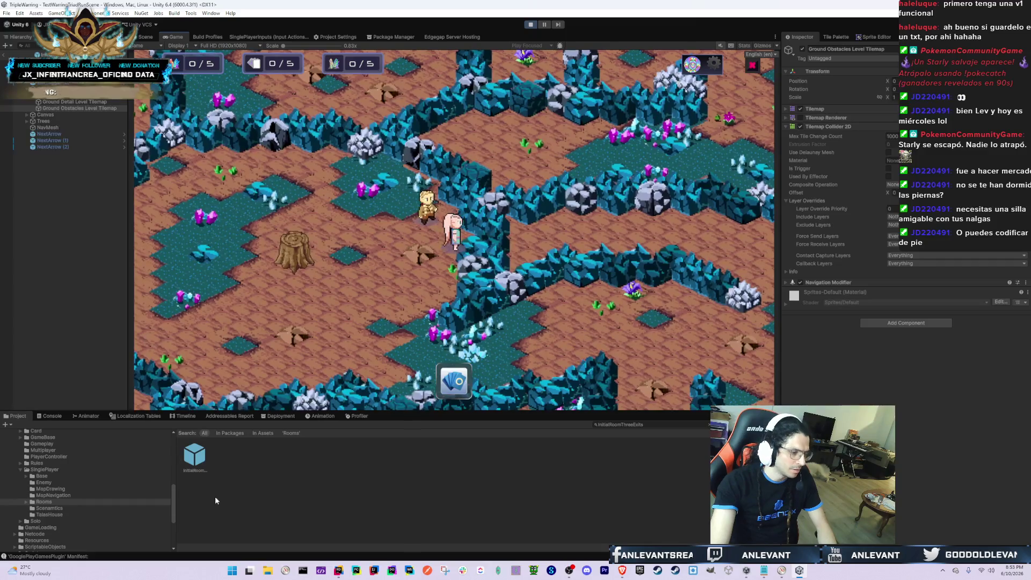
key(a)
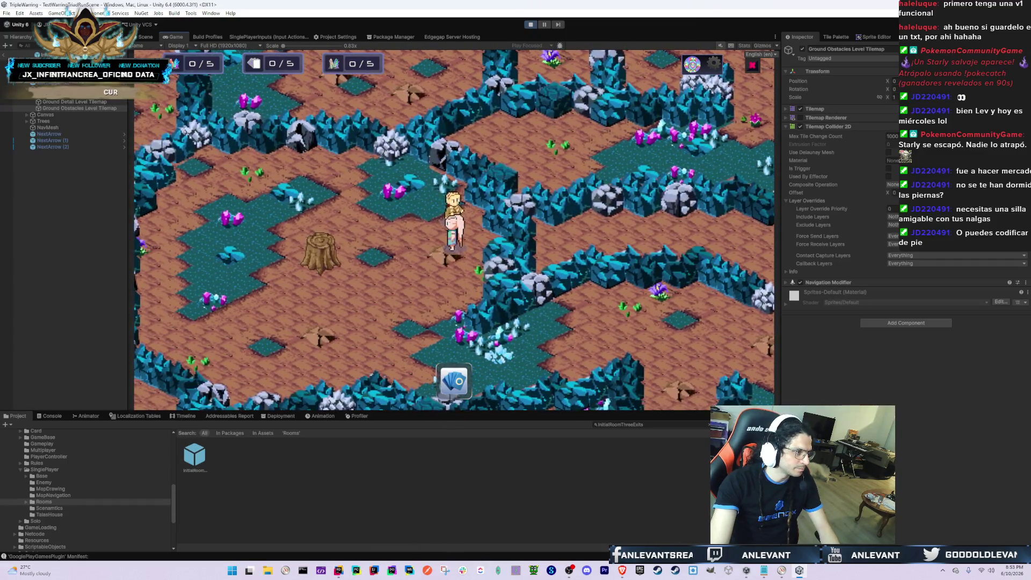
click(69, 143)
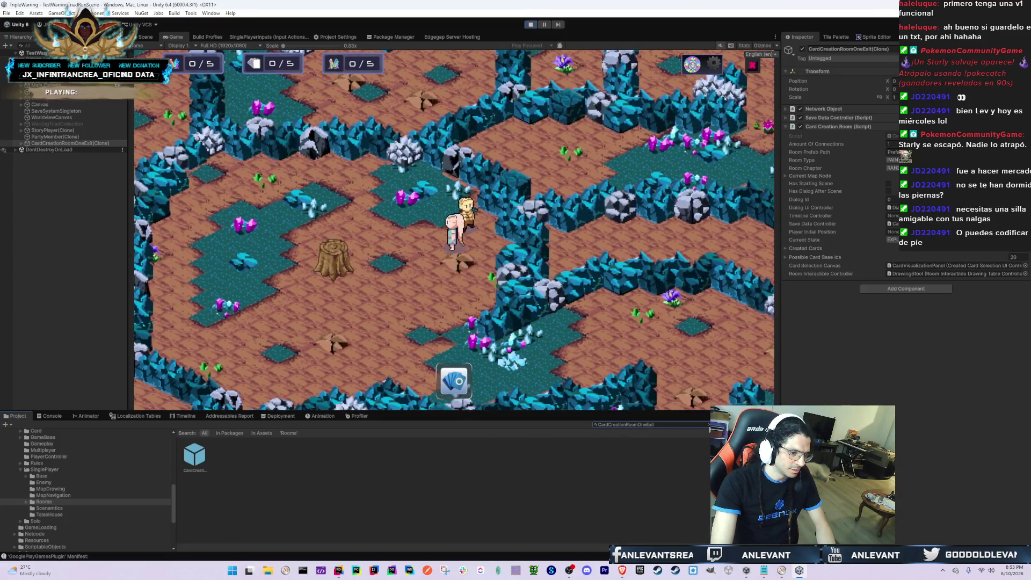
In the CardCreationRoomOneExit prefab, give Ground Obstacles Level Tilemap an Order in Layer of 0.
double_click(194, 463)
click(573, 316)
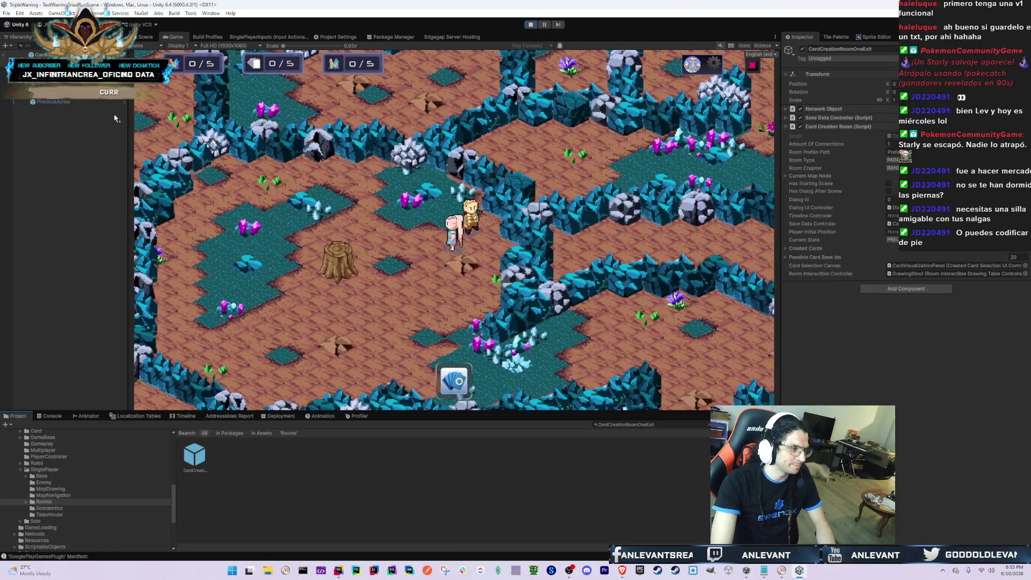
click(65, 95)
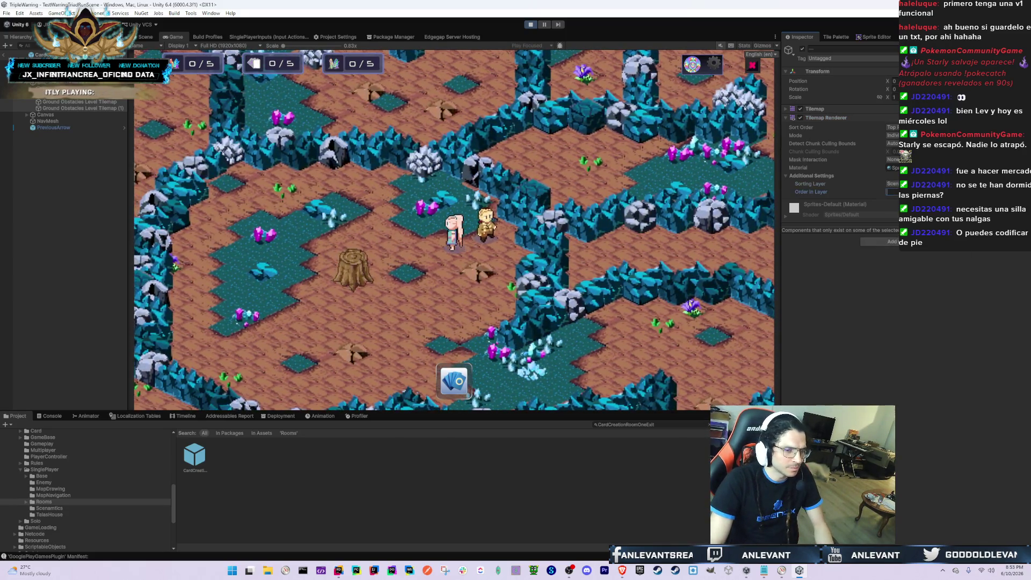
click(94, 102)
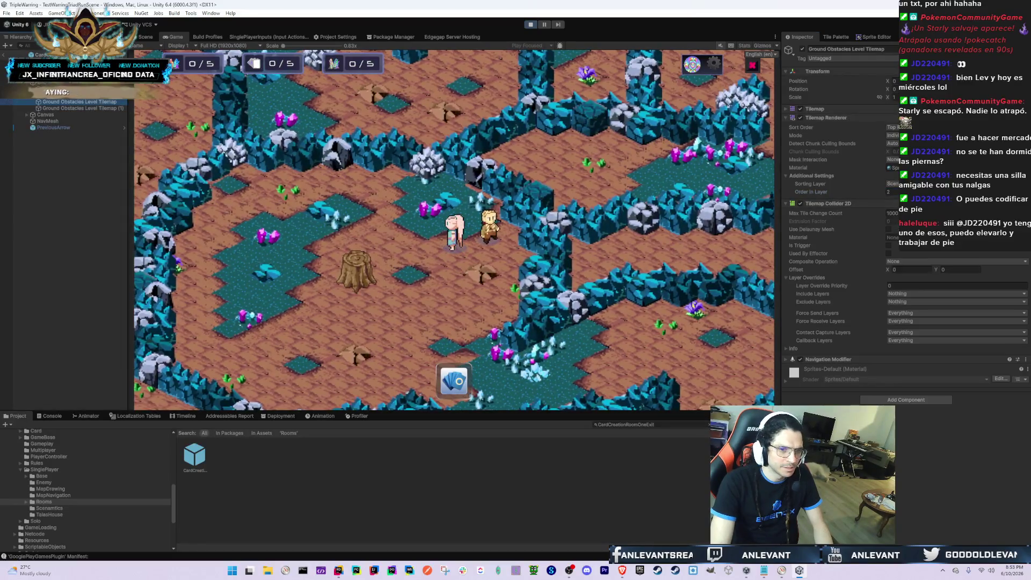
text(0)
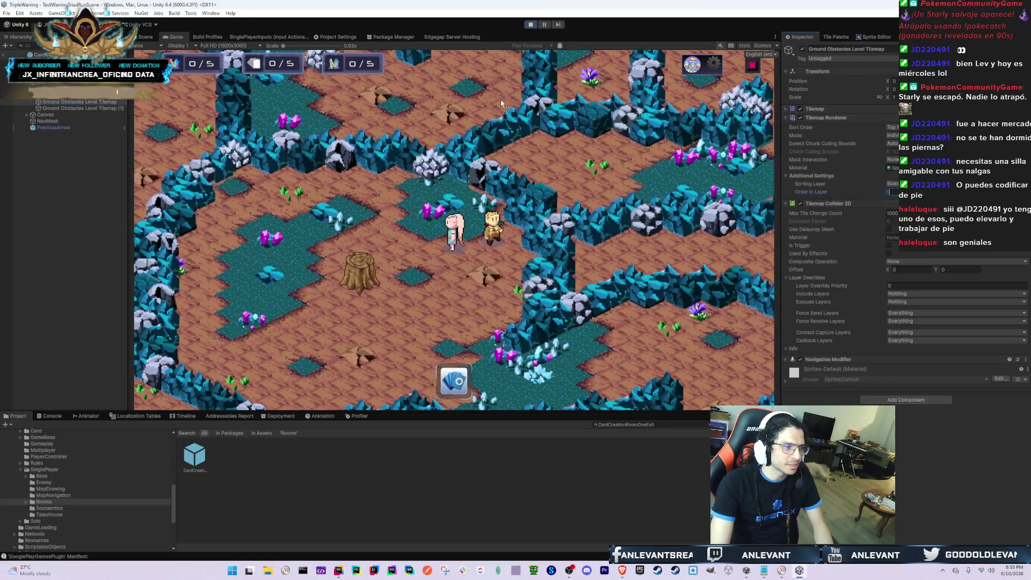
click(151, 38)
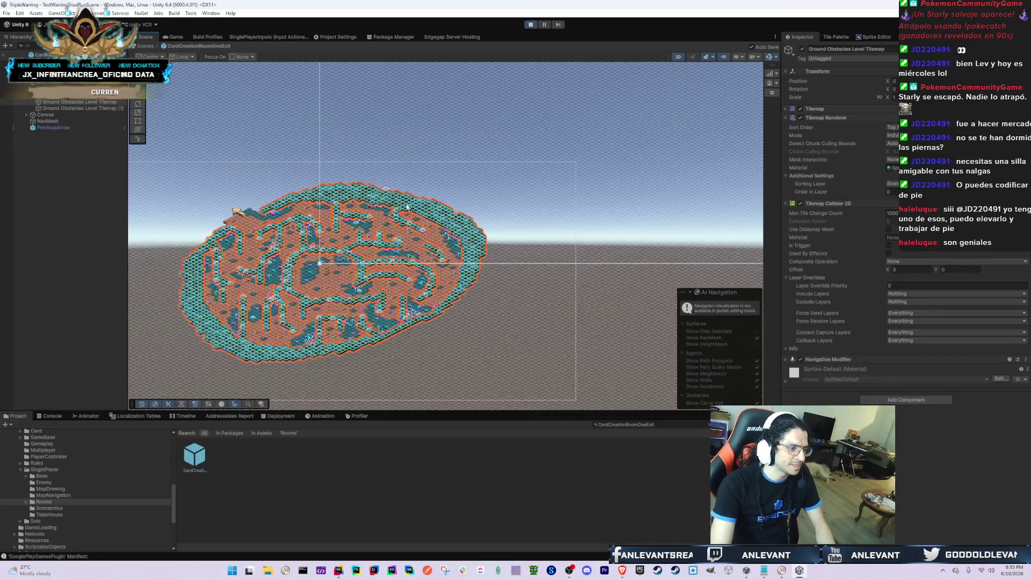
click(179, 37)
Walk the character south, north, then right along the path against the rock walls.
key(s)
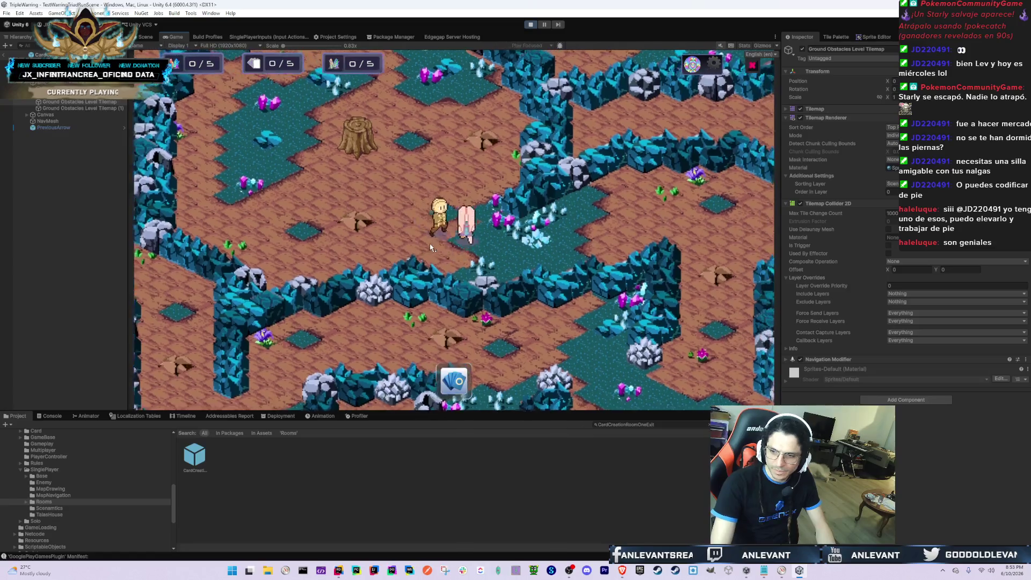
key(w)
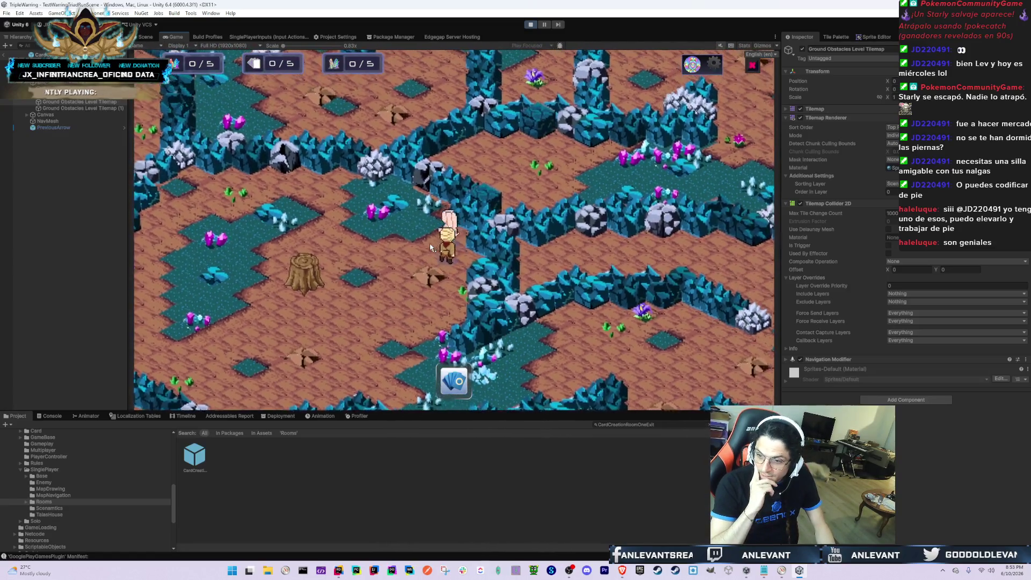
key(a)
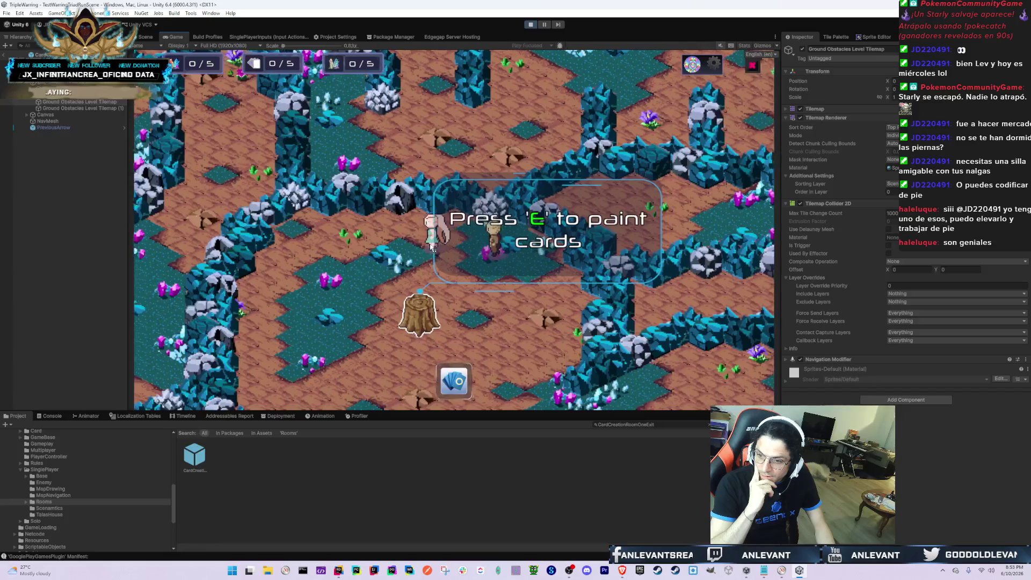
key(s)
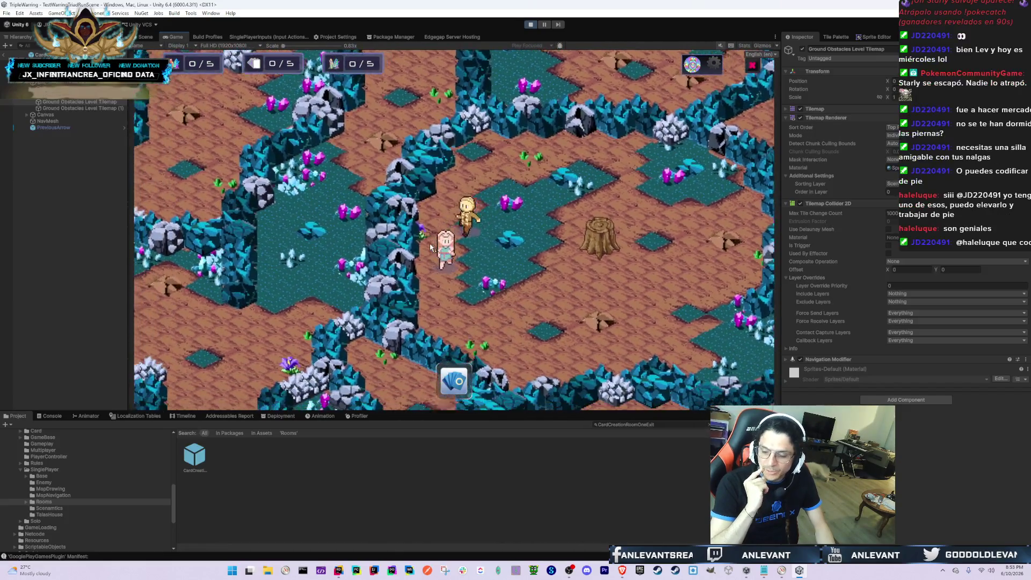
key(d)
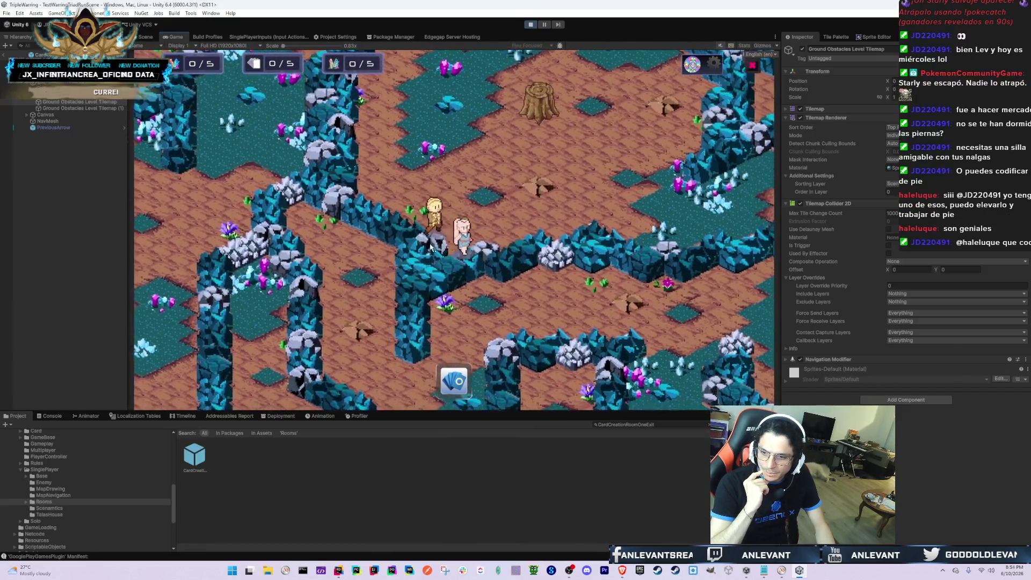
key(d)
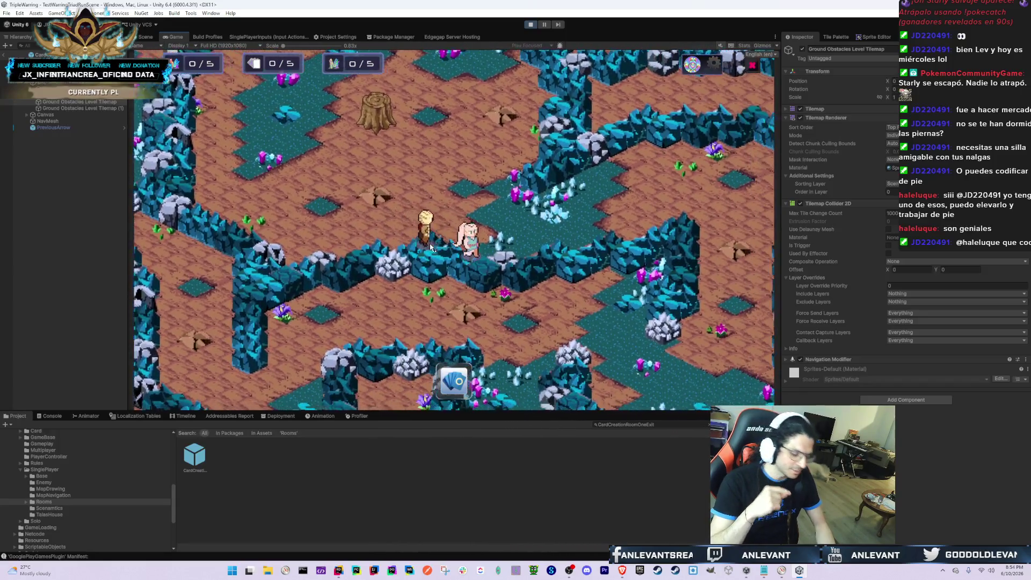
key(d)
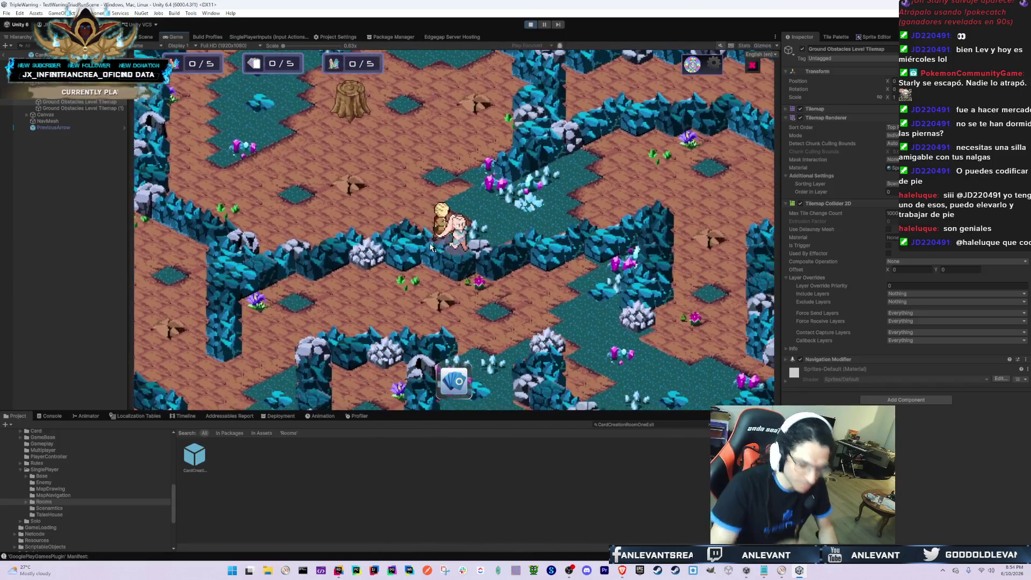
key(d)
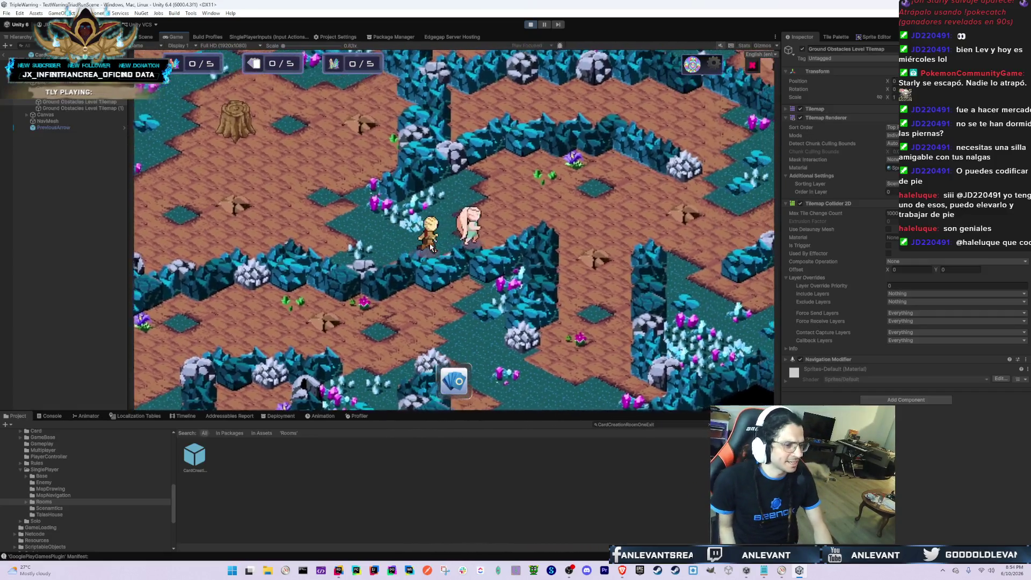
key(d)
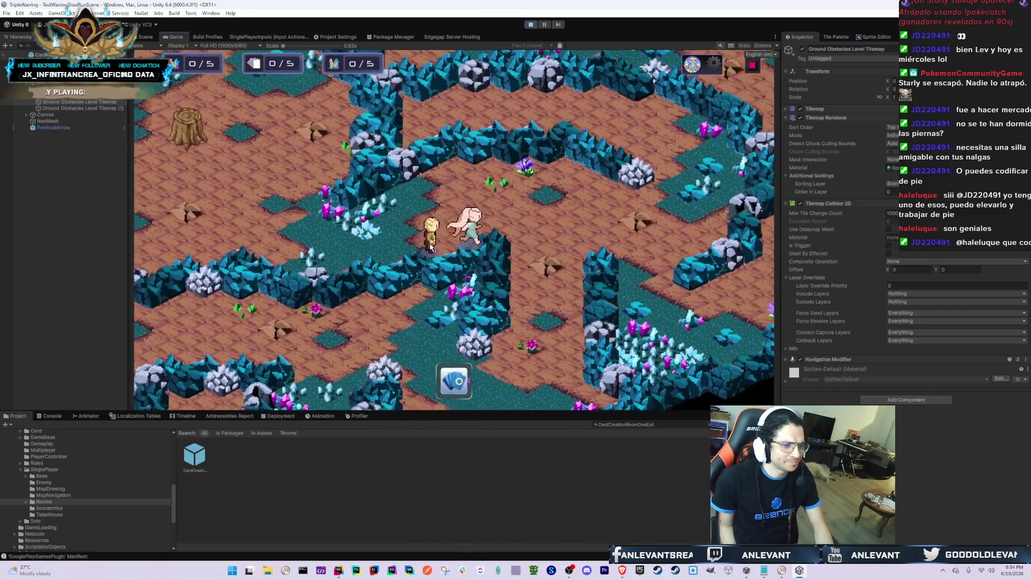
Walk the character left along the lower wall and up into the exit, then open the room list.
key(s)
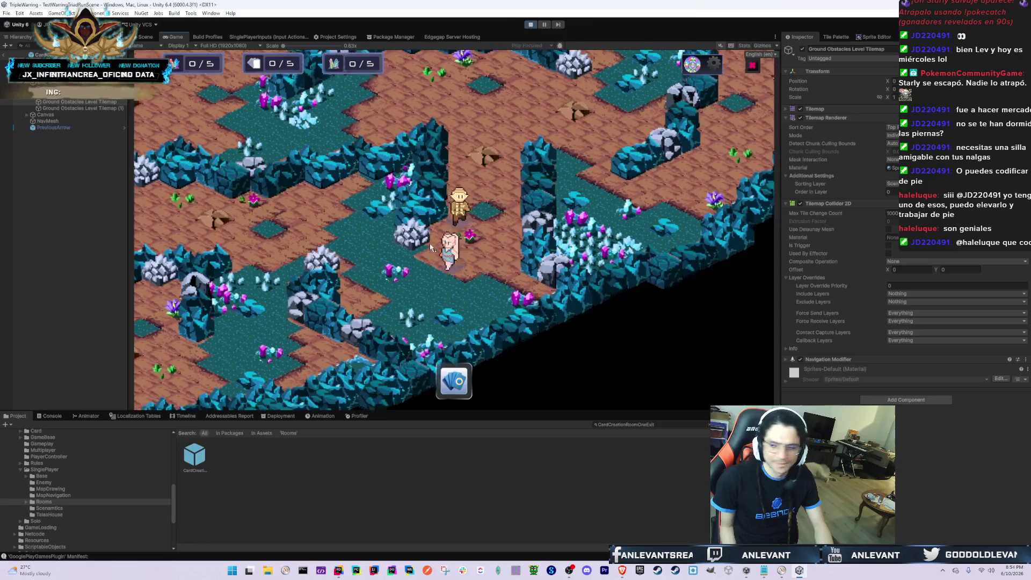
key(a)
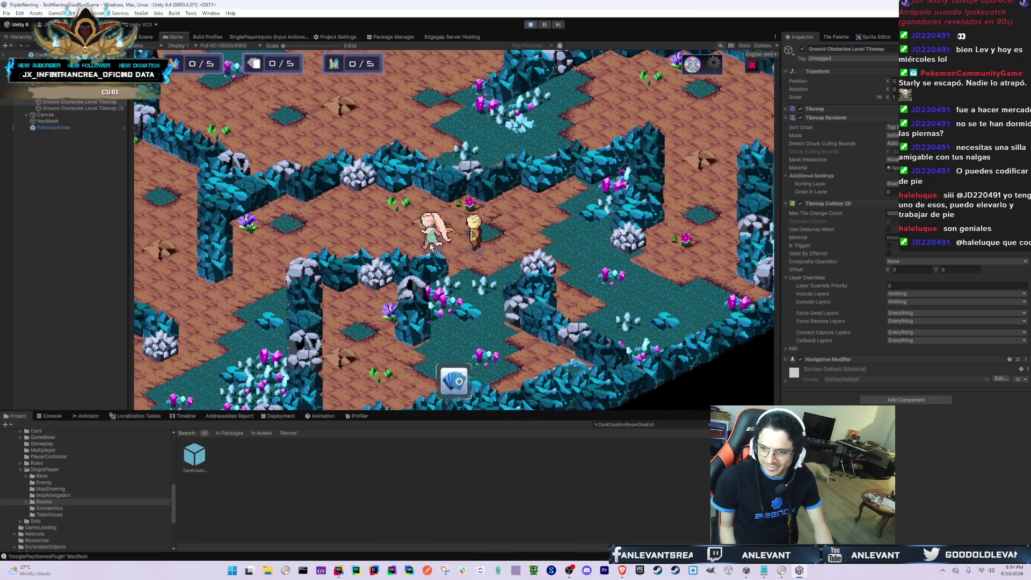
key(a)
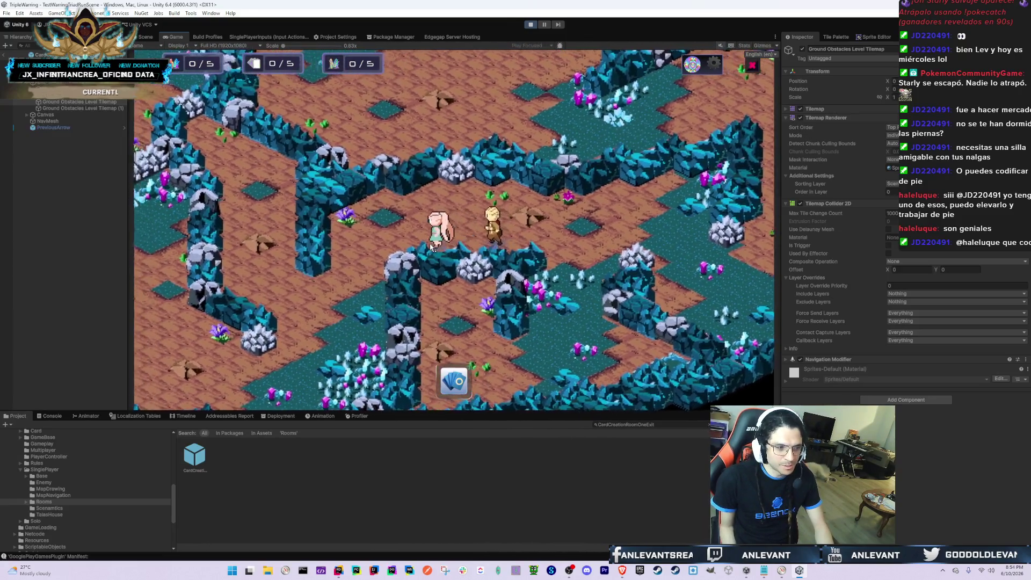
key(a)
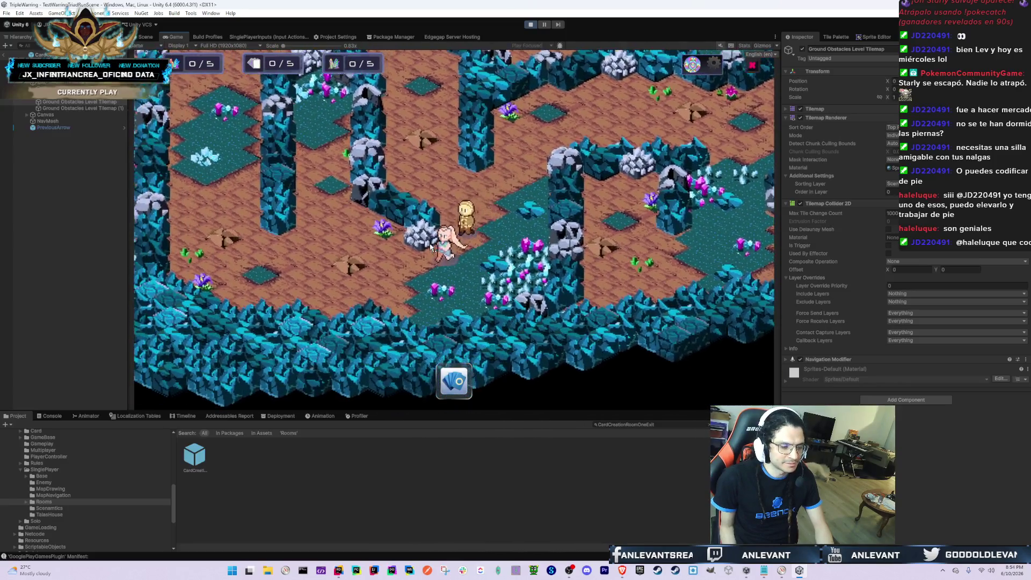
key(a)
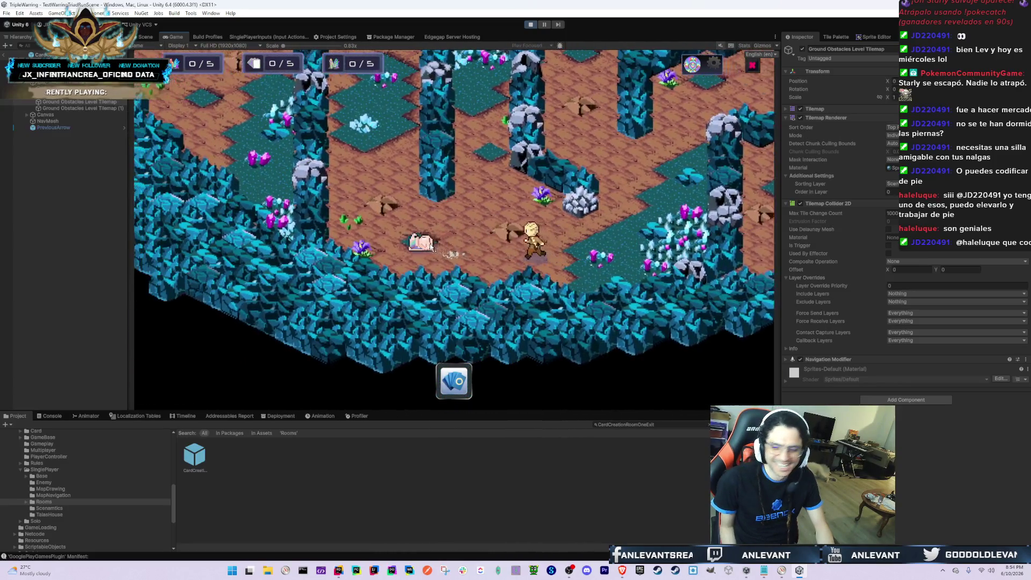
key(w)
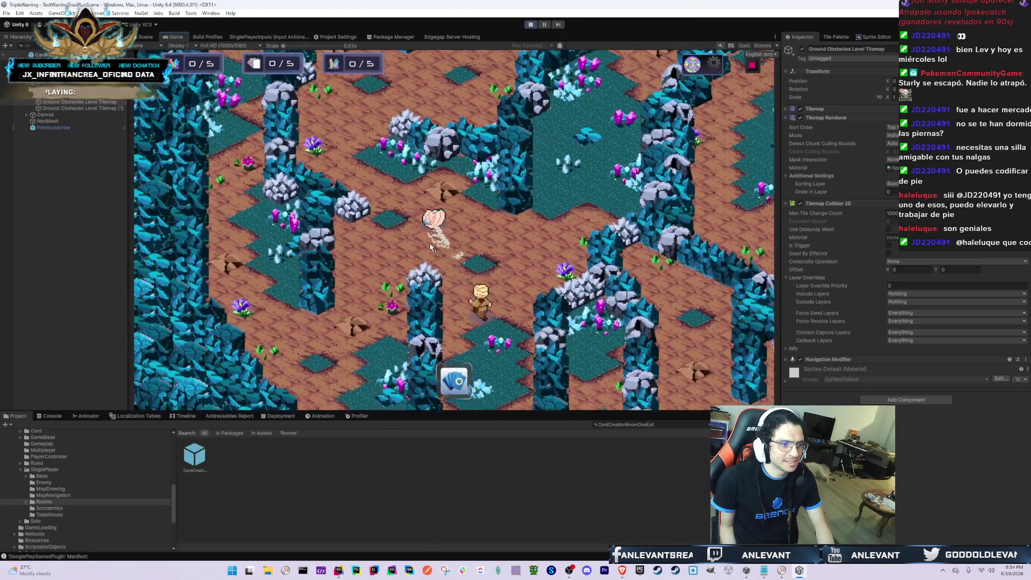
key(w)
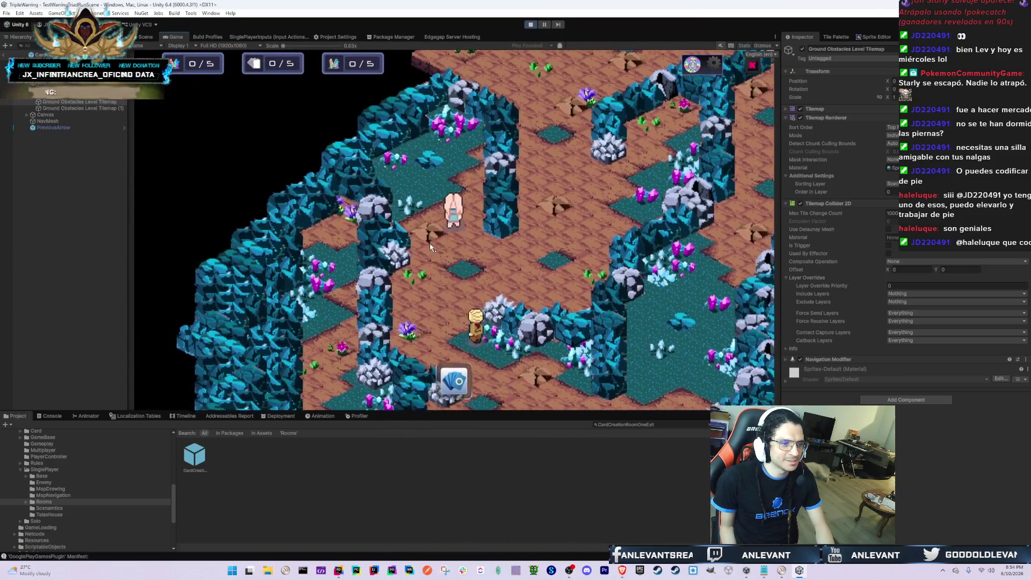
key(w)
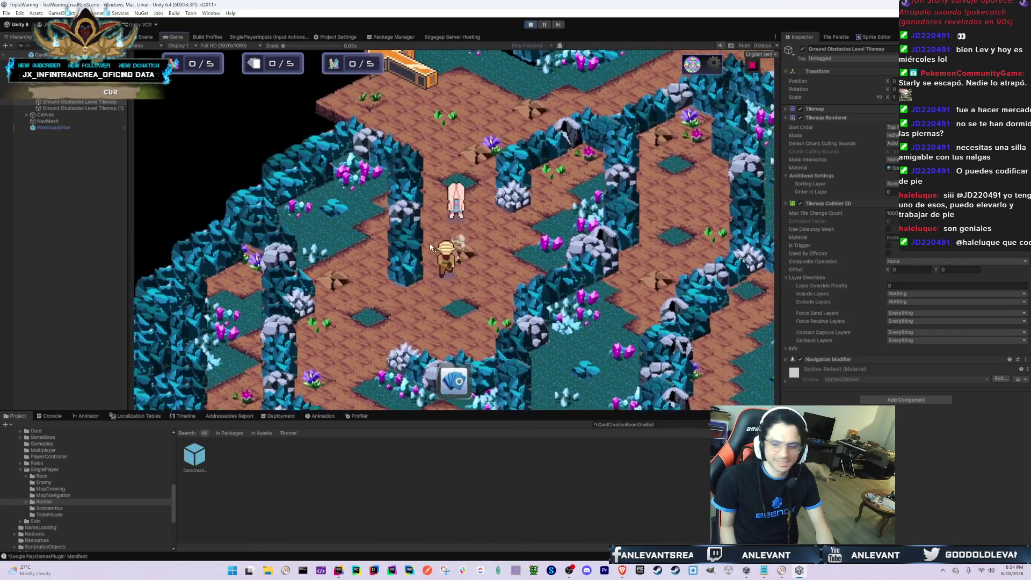
key(w)
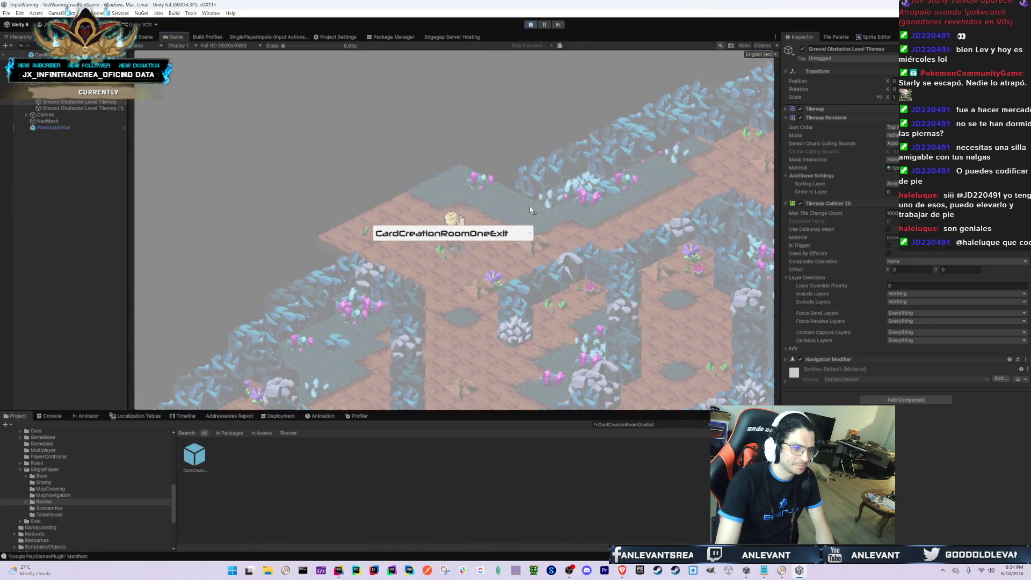
click(497, 235)
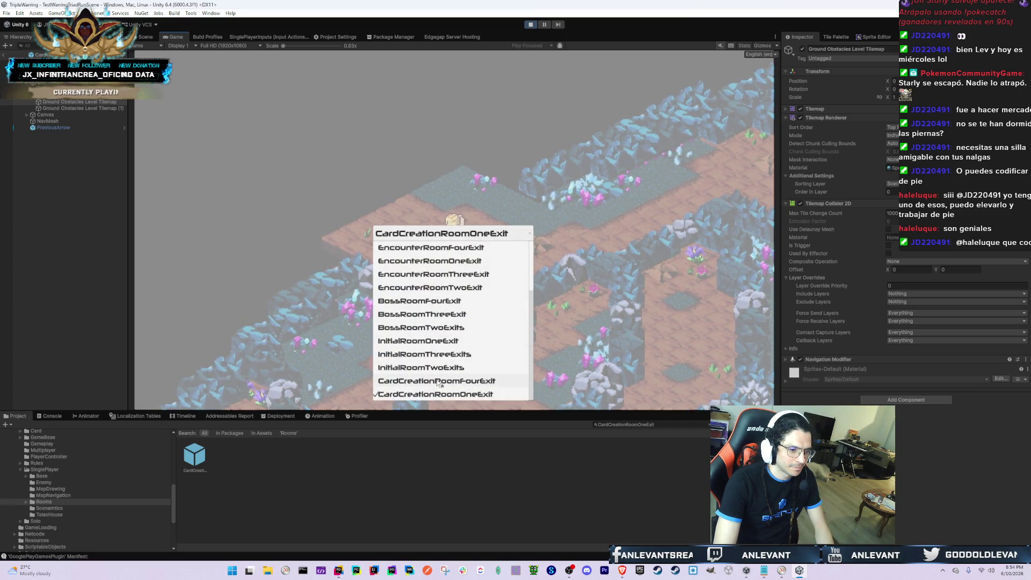
Load CardCreationRoomFourExit, then another room, from the in-game room list.
click(437, 381)
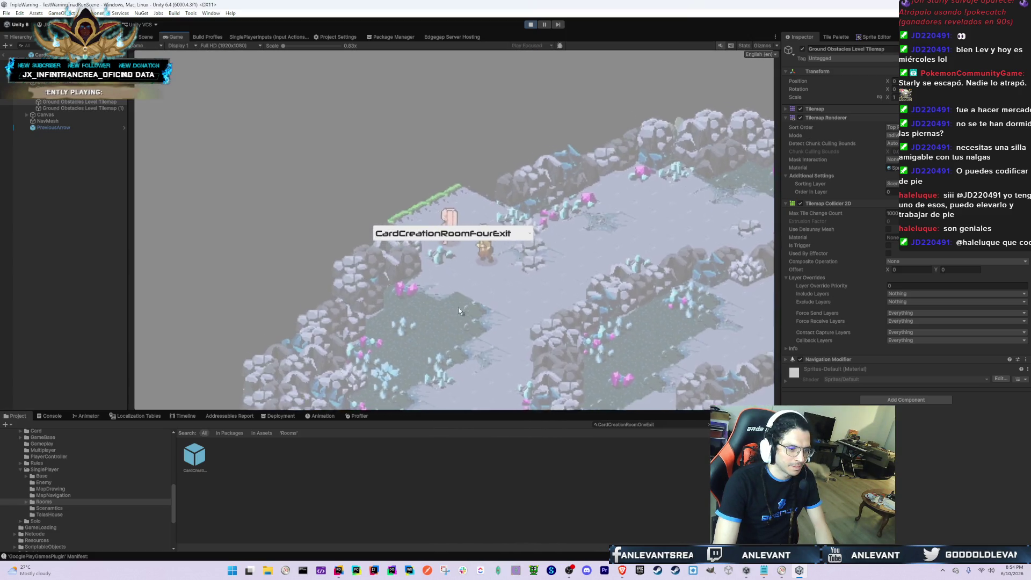
click(465, 235)
click(426, 395)
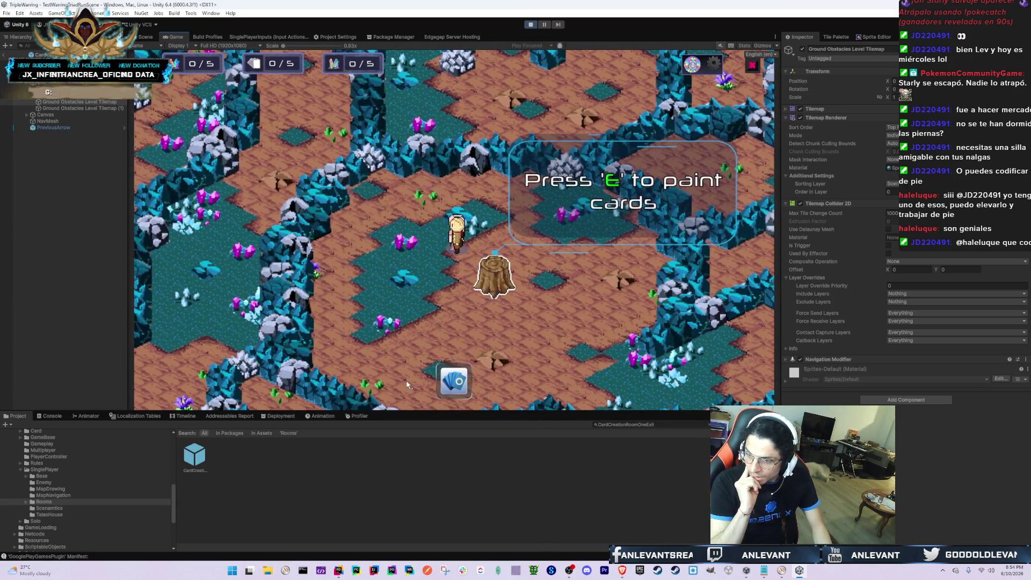
Walk the party past the stump and around the rocks, then reopen the room list.
key(s+d)
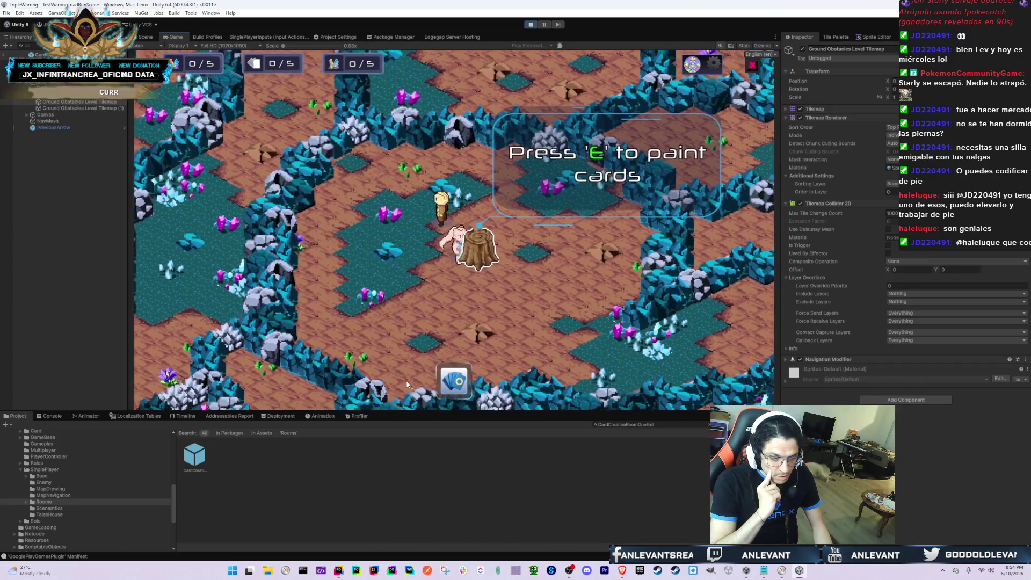
key(w)
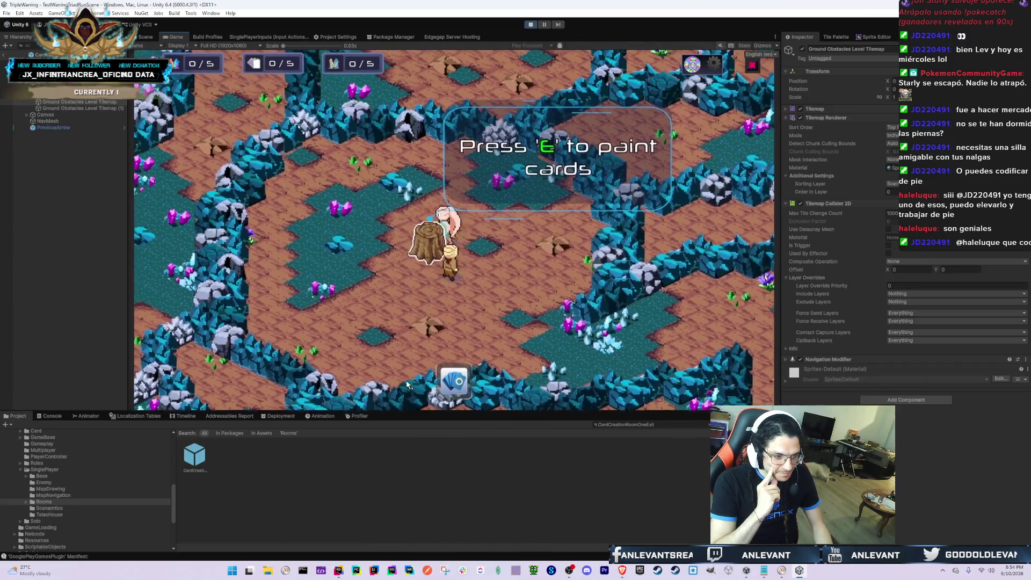
key(d)
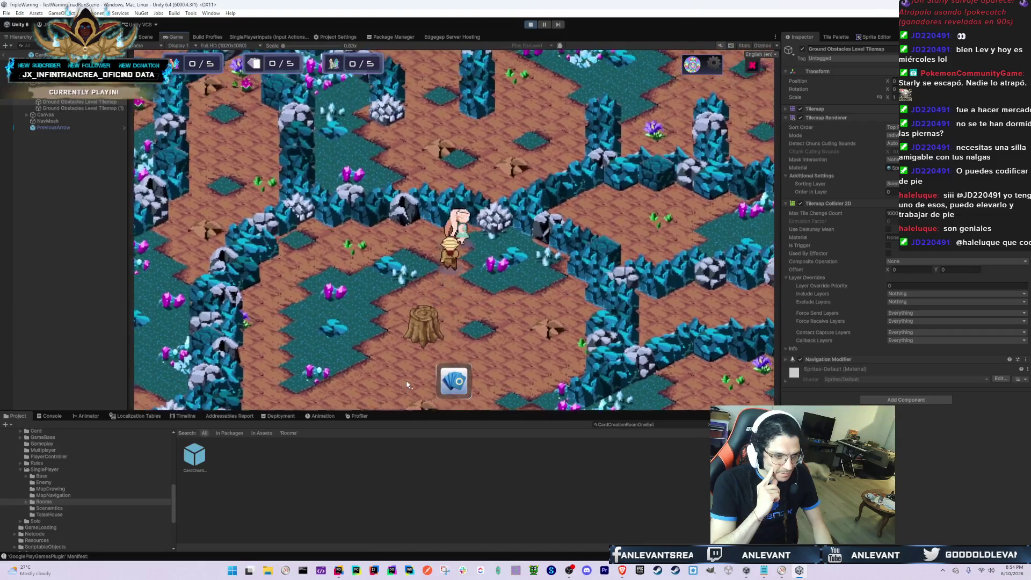
key(d)
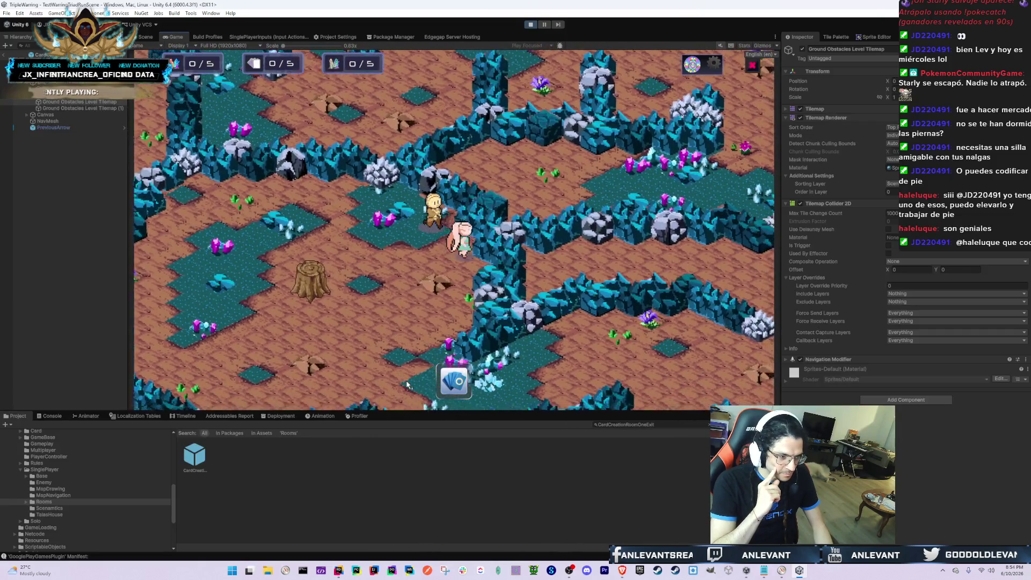
key(s)
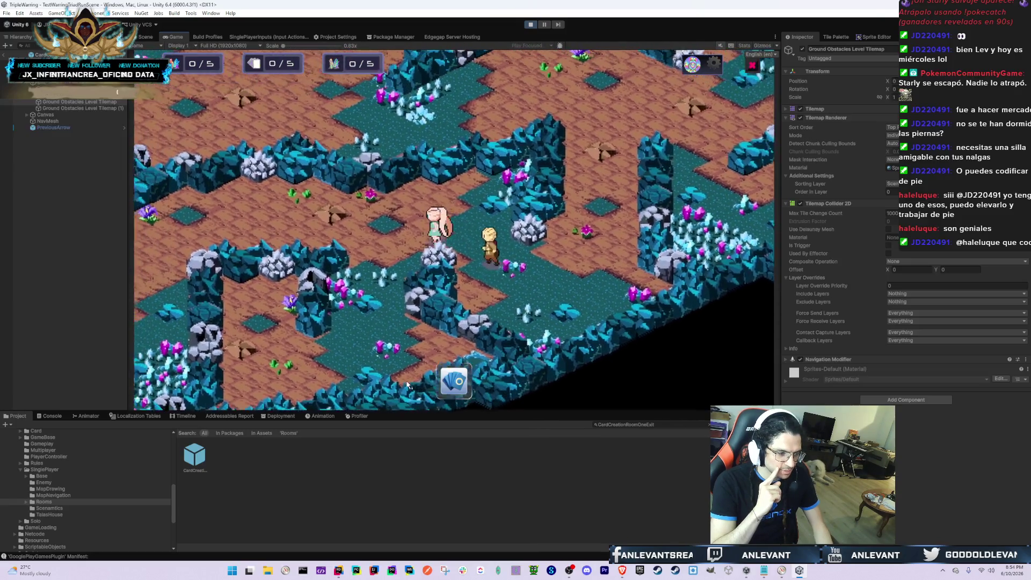
click(406, 385)
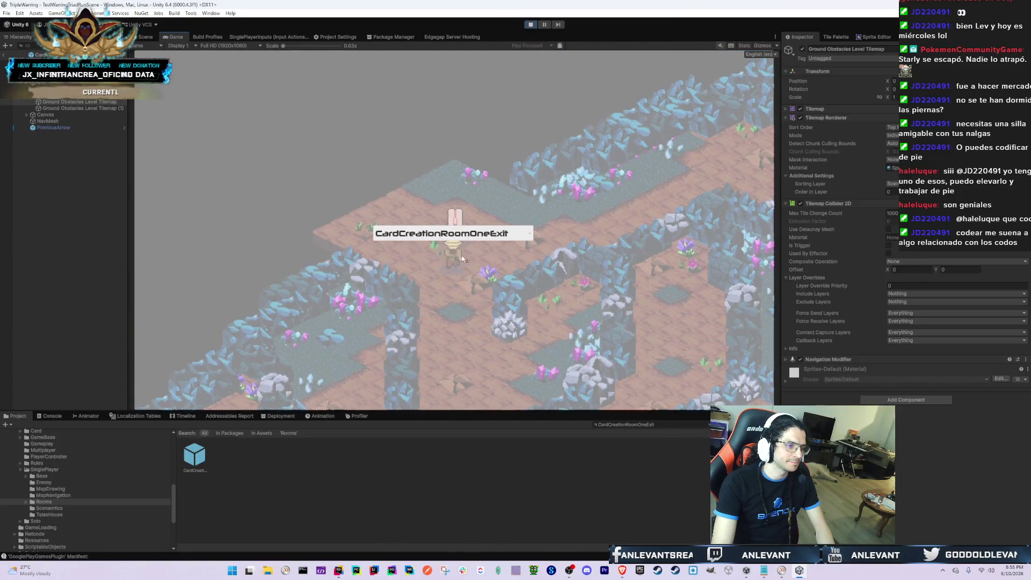
click(450, 233)
Load CardCreationRoomThreeExit from the InitialRooms rooms in the room dropdown.
scroll(445, 358, down, 3)
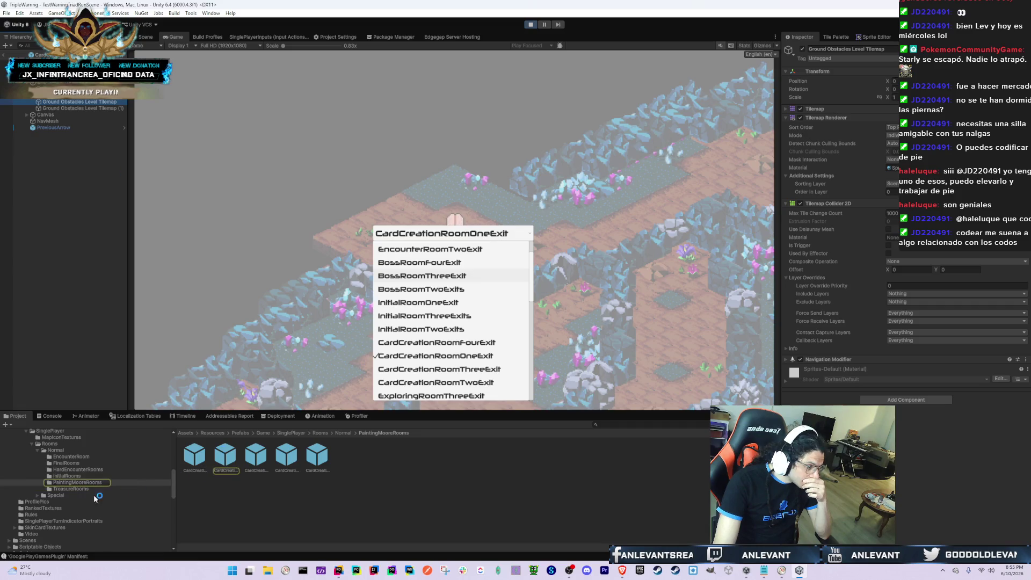
click(207, 460)
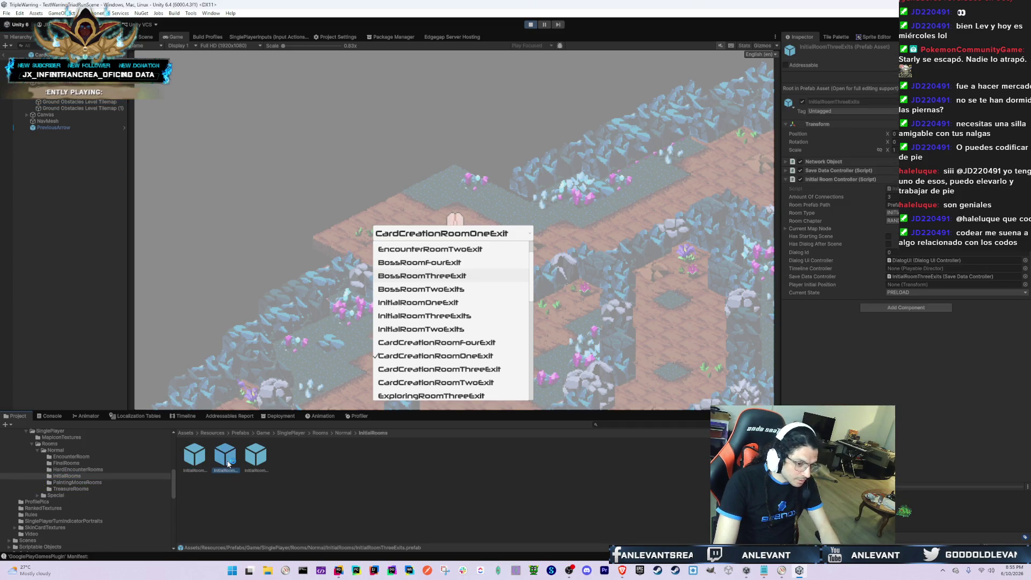
key(alt+Tab)
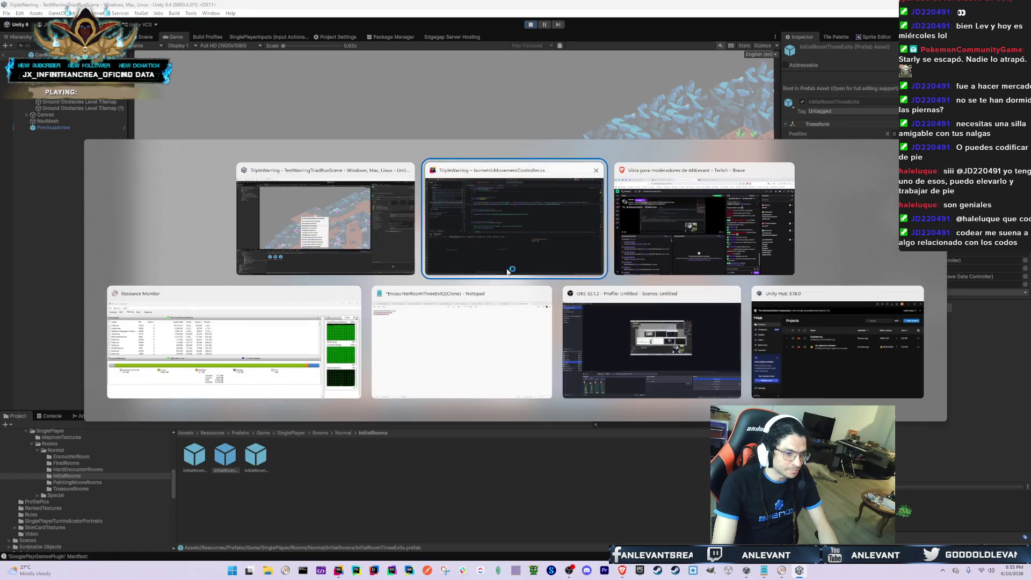
key(alt+Tab)
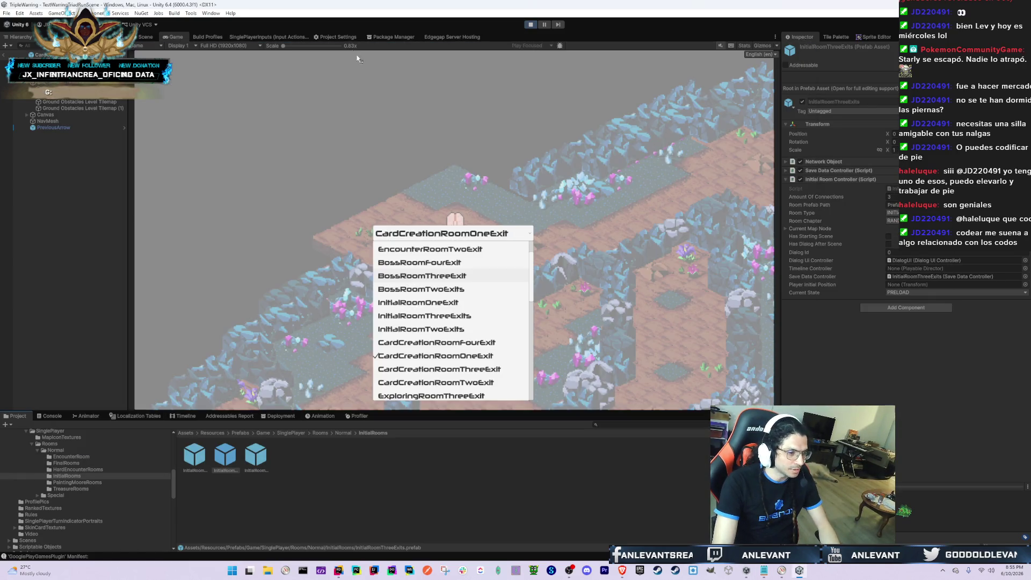
click(427, 370)
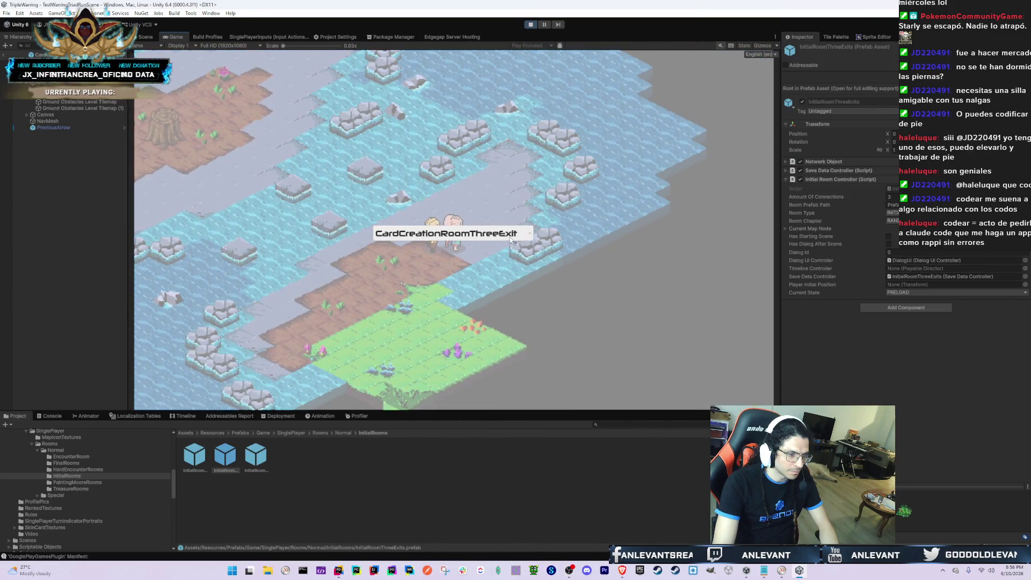
Load CardCreationRoomTwoExit from the room dropdown, test the forest room, then reopen the room list.
click(509, 236)
scroll(469, 350, down, 1)
click(481, 367)
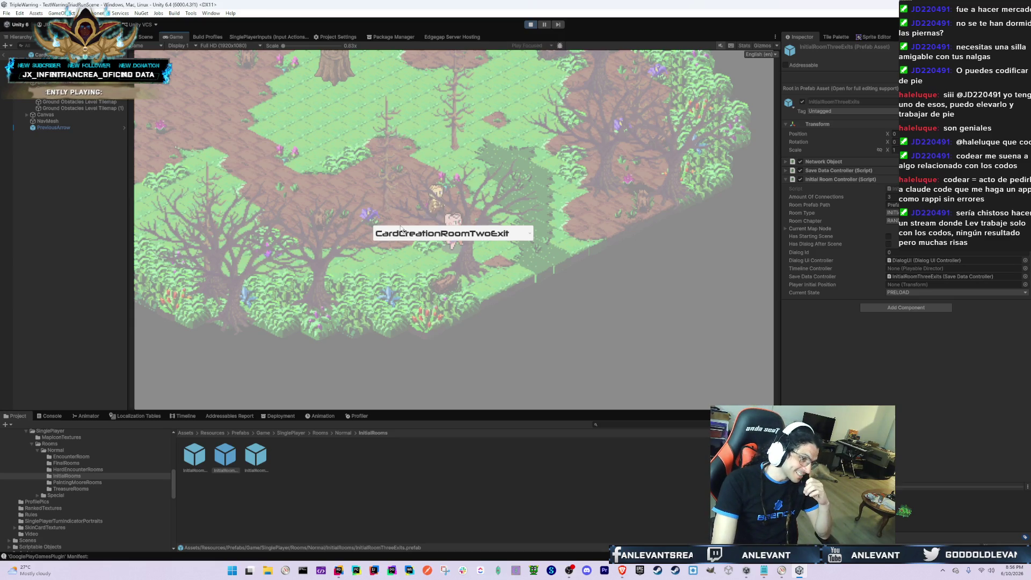
click(413, 234)
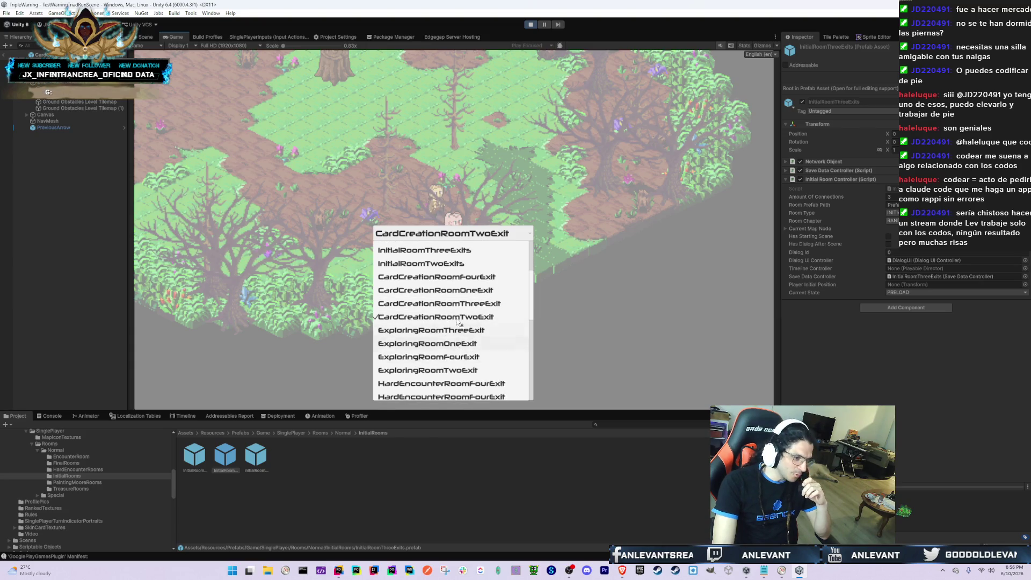
Load ExploringRoomThreeExit, select its loaded instance, and open its prefab from the Project window.
click(459, 325)
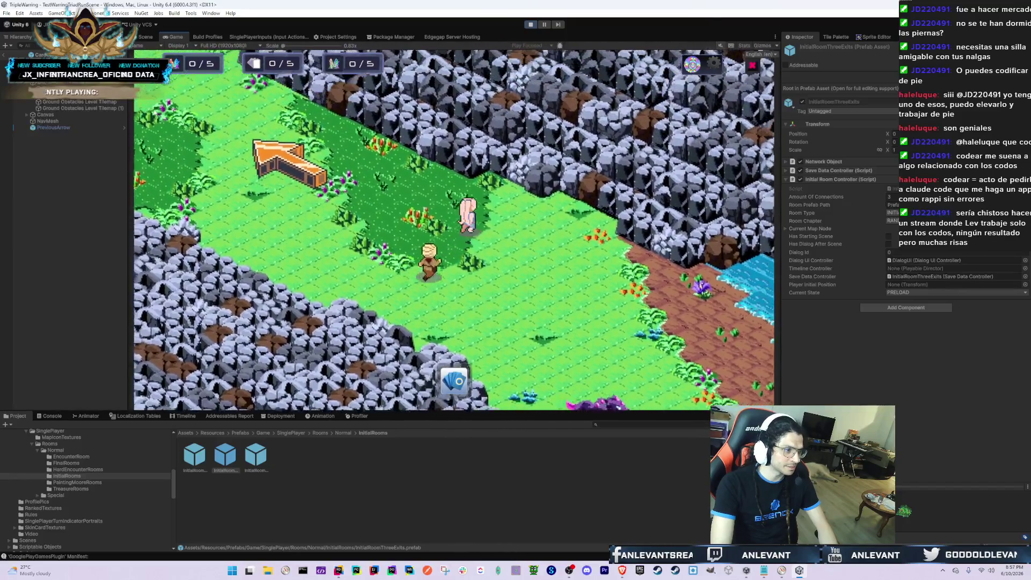
click(2, 67)
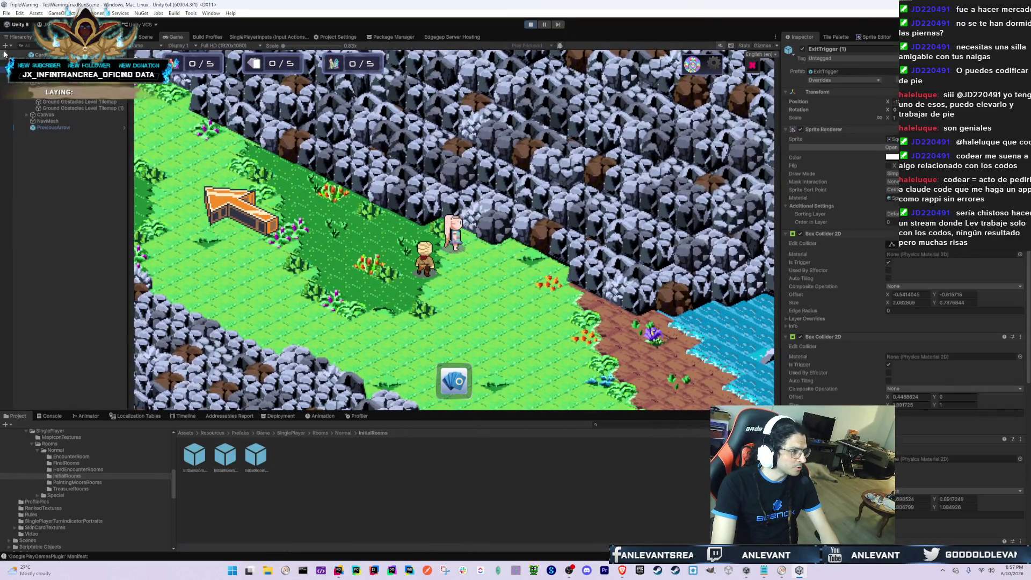
click(4, 54)
click(80, 144)
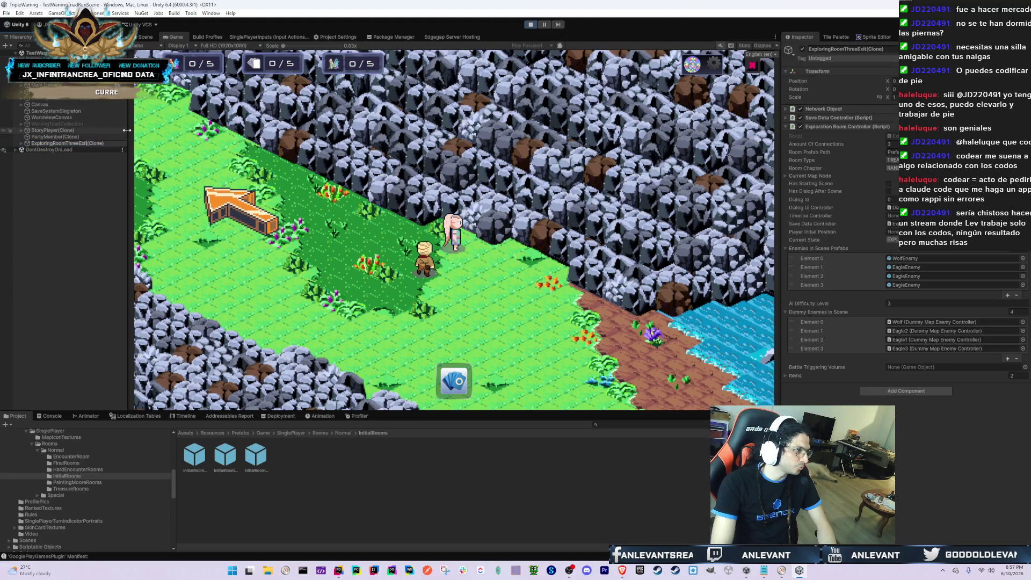
key(alt+Tab)
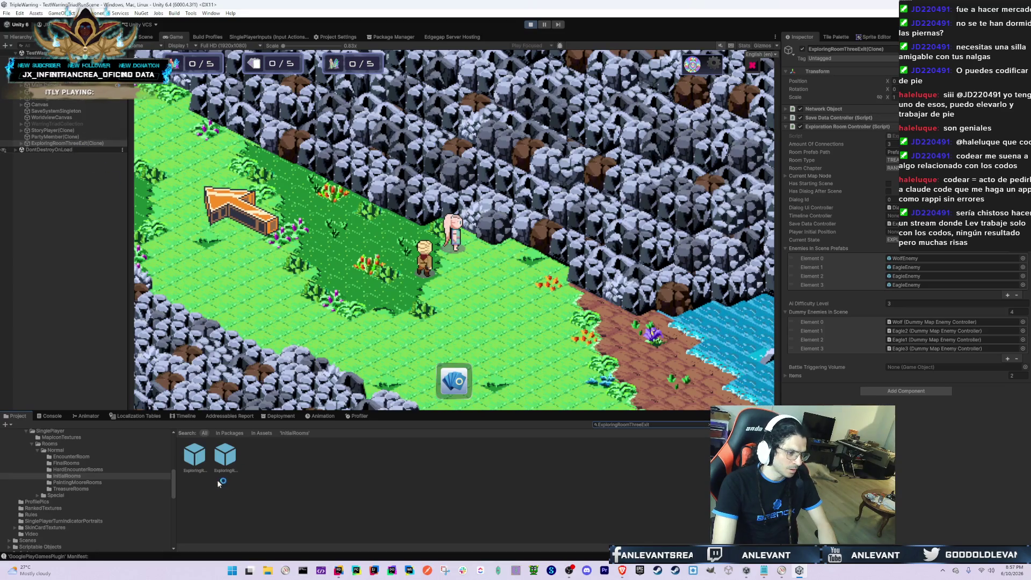
double_click(197, 458)
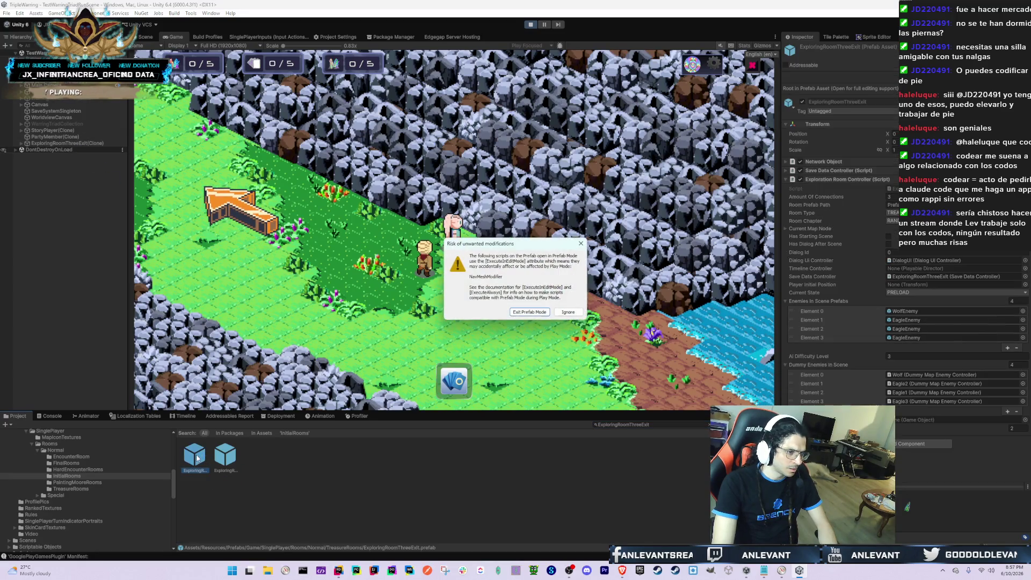
Ignore the prefab warning and select Ground Obstacles Level Tilemap (1)–(4) to view their colliders.
click(568, 312)
click(47, 92)
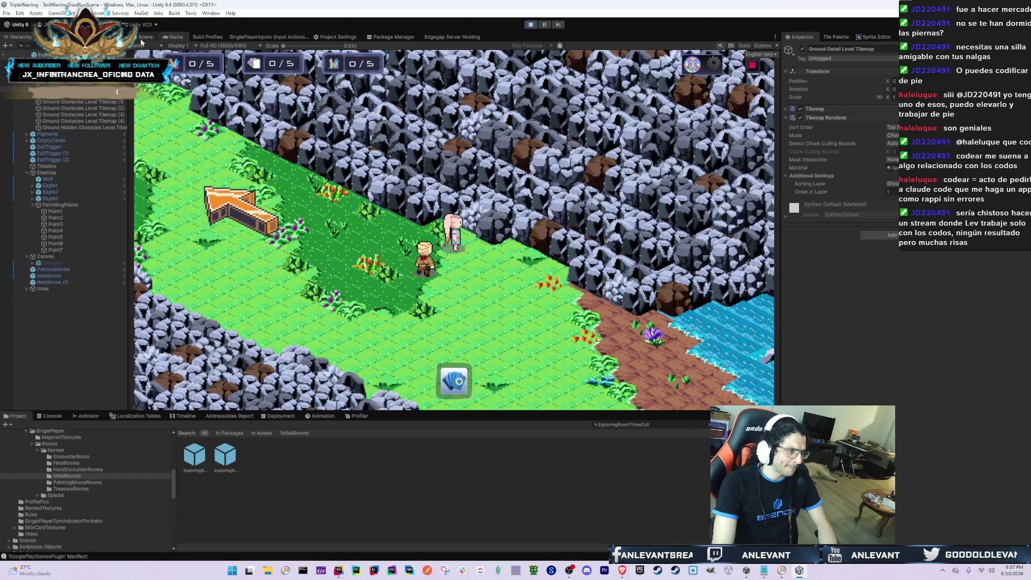
click(143, 37)
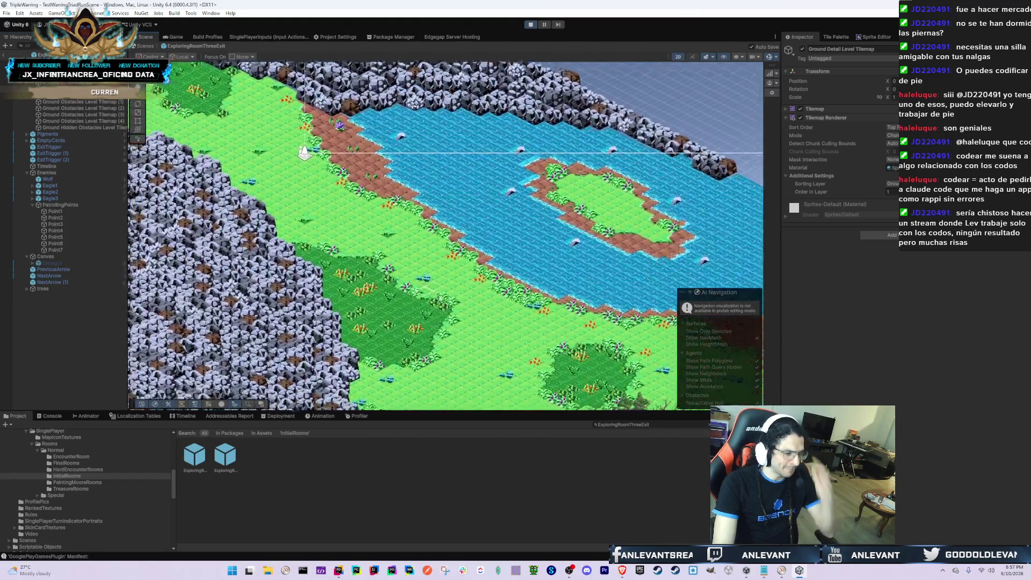
drag(432, 294, 595, 482)
drag(468, 325, 216, 200)
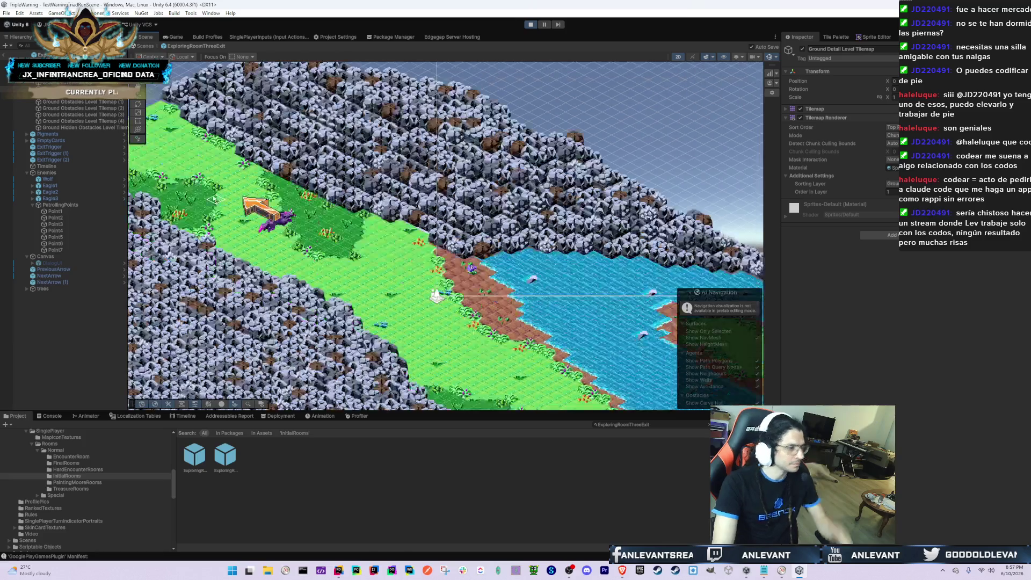
shift+click(108, 120)
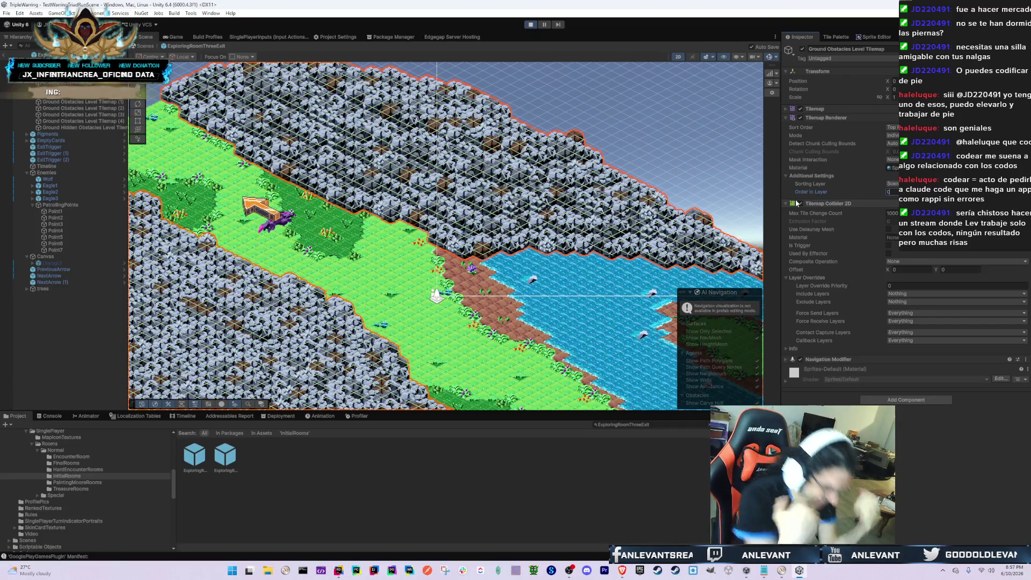
key(alt+Tab)
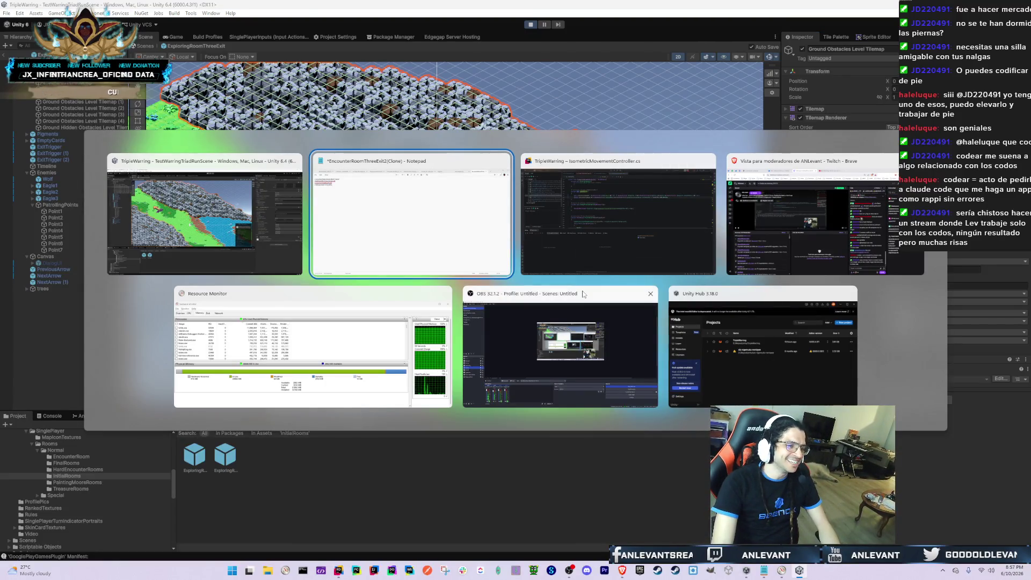
Exit Prefab Mode back to the scene and show the Game view.
click(150, 233)
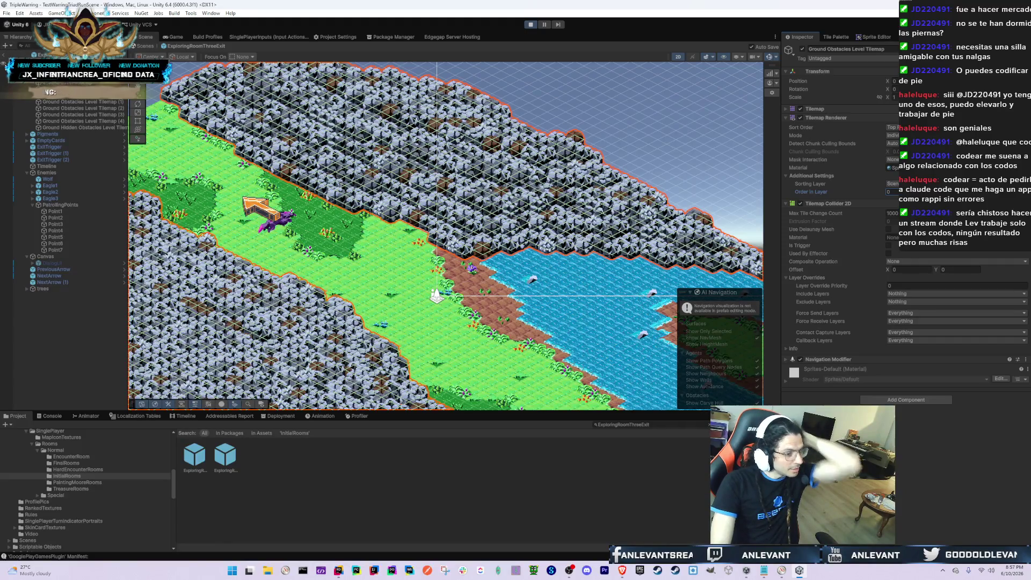
click(3, 62)
click(177, 36)
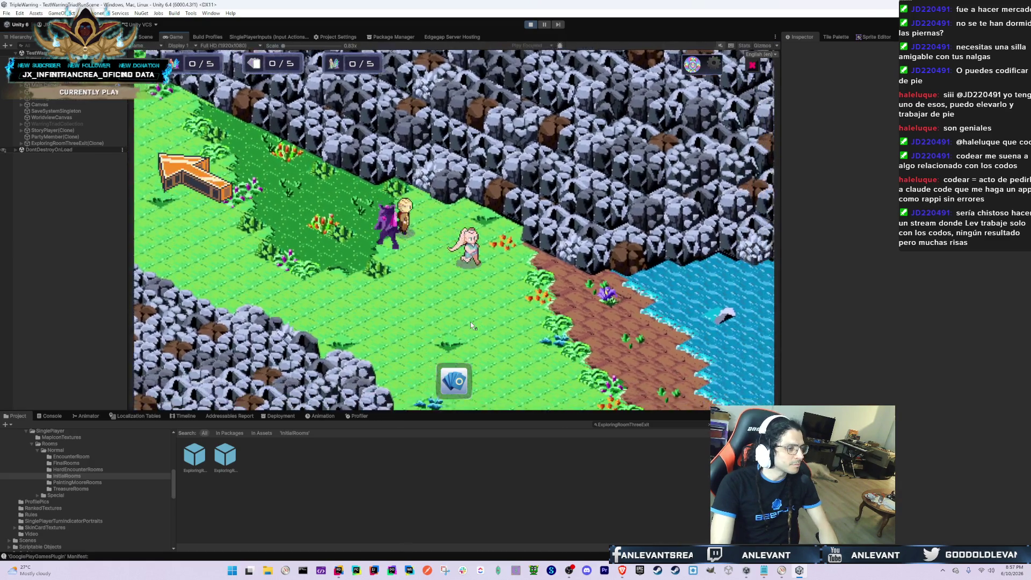
Walk the party right along the shore, down, then up-left toward the cliffs.
key(d)
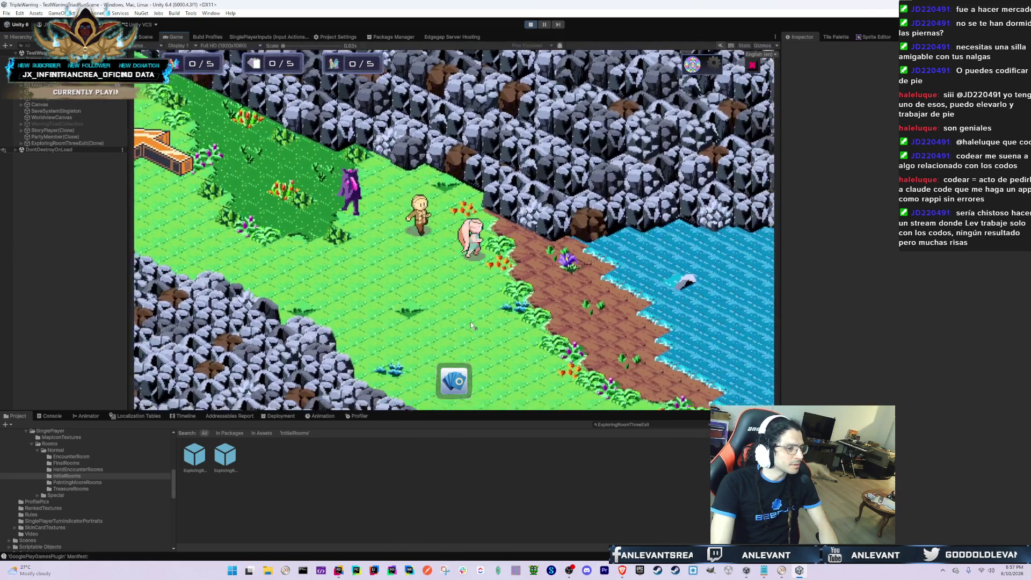
key(d)
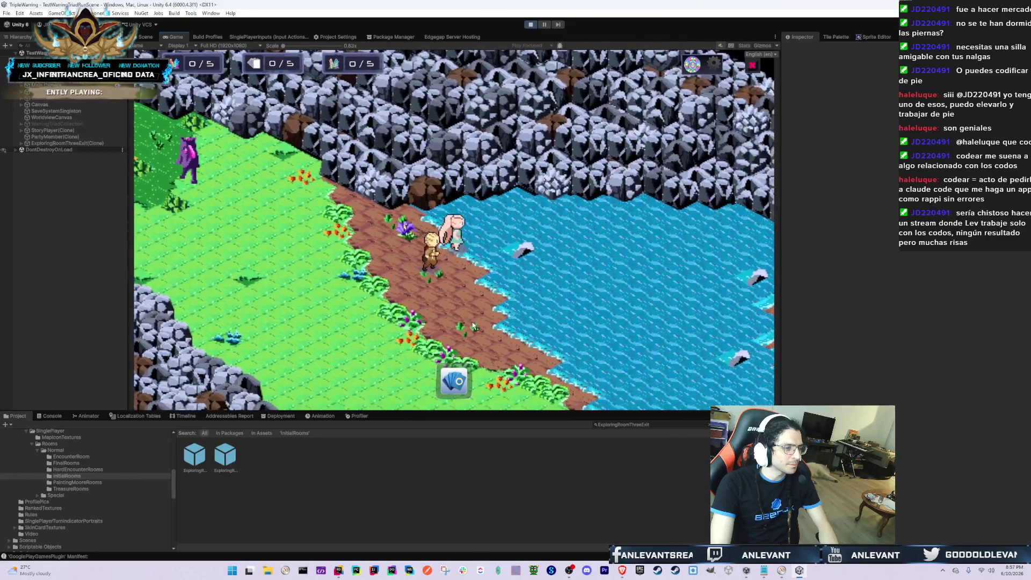
key(s)
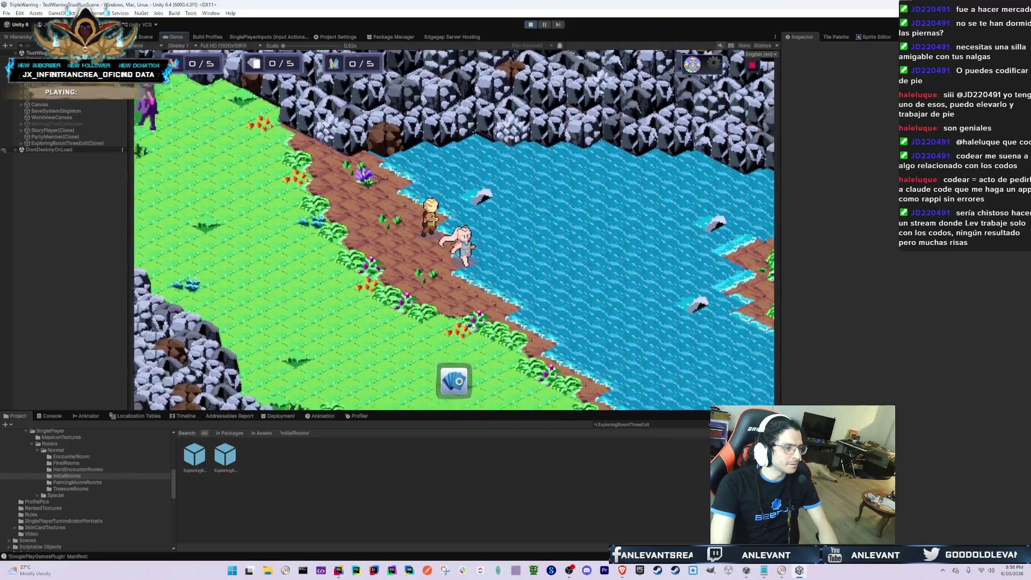
key(a)
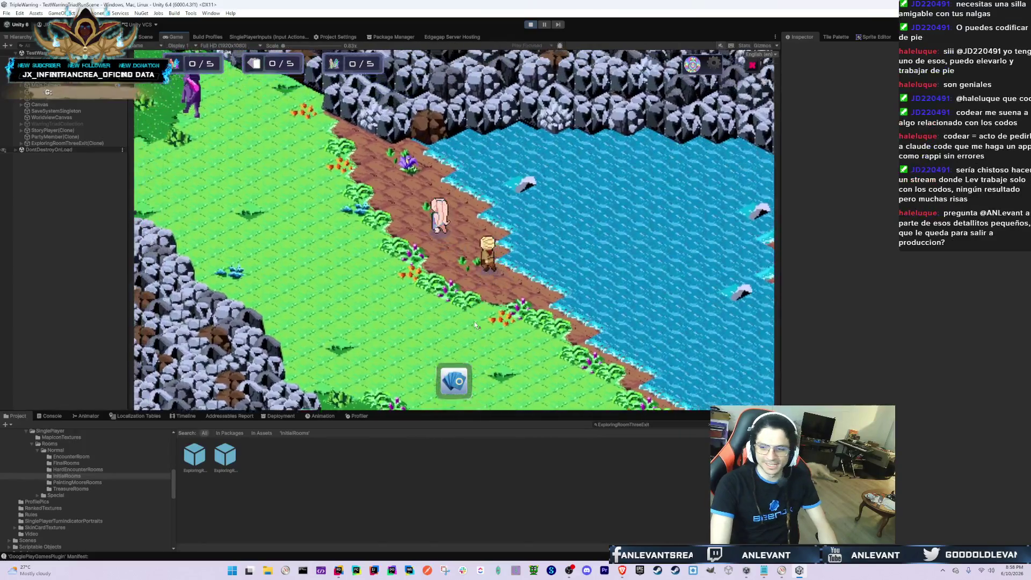
key(a)
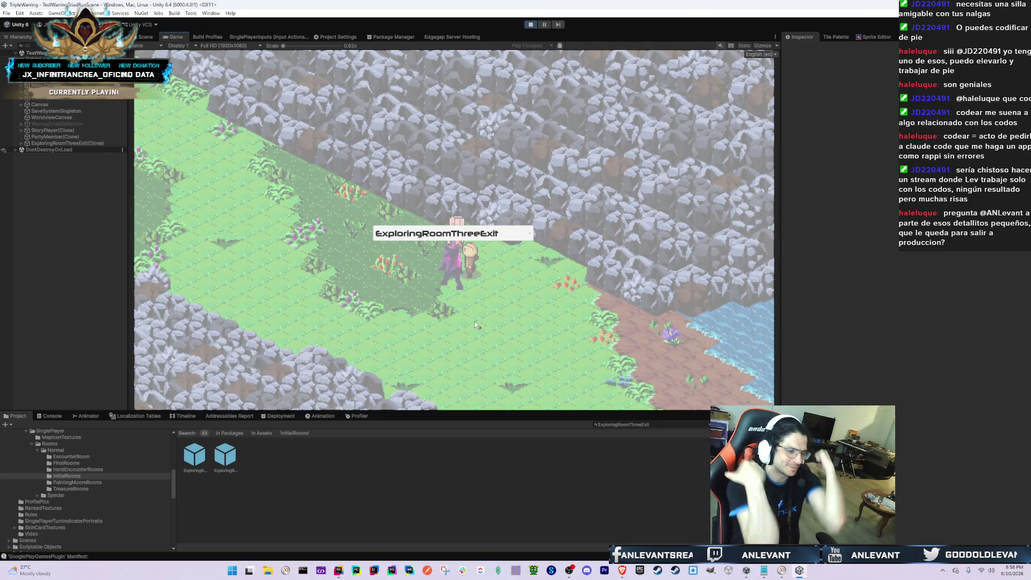
Load CardCreationRoomTwoExit, then ExploringRoomThreeExit from the room dropdown.
click(482, 236)
scroll(397, 349, down, 5)
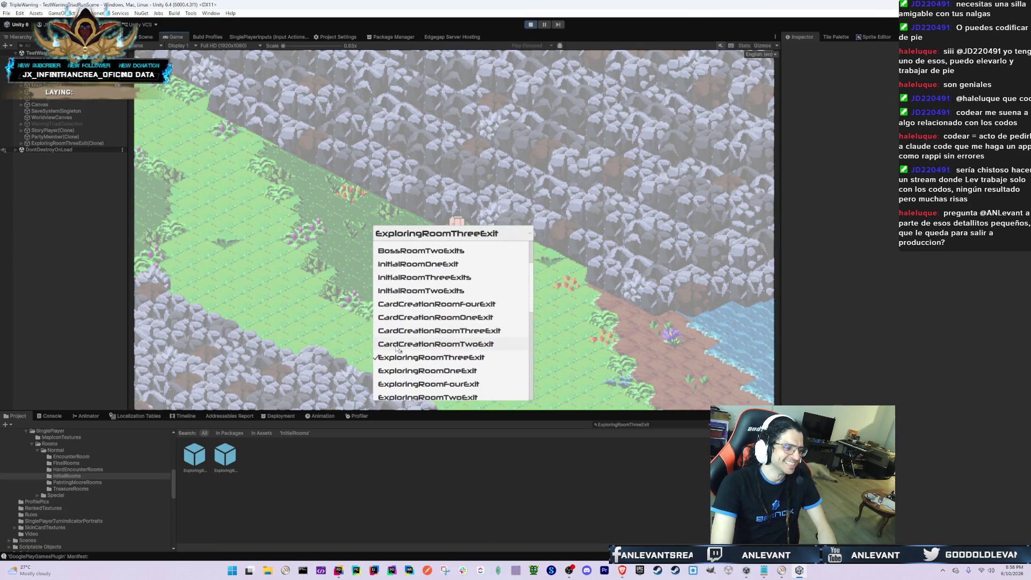
click(396, 348)
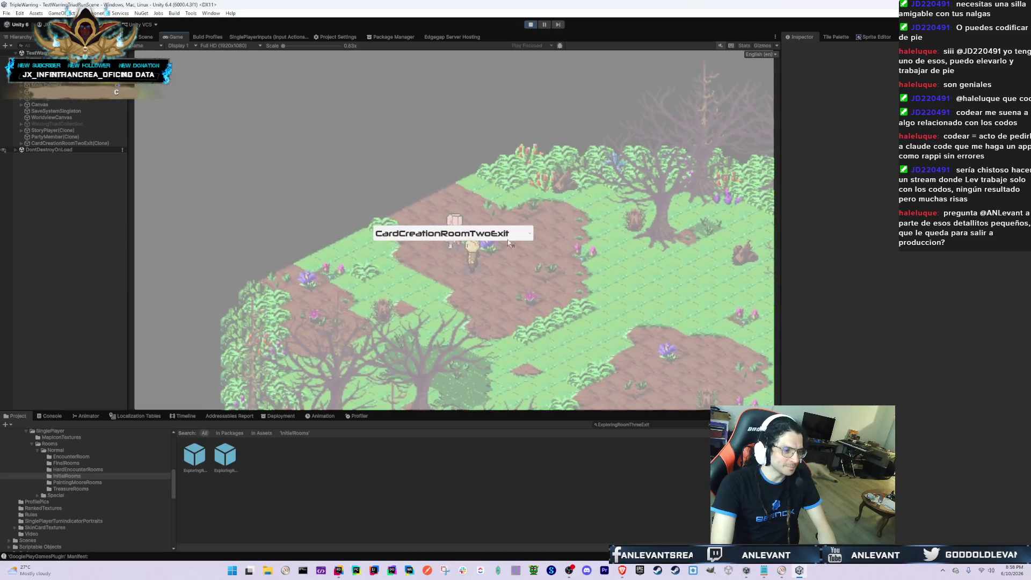
click(448, 168)
scroll(458, 361, down, 3)
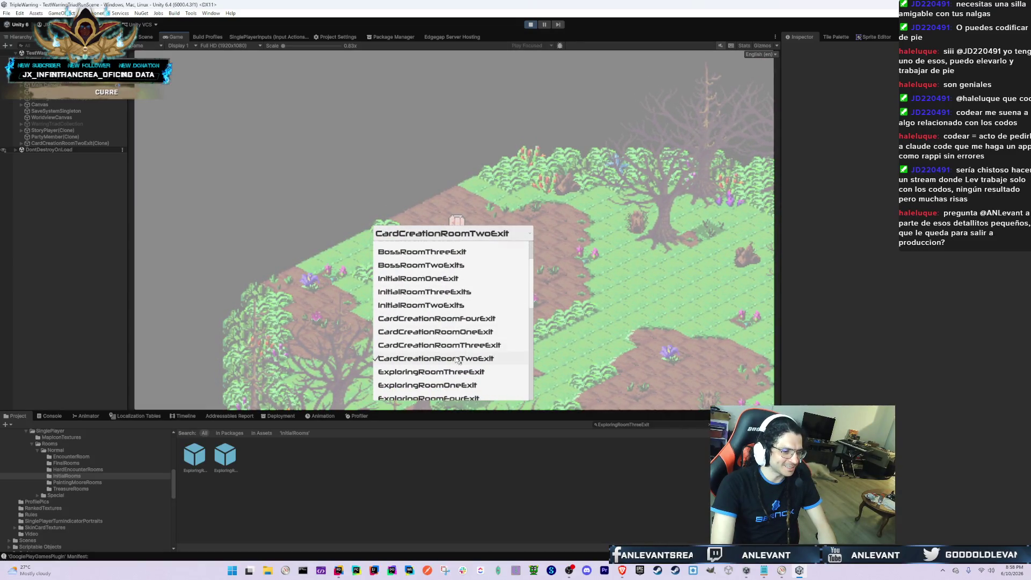
click(431, 367)
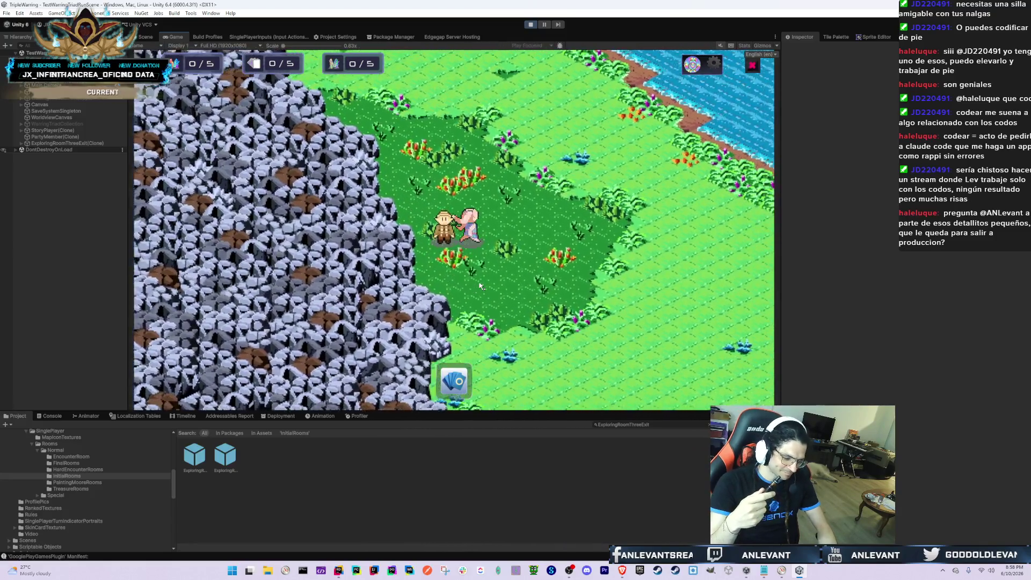
Play-test the ExploringRoomThreeExit room, then bring up the Windows Start menu.
key(alt+Tab)
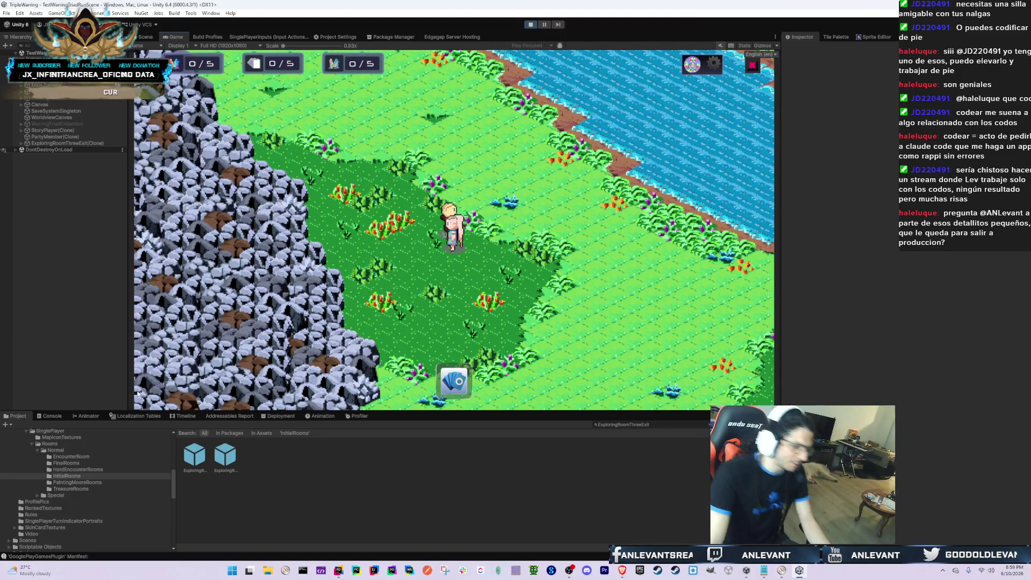
key(alt+Tab)
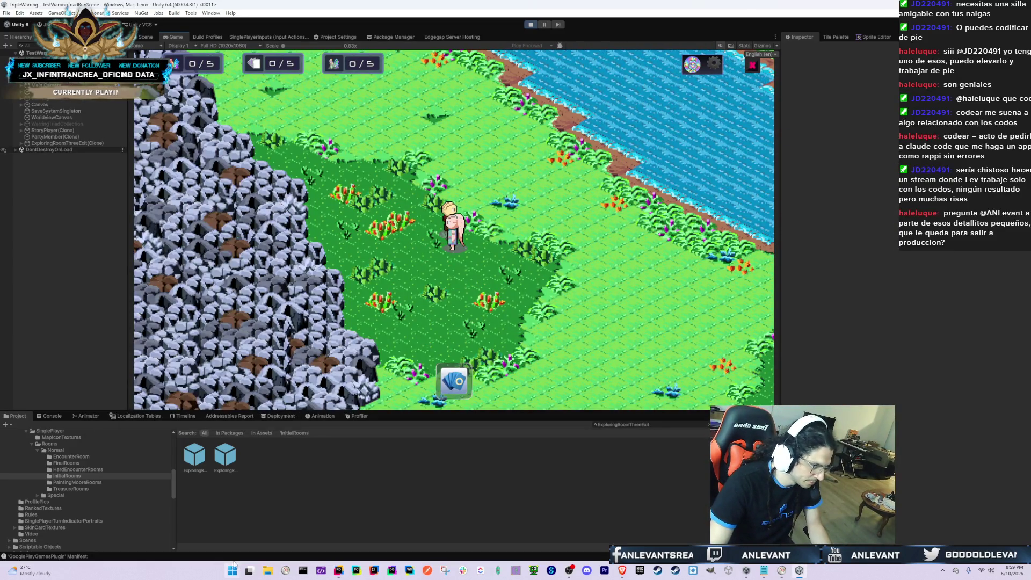
click(232, 571)
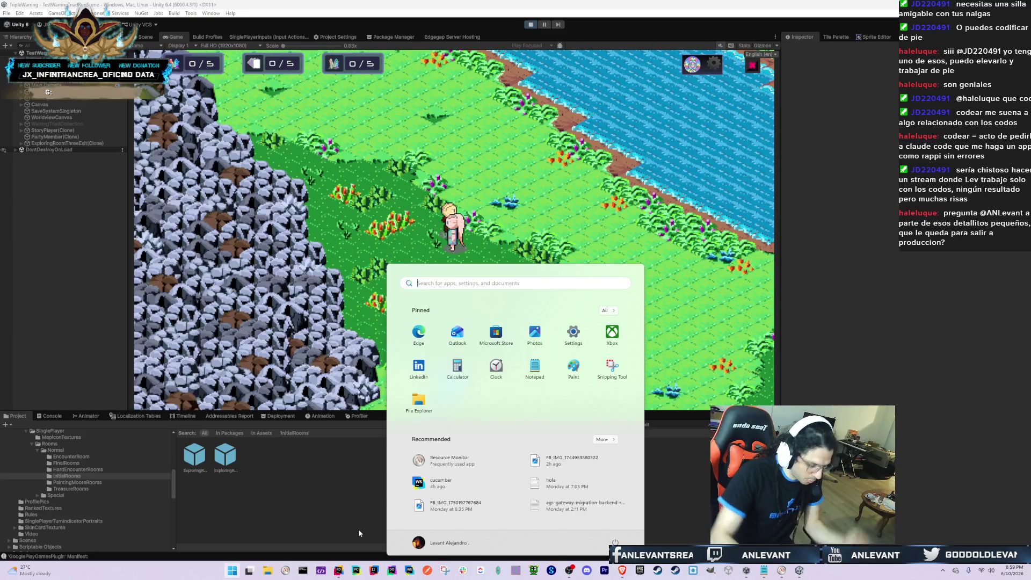
Launch Paint via the PAINT search and undo a trial pencil stroke.
text(PAINT)
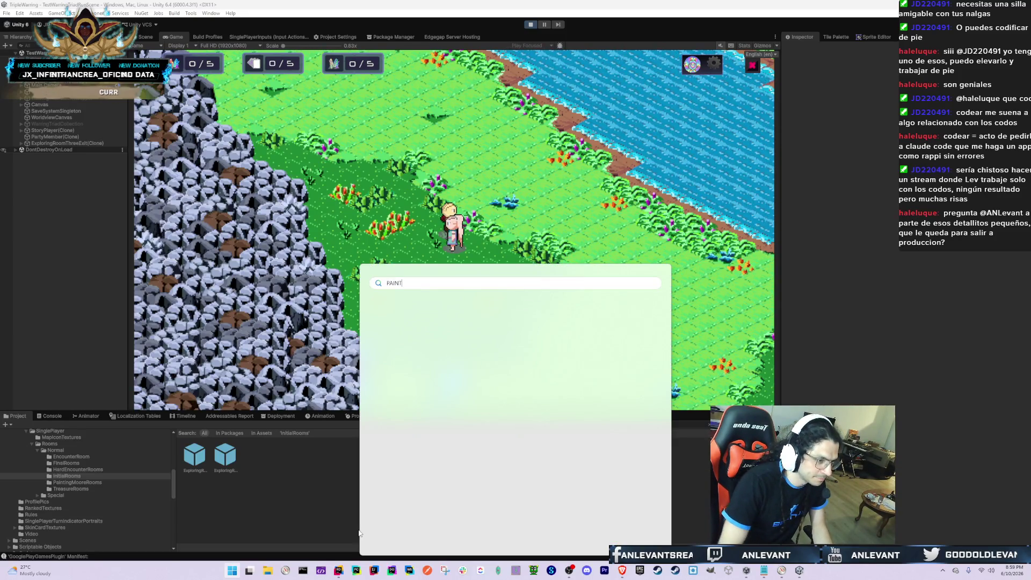
key(Return)
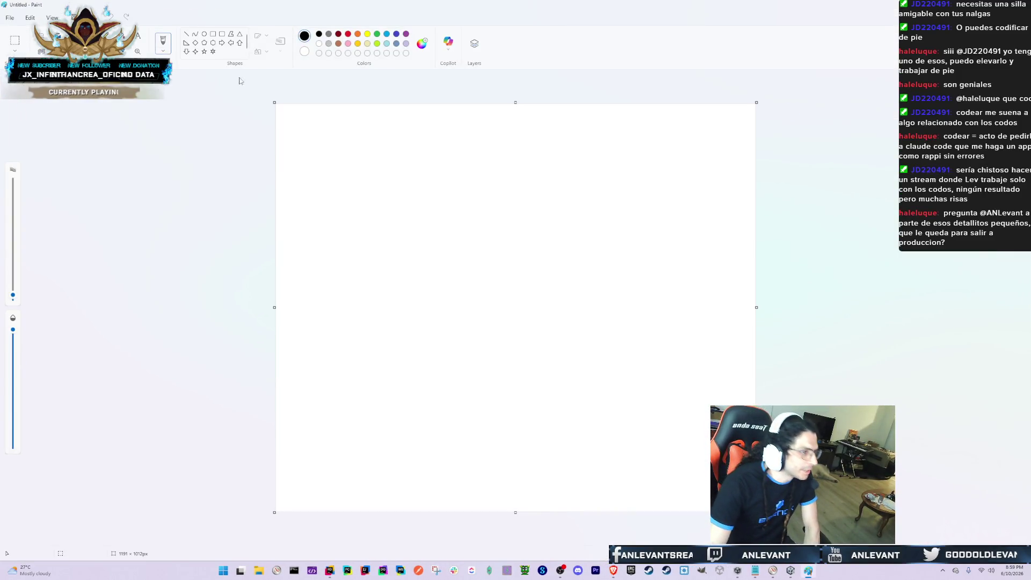
click(316, 145)
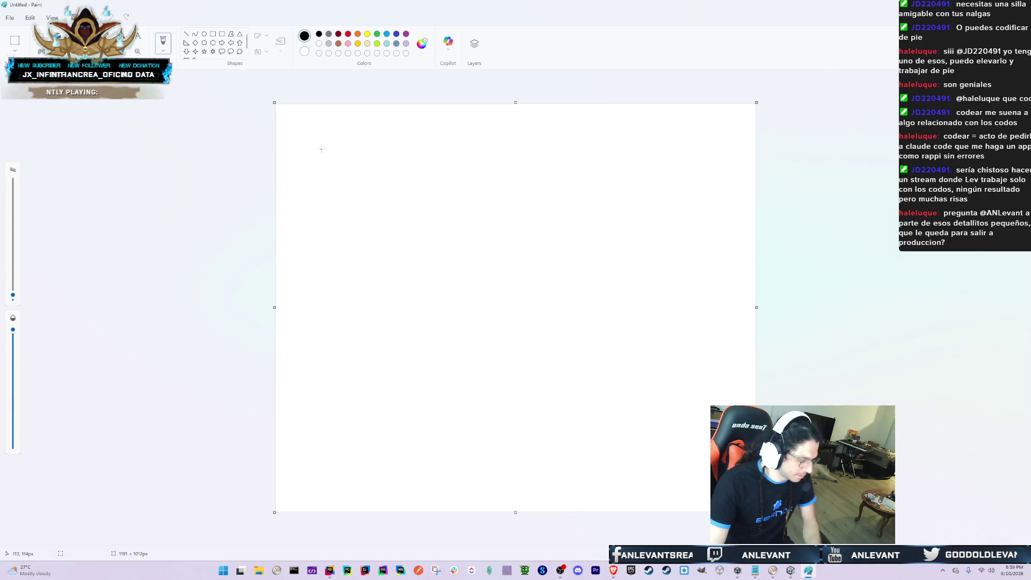
drag(252, 103, 299, 162)
key(ctrl+z)
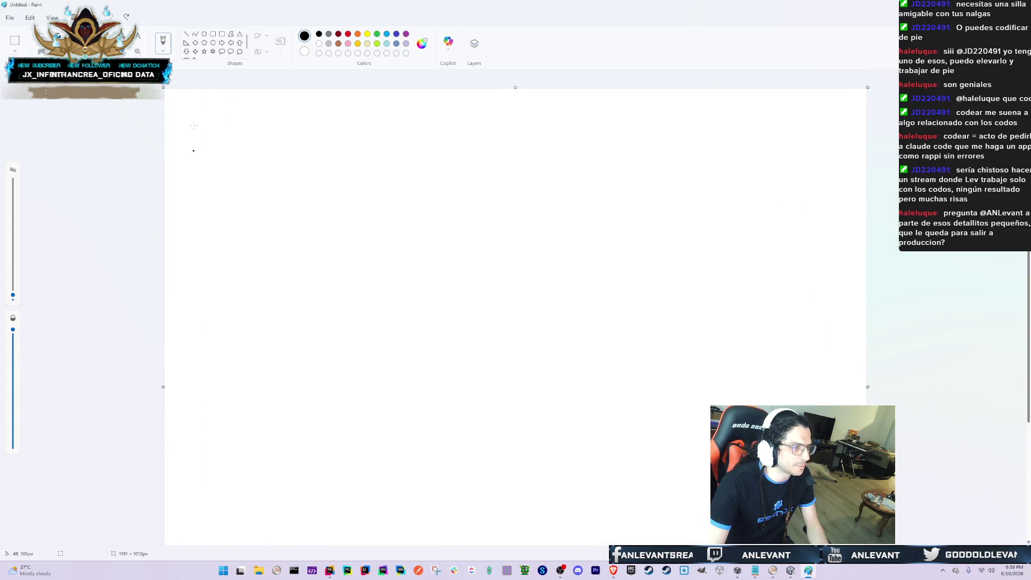
key(ctrl+z)
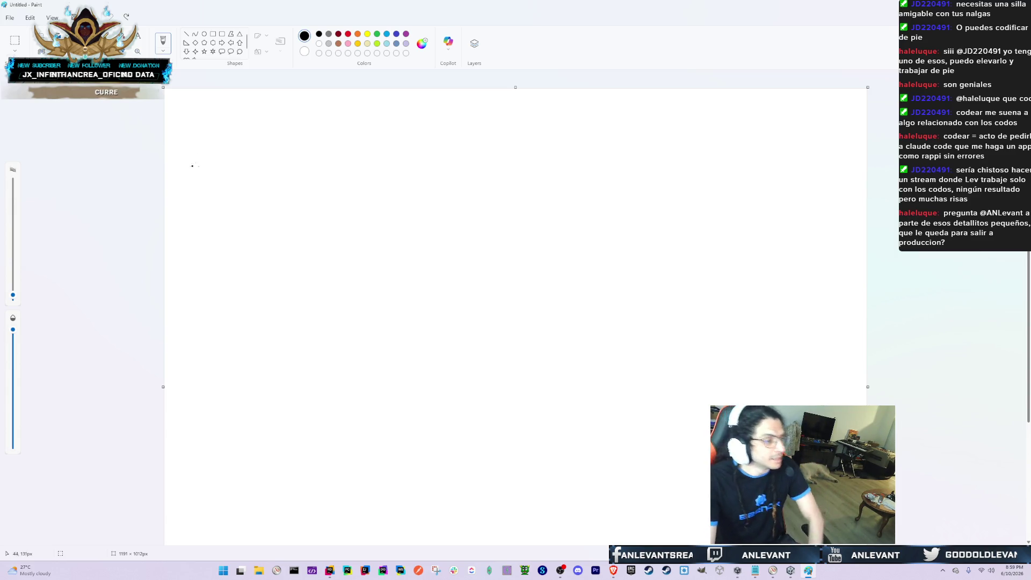
Draw a circle labelled 'Pe Prod', two arrows, and begin a 'Prod' label.
click(194, 195)
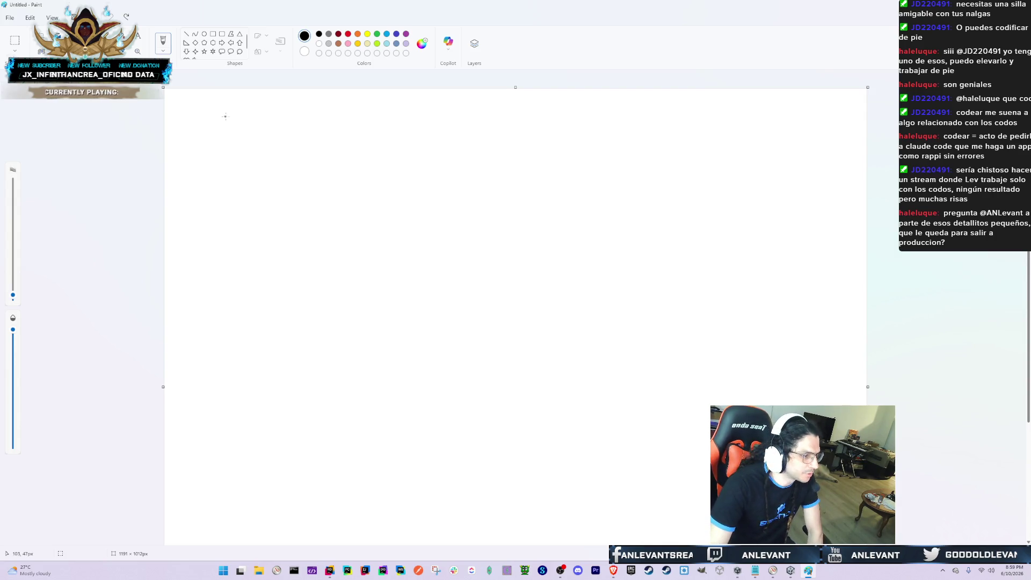
mouse_move(211, 127)
mouse_down()
mouse_move(192, 161)
mouse_move(285, 155)
mouse_move(206, 131)
mouse_up()
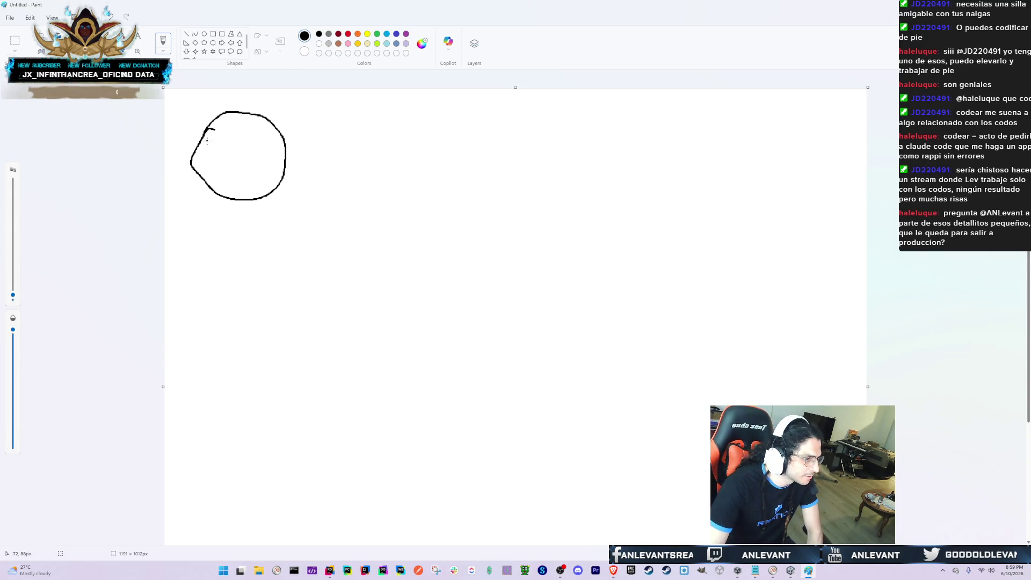
mouse_move(208, 137)
mouse_down()
mouse_move(211, 155)
mouse_move(235, 136)
mouse_move(239, 146)
mouse_move(222, 178)
mouse_move(258, 171)
mouse_up()
mouse_move(296, 118)
mouse_down()
mouse_move(302, 131)
mouse_move(327, 111)
mouse_up()
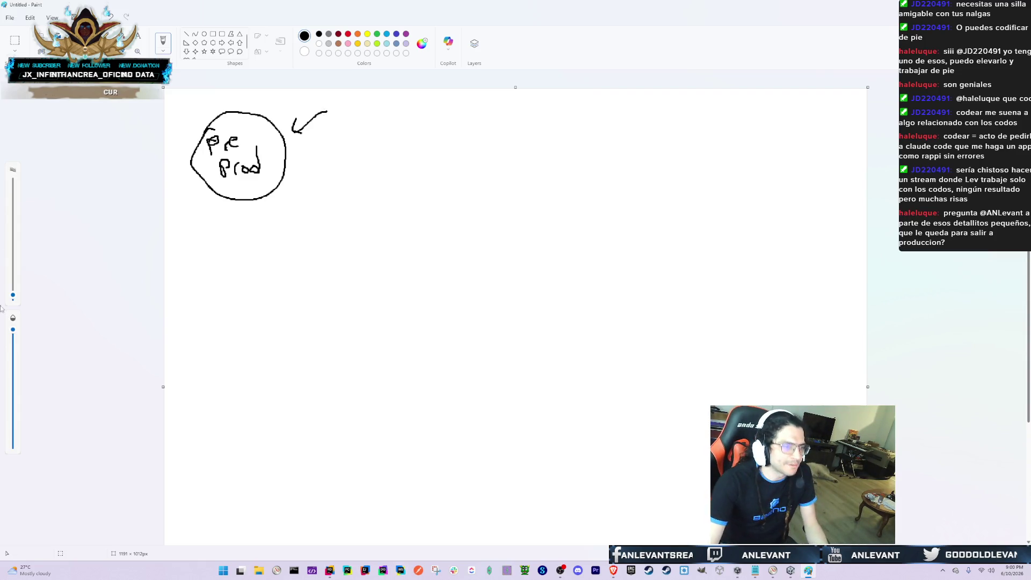
drag(286, 156, 376, 154)
mouse_move(399, 118)
mouse_down()
mouse_move(454, 125)
mouse_move(399, 98)
mouse_move(394, 152)
mouse_move(468, 146)
mouse_move(432, 92)
mouse_move(419, 94)
mouse_up()
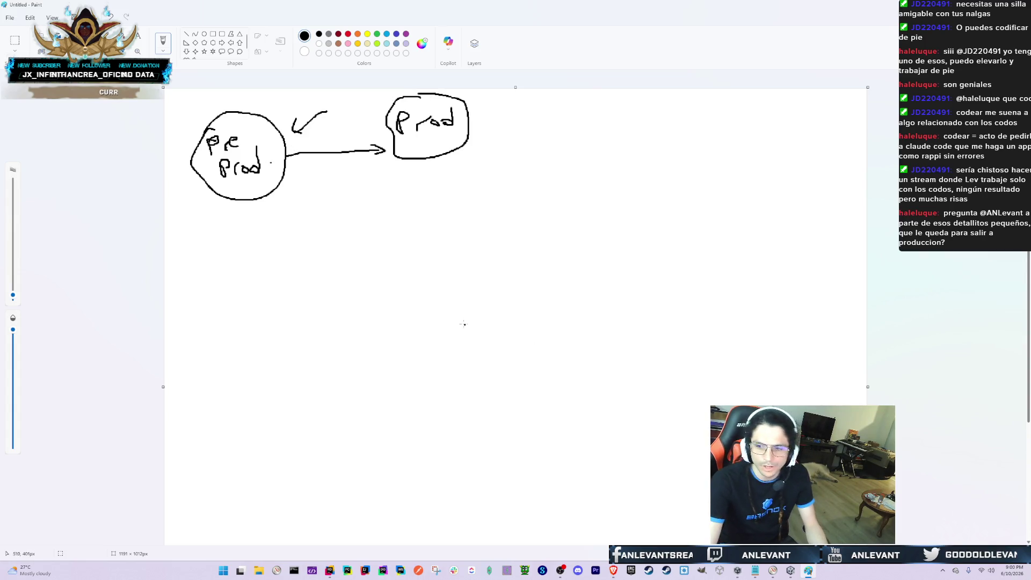
Add four dots inside the Pe Prod circle and two burst strokes beside its arrow.
click(255, 137)
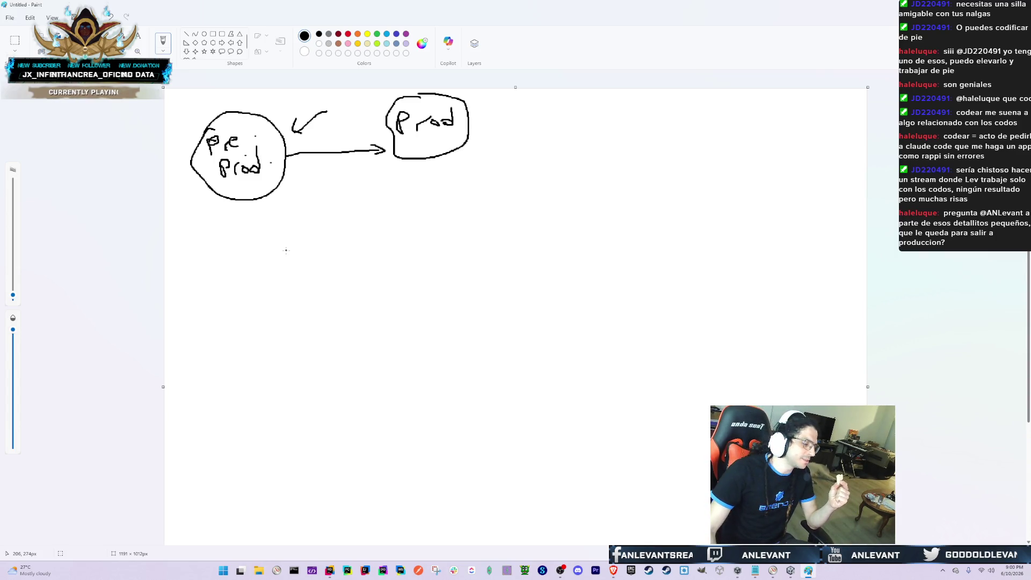
click(248, 179)
click(208, 169)
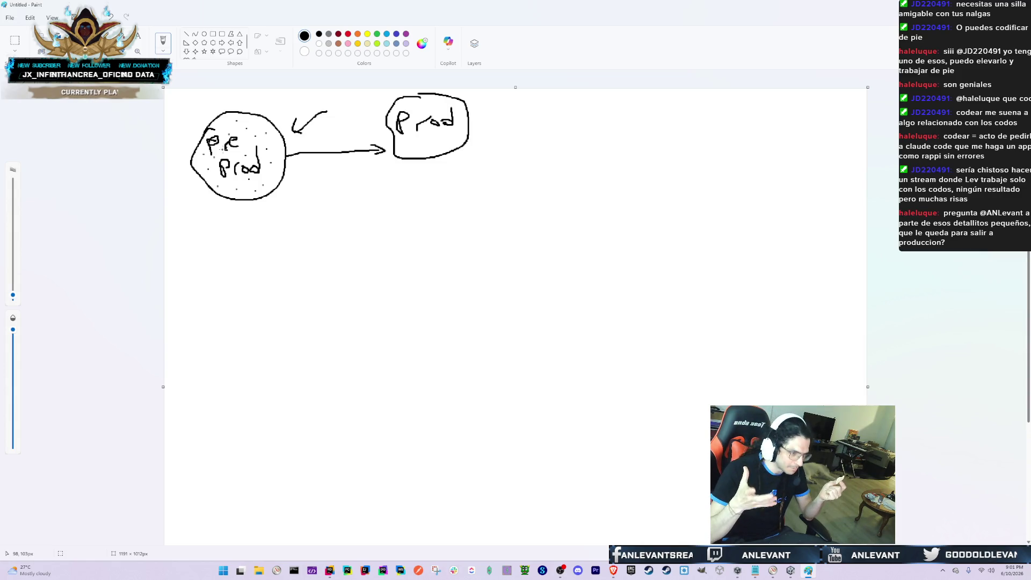
click(216, 108)
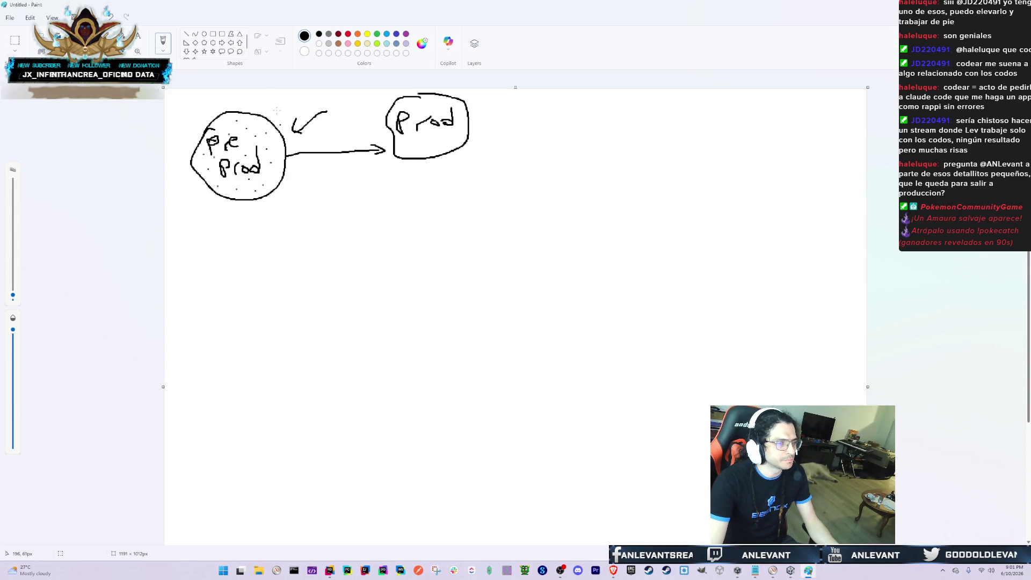
drag(267, 101, 275, 110)
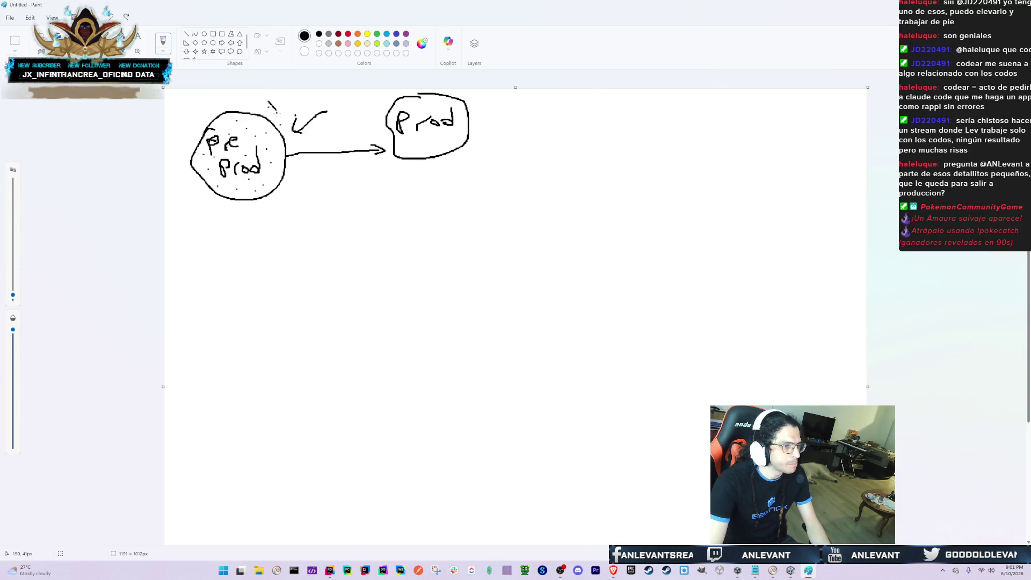
drag(283, 101, 289, 118)
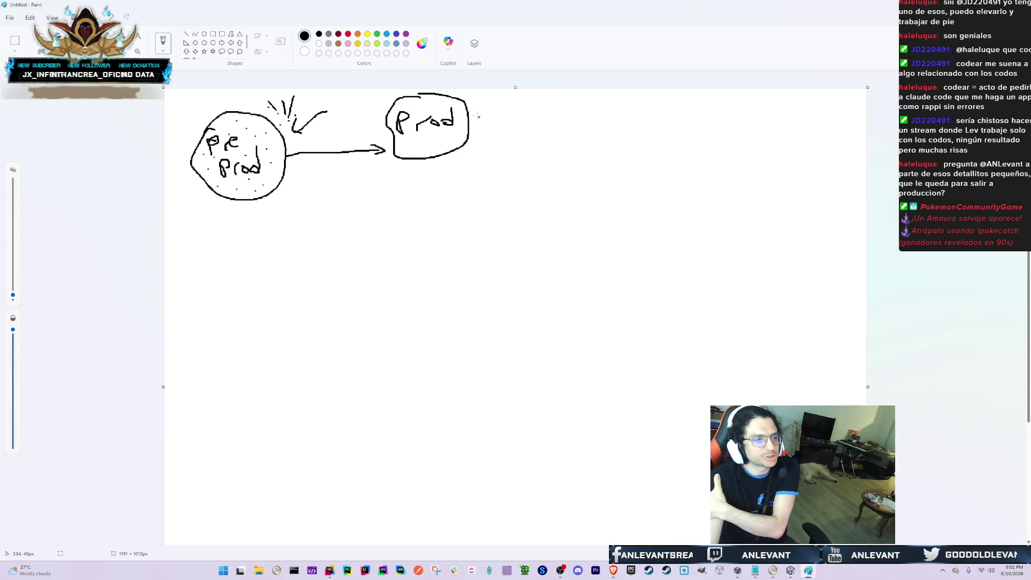
click(341, 351)
Draw a down-left arrow from Prod to a circle labelled 'alPha', with a small arrow beneath.
drag(414, 143, 349, 239)
mouse_move(351, 223)
mouse_down()
mouse_move(348, 236)
mouse_move(365, 251)
mouse_up()
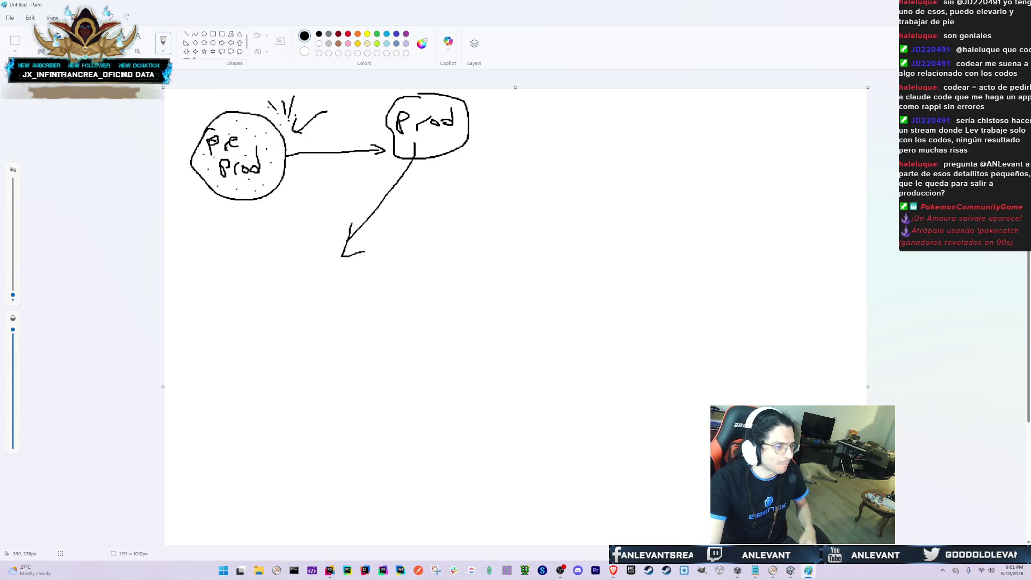
mouse_move(281, 314)
mouse_down()
mouse_move(263, 328)
mouse_move(286, 321)
mouse_move(275, 314)
mouse_up()
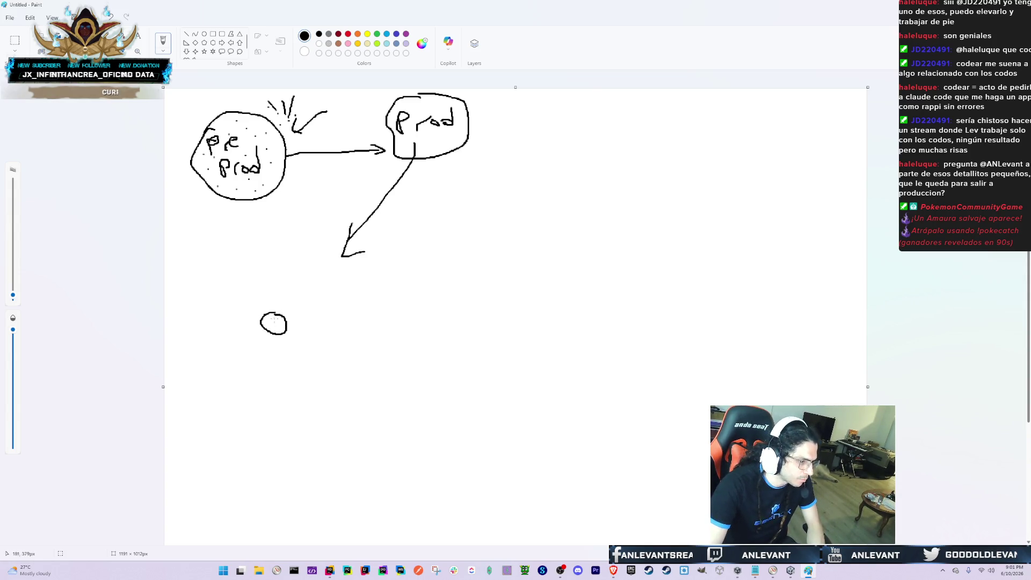
key(ctrl+z)
mouse_move(267, 293)
mouse_down()
mouse_move(232, 353)
mouse_move(310, 310)
mouse_move(261, 287)
mouse_up()
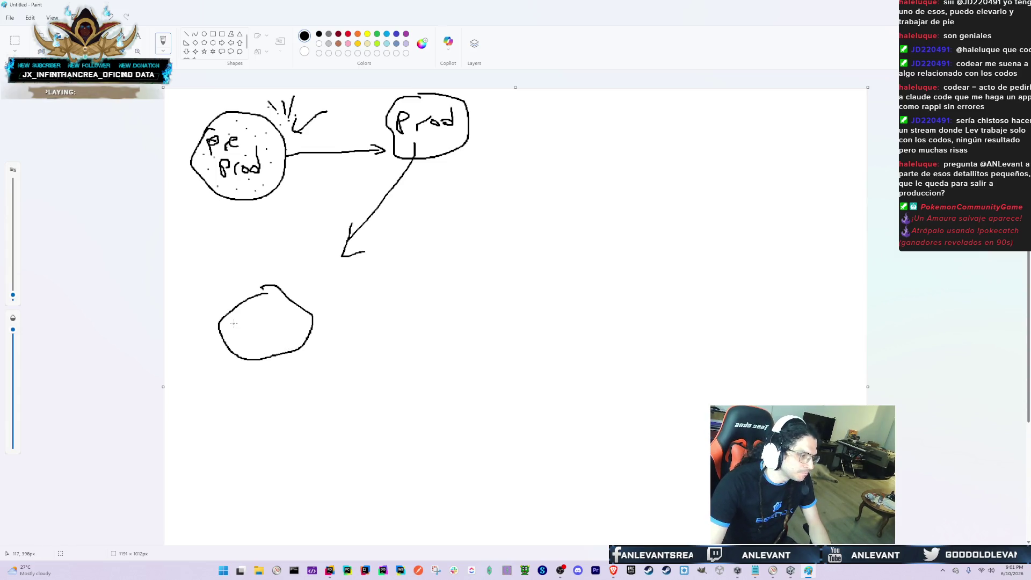
drag(230, 322, 231, 328)
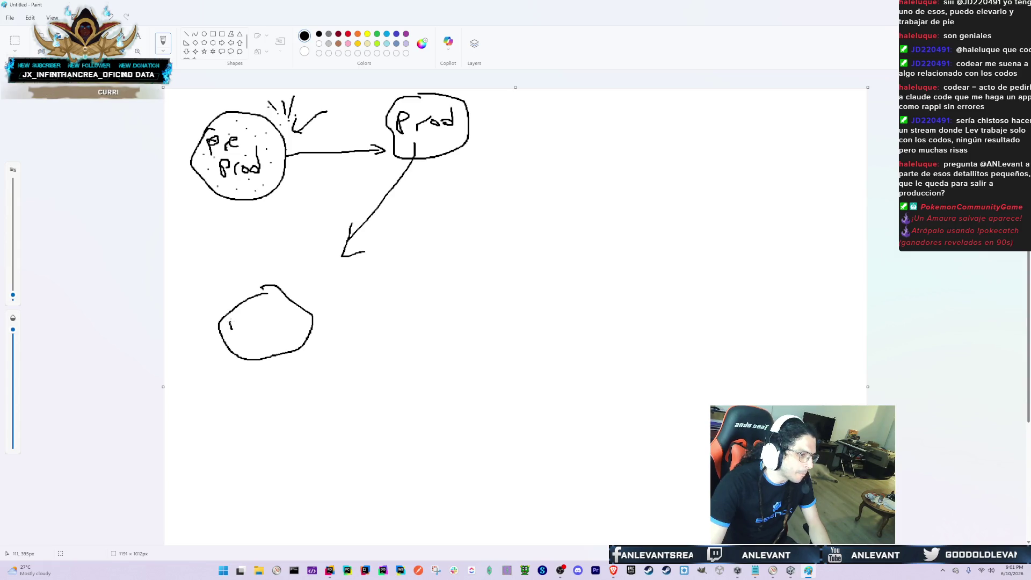
mouse_move(231, 322)
mouse_down()
mouse_move(234, 334)
mouse_move(255, 333)
mouse_move(260, 319)
mouse_move(286, 324)
mouse_up()
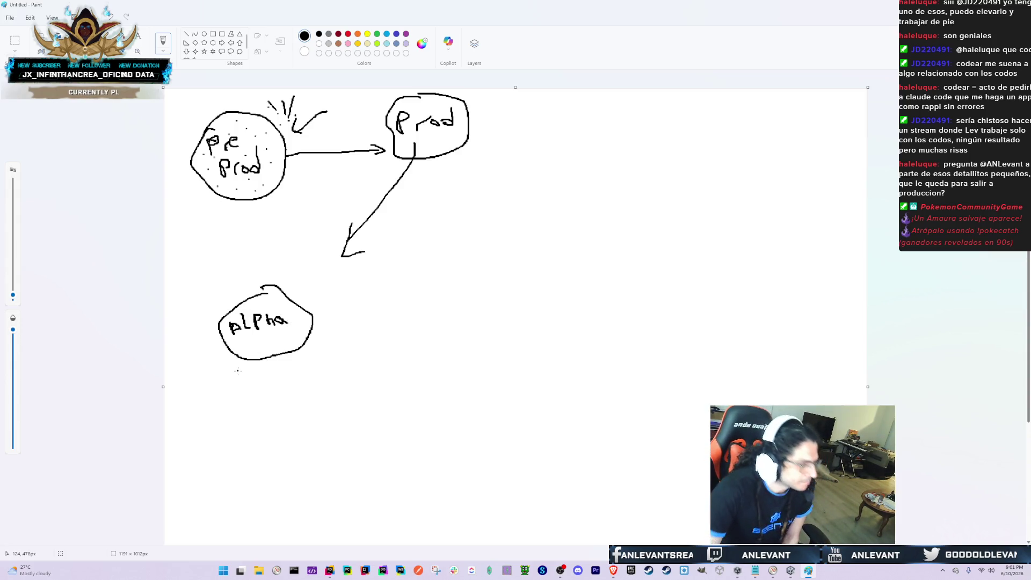
mouse_move(231, 369)
mouse_down()
mouse_move(240, 367)
mouse_move(235, 379)
mouse_up()
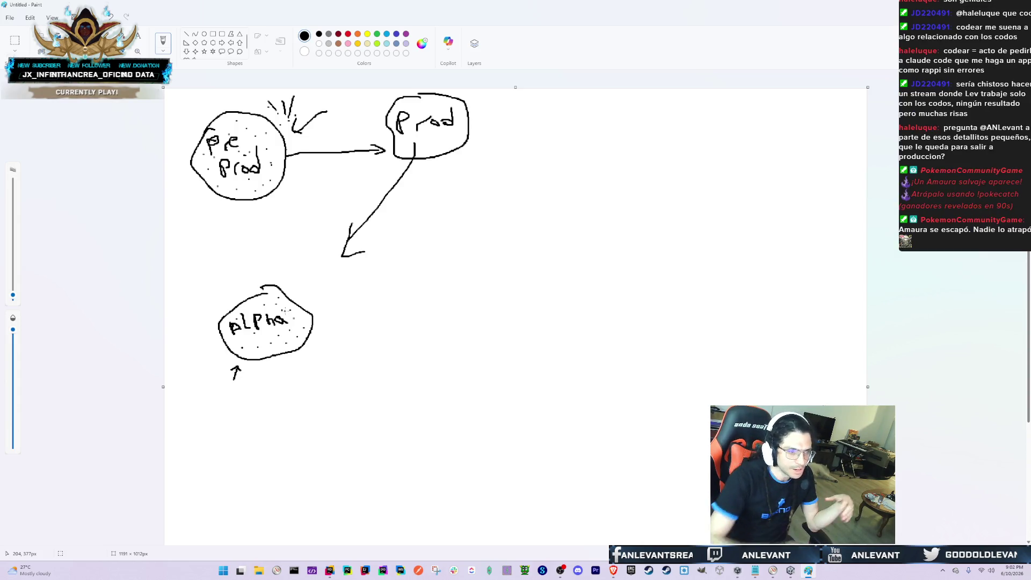
Cross out the Pe Prod circle with lines, then undo the crossing.
drag(247, 101, 239, 161)
drag(200, 122, 303, 182)
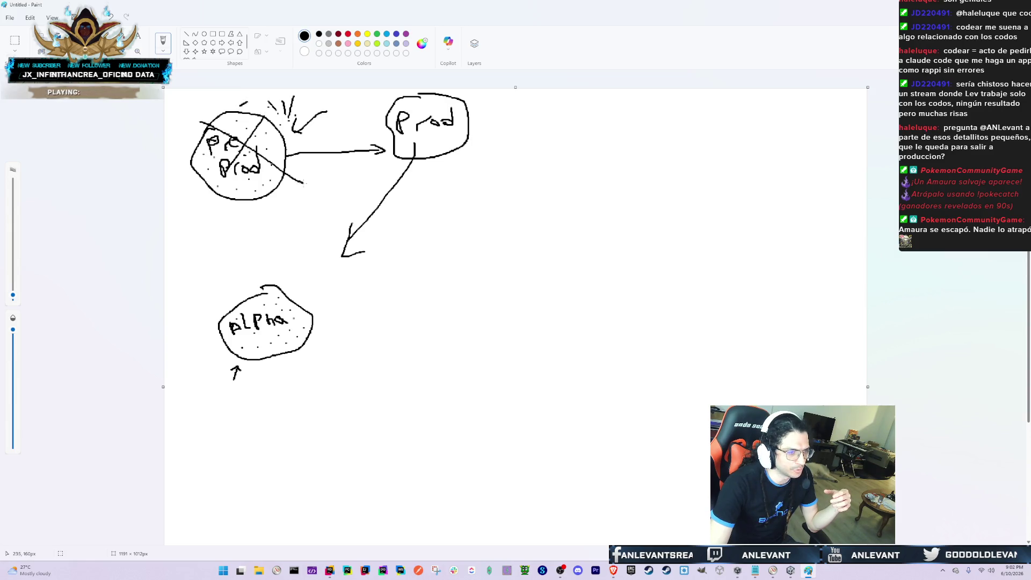
drag(234, 163, 213, 202)
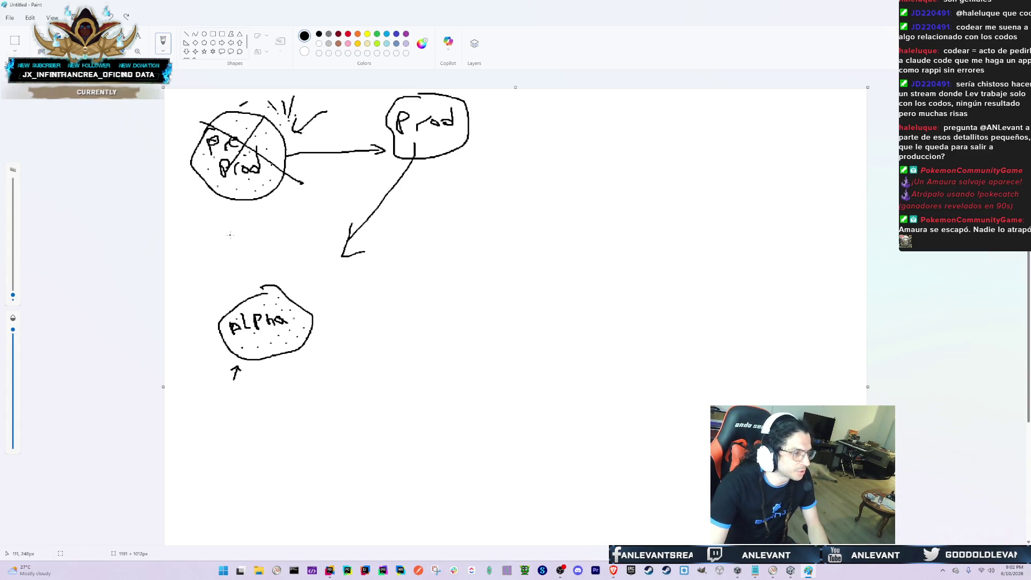
key(ctrl+z)
key(ctrl+z)
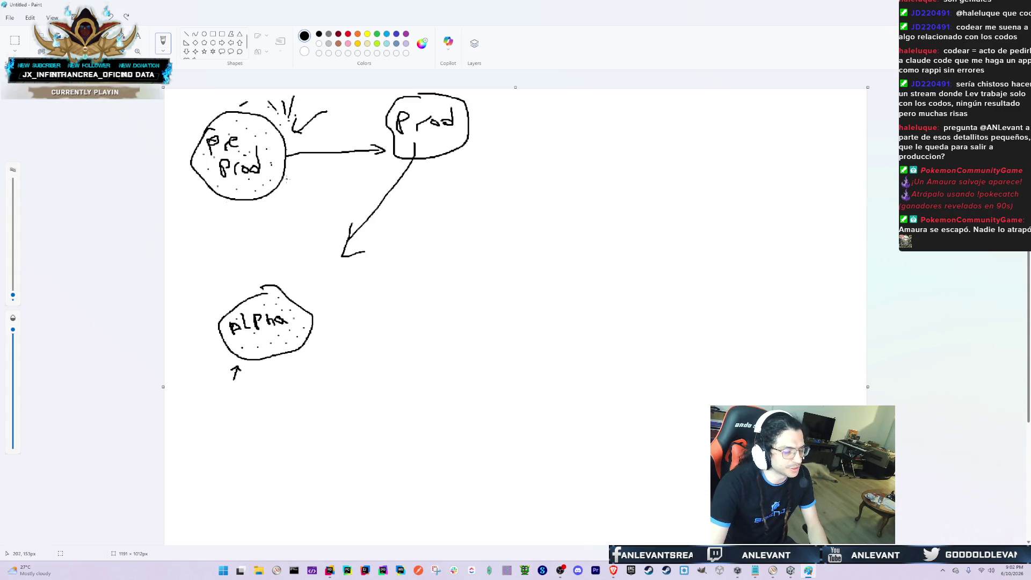
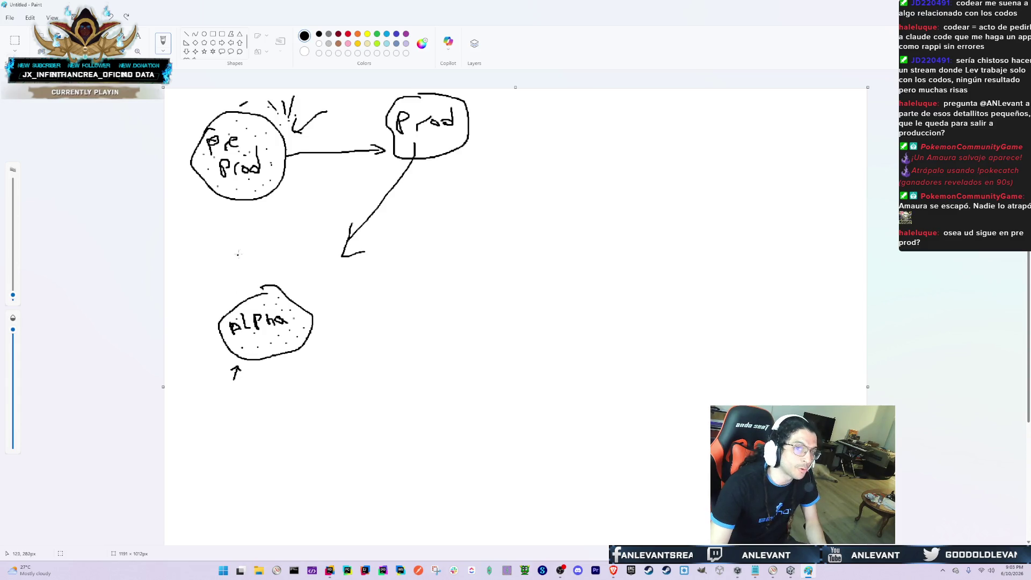
Write ALPHA below the alpha bubble, then draw an arrow and a circle to its right.
mouse_move(224, 396)
mouse_down()
mouse_move(239, 411)
mouse_move(250, 392)
mouse_move(256, 413)
mouse_move(265, 398)
mouse_move(264, 412)
mouse_move(279, 409)
mouse_move(271, 401)
mouse_up()
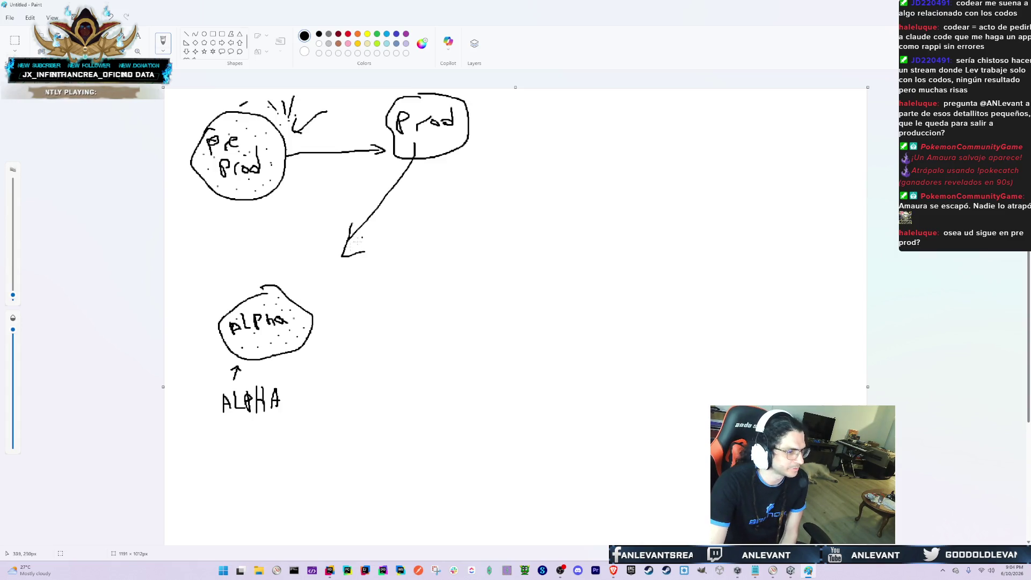
click(440, 142)
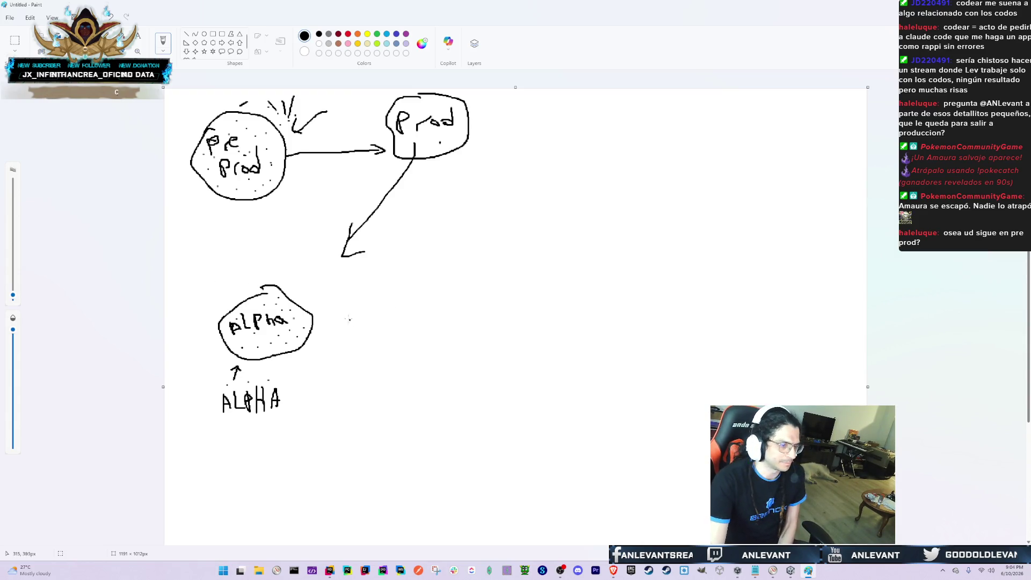
mouse_move(313, 320)
mouse_down()
mouse_move(357, 319)
mouse_move(347, 324)
mouse_up()
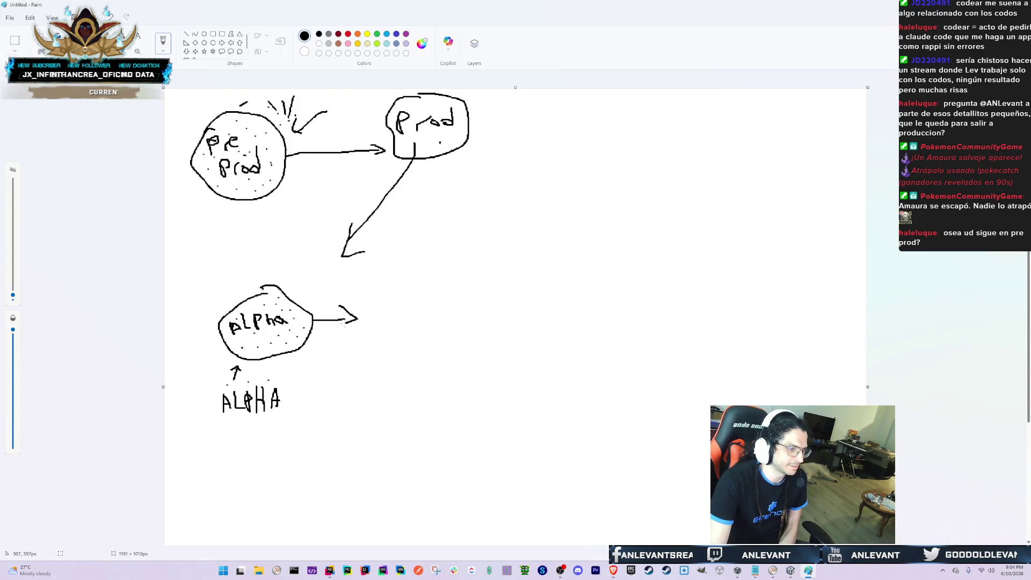
mouse_move(403, 303)
mouse_down()
mouse_move(368, 333)
mouse_move(484, 334)
mouse_move(396, 302)
mouse_move(365, 305)
mouse_move(412, 346)
mouse_move(425, 279)
mouse_move(404, 278)
mouse_move(379, 320)
mouse_move(384, 307)
mouse_move(398, 320)
mouse_move(385, 321)
mouse_move(411, 307)
mouse_move(387, 327)
mouse_move(401, 310)
mouse_move(408, 319)
mouse_move(388, 324)
mouse_up()
Undo the misshapen circle and write Test beneath ALPHA.
key(ctrl+z)
key(ctrl+z)
key(ctrl+z)
key(ctrl+z)
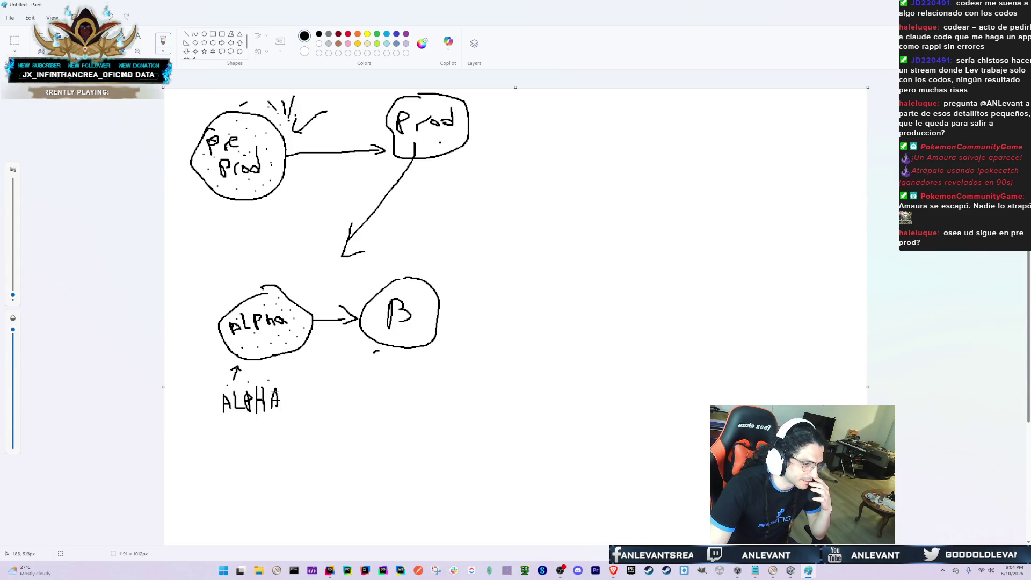
drag(217, 424, 233, 423)
drag(223, 425, 223, 449)
mouse_move(227, 439)
mouse_down()
mouse_move(247, 445)
mouse_move(266, 429)
mouse_up()
drag(261, 424, 261, 438)
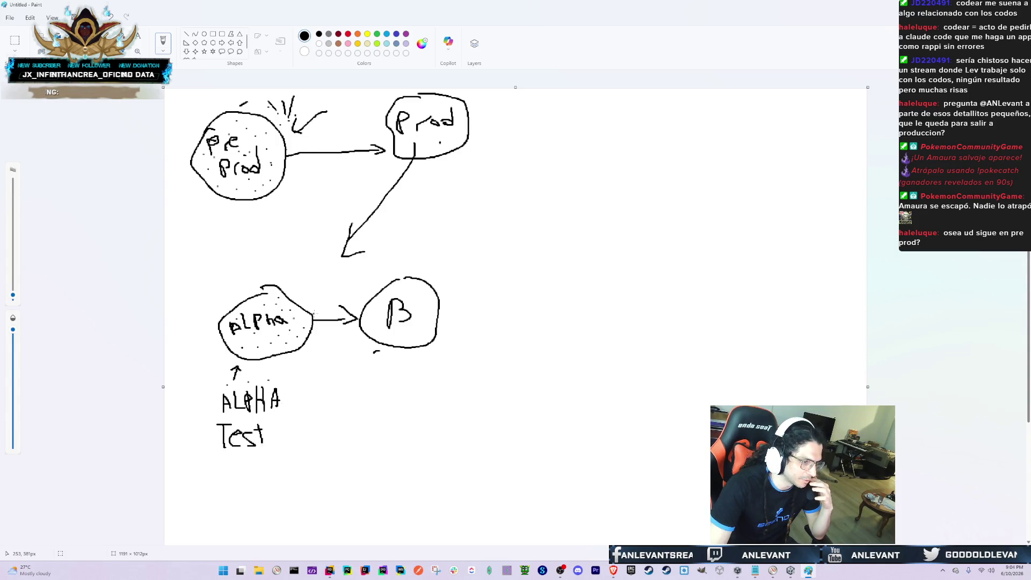
click(277, 276)
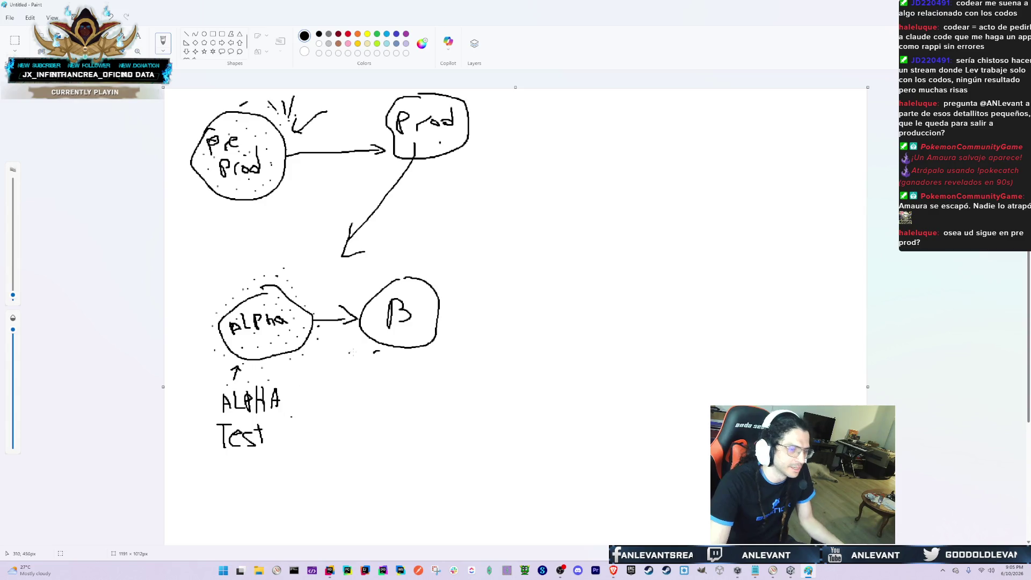
Mark above the β circle and try crossing out the alpha-to-β arrow, undoing the cross.
drag(355, 286, 361, 290)
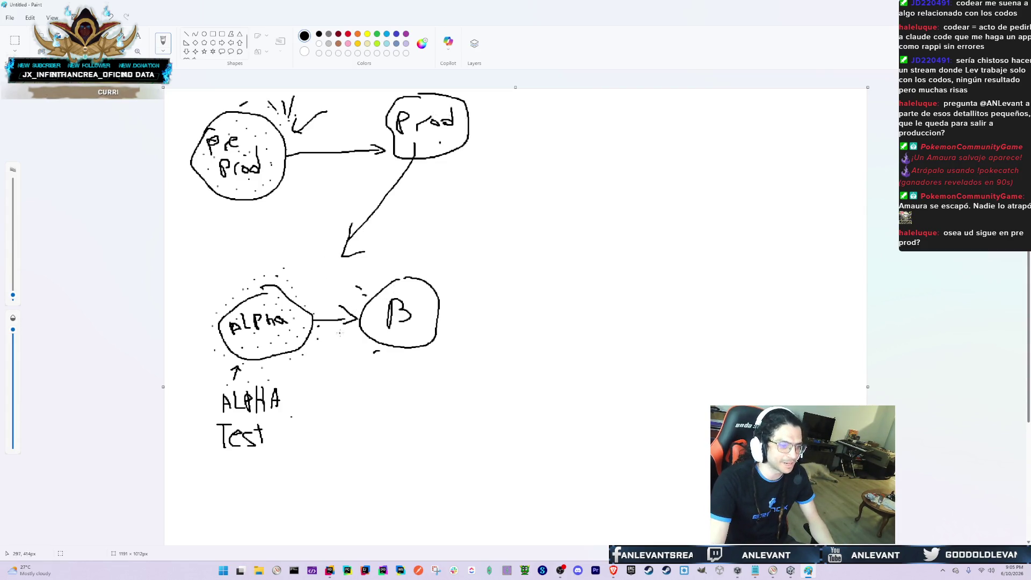
drag(375, 282, 337, 333)
drag(327, 292, 376, 394)
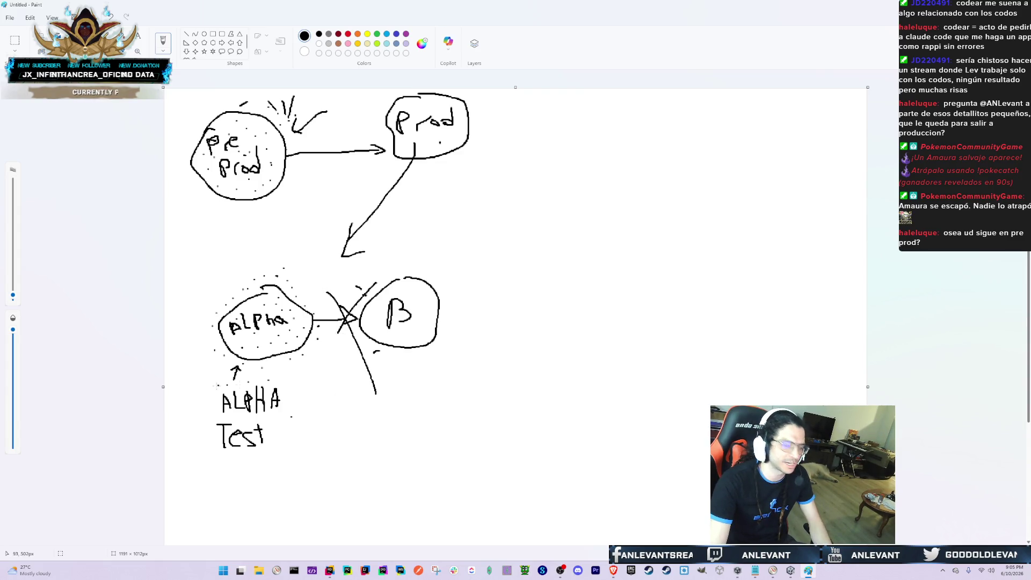
key(ctrl+z)
key(ctrl+z)
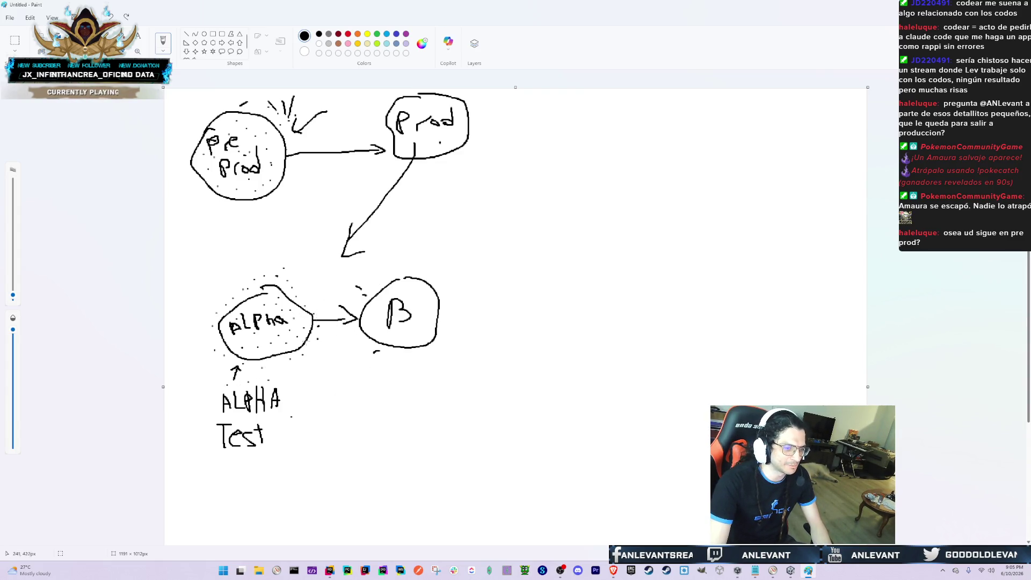
mouse_move(337, 305)
mouse_down()
mouse_move(307, 363)
mouse_move(342, 364)
mouse_up()
key(ctrl+z)
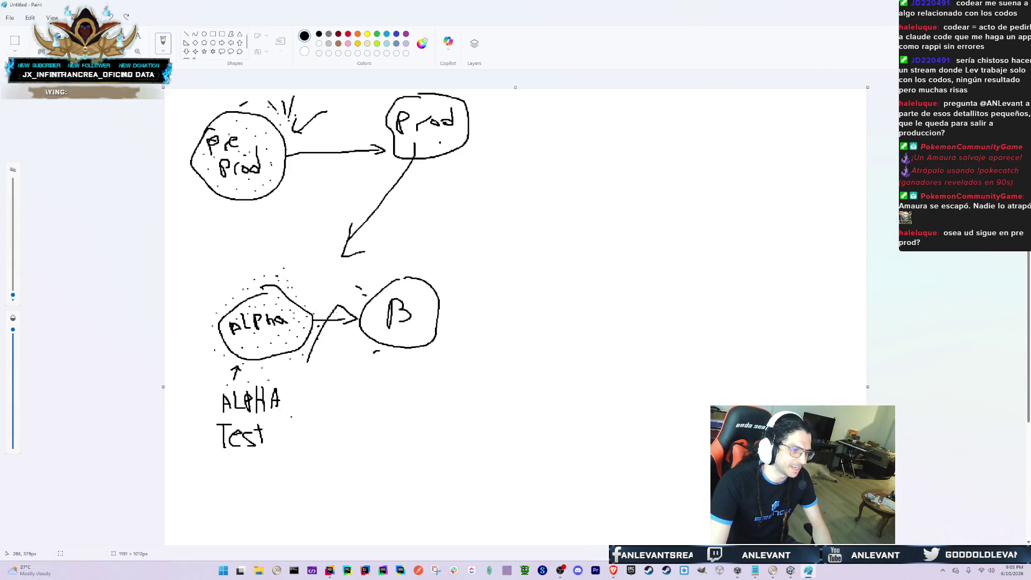
Slash through the alpha-to-β arrow and undo the stray letter drawn above it.
drag(336, 306, 340, 321)
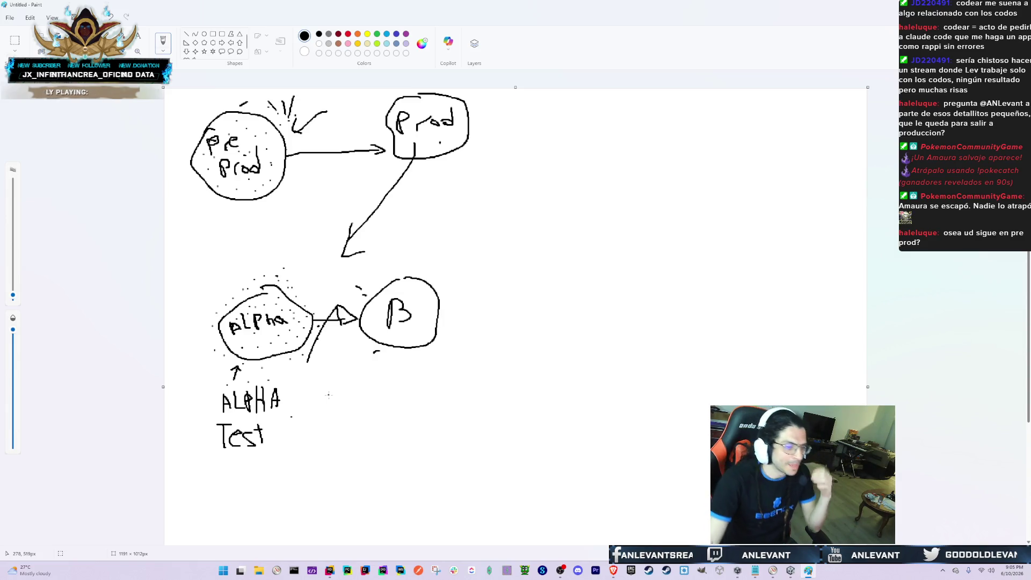
mouse_move(325, 280)
mouse_down()
mouse_move(345, 290)
mouse_move(325, 281)
mouse_move(331, 293)
mouse_move(339, 279)
mouse_move(330, 287)
mouse_up()
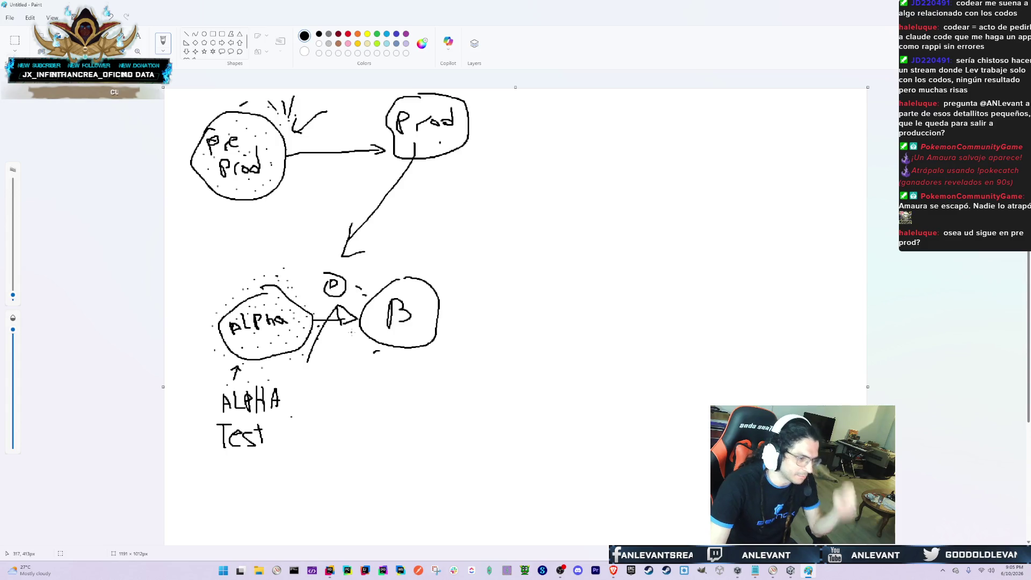
key(ctrl+z)
key(ctrl+z)
key(ctrl+z)
key(ctrl+z)
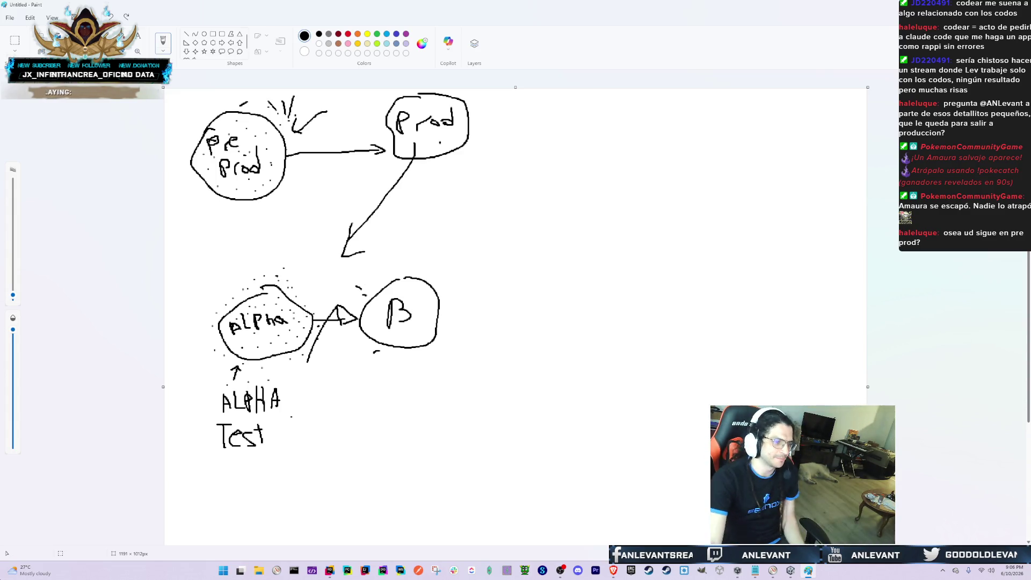
Draw an arrow down into β and attach a small loop to the circle.
mouse_move(402, 244)
mouse_down()
mouse_move(415, 271)
mouse_move(434, 254)
mouse_move(444, 193)
mouse_up()
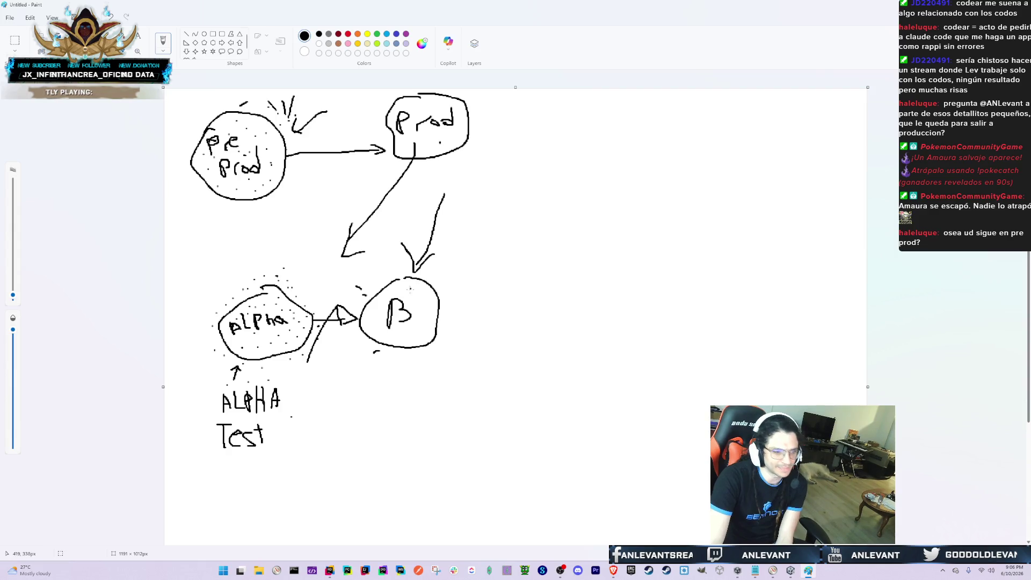
mouse_move(389, 292)
mouse_down()
mouse_move(407, 333)
mouse_move(397, 337)
mouse_up()
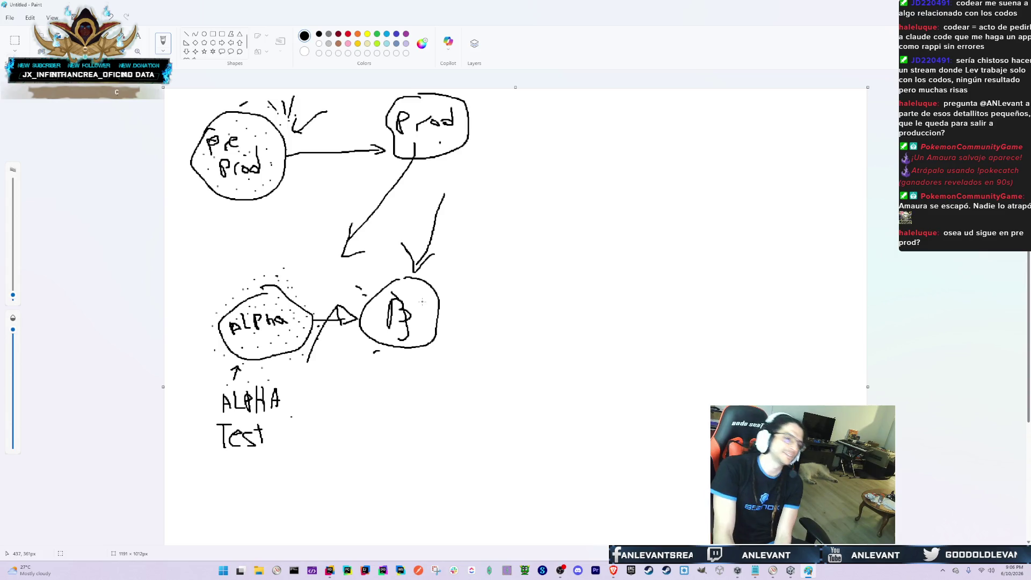
key(ctrl+z)
key(ctrl+z)
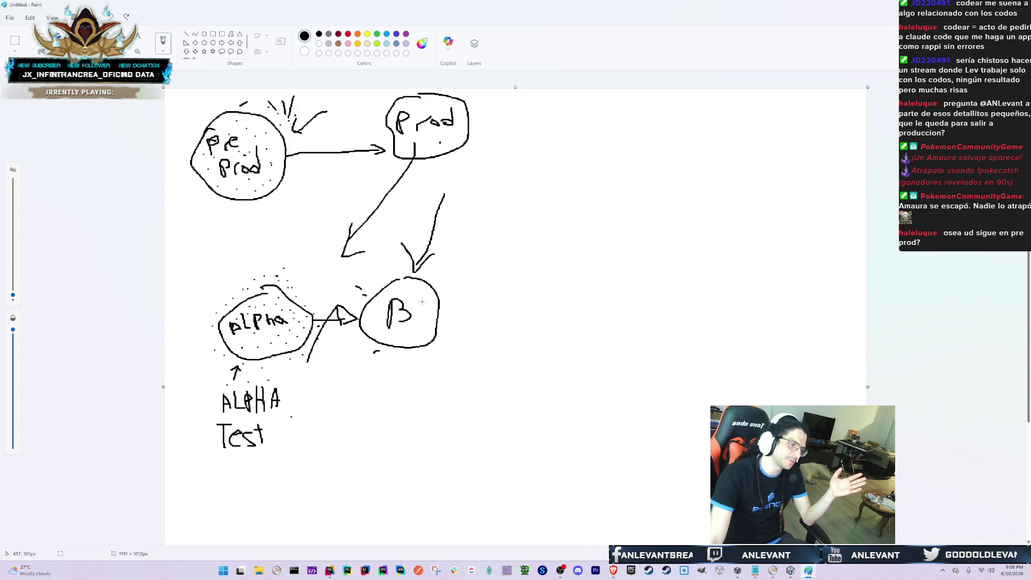
mouse_move(438, 307)
mouse_down()
mouse_move(456, 305)
mouse_move(436, 274)
mouse_move(432, 282)
mouse_move(446, 282)
mouse_up()
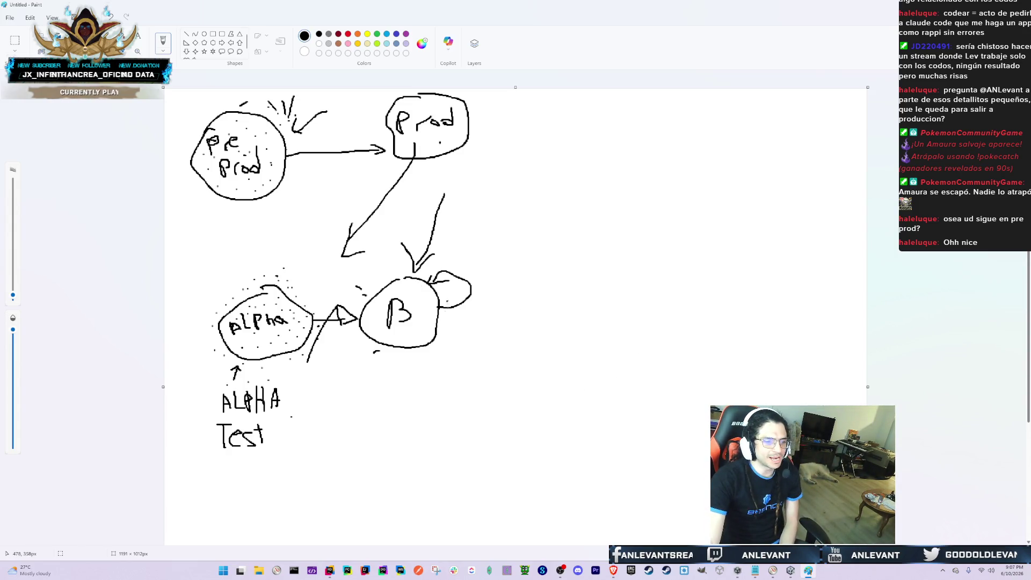
Draw an arrow from β to a new circle labelled Scale.
mouse_move(437, 319)
mouse_down()
mouse_move(505, 314)
mouse_move(518, 298)
mouse_move(507, 335)
mouse_move(515, 304)
mouse_up()
mouse_move(576, 280)
mouse_down()
mouse_move(542, 344)
mouse_move(628, 311)
mouse_move(568, 279)
mouse_move(548, 324)
mouse_move(588, 311)
mouse_move(593, 322)
mouse_up()
mouse_move(600, 278)
mouse_down()
mouse_move(603, 322)
mouse_move(604, 306)
mouse_up()
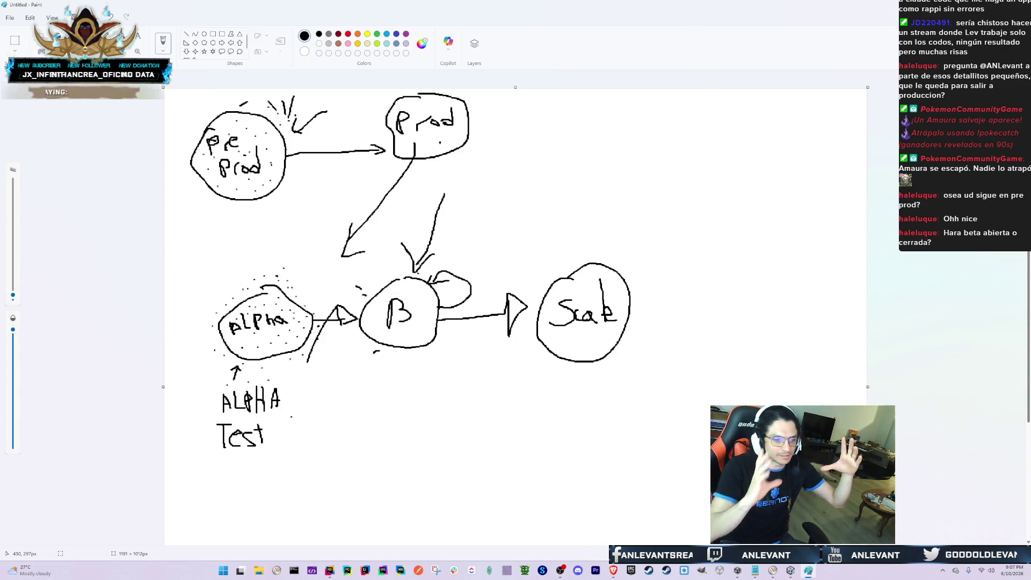
Write M.V.P above the β circle with an arrow pointing at it.
mouse_move(460, 255)
mouse_down()
mouse_move(443, 263)
mouse_move(458, 234)
mouse_move(472, 256)
mouse_move(494, 223)
mouse_move(496, 257)
mouse_up()
mouse_move(492, 225)
mouse_down()
mouse_move(509, 235)
mouse_move(424, 274)
mouse_move(430, 280)
mouse_up()
click(481, 256)
mouse_move(597, 238)
mouse_down()
mouse_move(600, 251)
mouse_move(623, 238)
mouse_move(594, 259)
mouse_move(622, 198)
mouse_move(616, 179)
mouse_move(662, 200)
mouse_move(666, 191)
mouse_move(652, 214)
mouse_up()
key(ctrl+z)
key(ctrl+z)
key(ctrl+z)
key(ctrl+z)
key(ctrl+z)
key(ctrl+z)
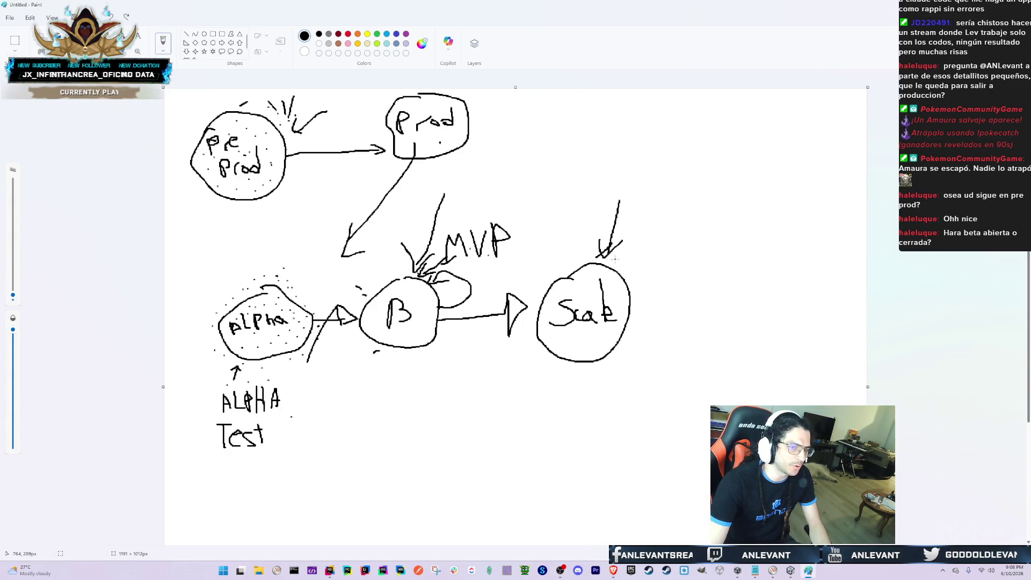
Write Golden Copy below the Scale circle and surround it with a spiky cloud.
mouse_move(551, 397)
mouse_down()
mouse_move(537, 435)
mouse_move(534, 414)
mouse_move(542, 422)
mouse_up()
mouse_move(599, 405)
mouse_down()
mouse_move(581, 412)
mouse_move(615, 415)
mouse_move(617, 433)
mouse_move(645, 433)
mouse_move(647, 417)
mouse_up()
mouse_move(647, 351)
mouse_down()
mouse_move(653, 436)
mouse_move(676, 427)
mouse_up()
mouse_move(566, 465)
mouse_down()
mouse_move(538, 481)
mouse_move(565, 492)
mouse_up()
mouse_move(606, 473)
mouse_down()
mouse_move(595, 478)
mouse_move(622, 466)
mouse_move(626, 490)
mouse_up()
mouse_move(637, 469)
mouse_down()
mouse_move(642, 506)
mouse_move(647, 475)
mouse_move(677, 486)
mouse_up()
mouse_move(687, 455)
mouse_down()
mouse_move(693, 489)
mouse_move(625, 502)
mouse_up()
mouse_move(562, 387)
mouse_down()
mouse_move(577, 379)
mouse_move(507, 376)
mouse_move(519, 523)
mouse_move(603, 526)
mouse_move(719, 483)
mouse_up()
mouse_move(733, 385)
mouse_down()
mouse_move(666, 348)
mouse_move(582, 385)
mouse_up()
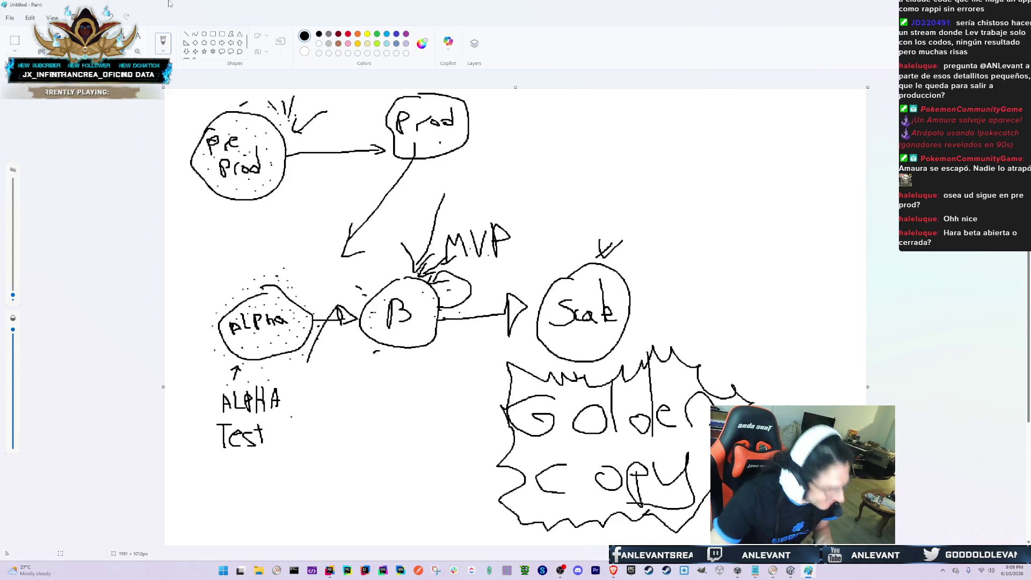
Loop around the MVP label, then select the whole diagram area.
mouse_move(528, 224)
mouse_down()
mouse_move(435, 243)
mouse_move(521, 253)
mouse_move(515, 227)
mouse_up()
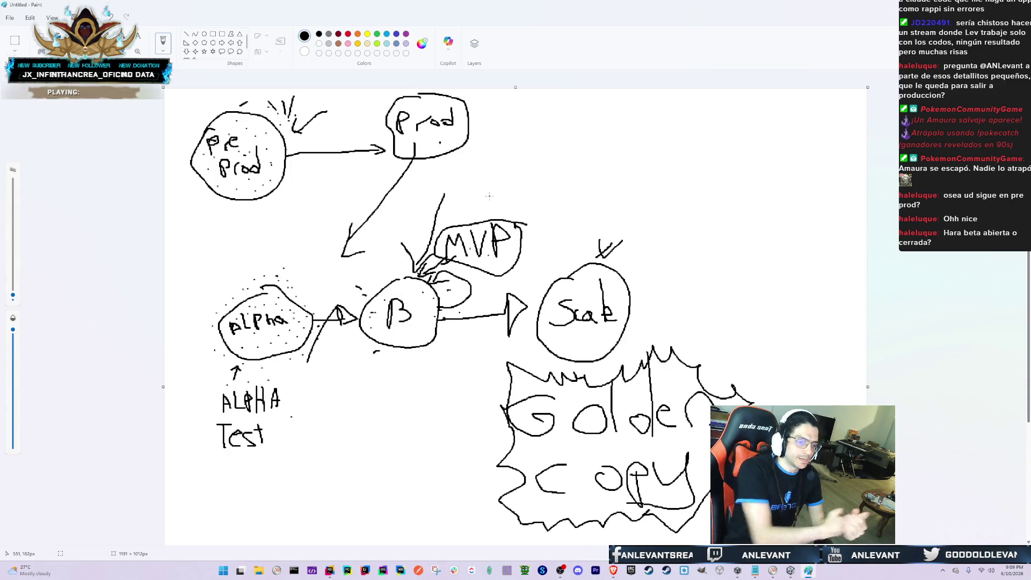
drag(570, 230, 571, 237)
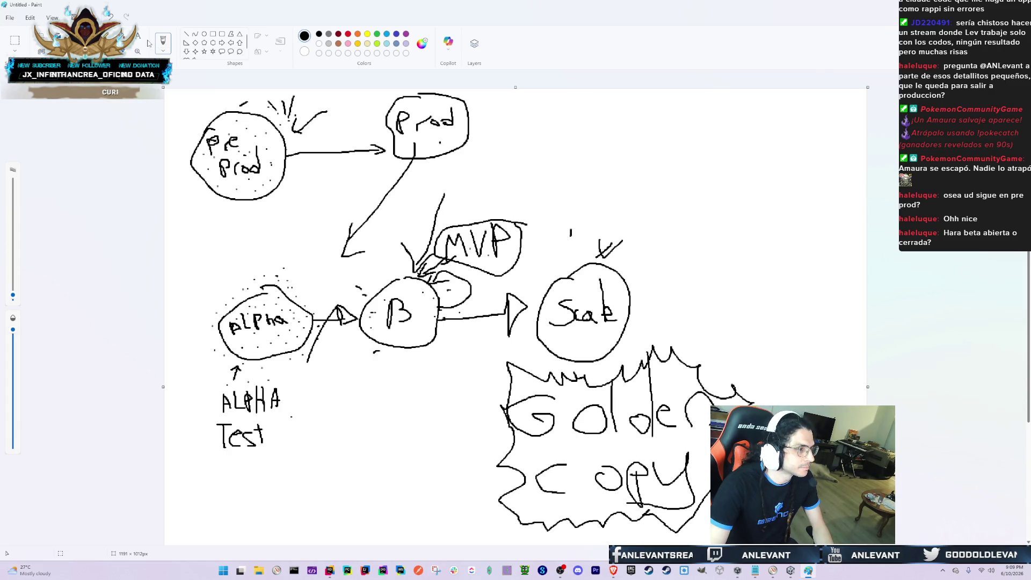
click(15, 42)
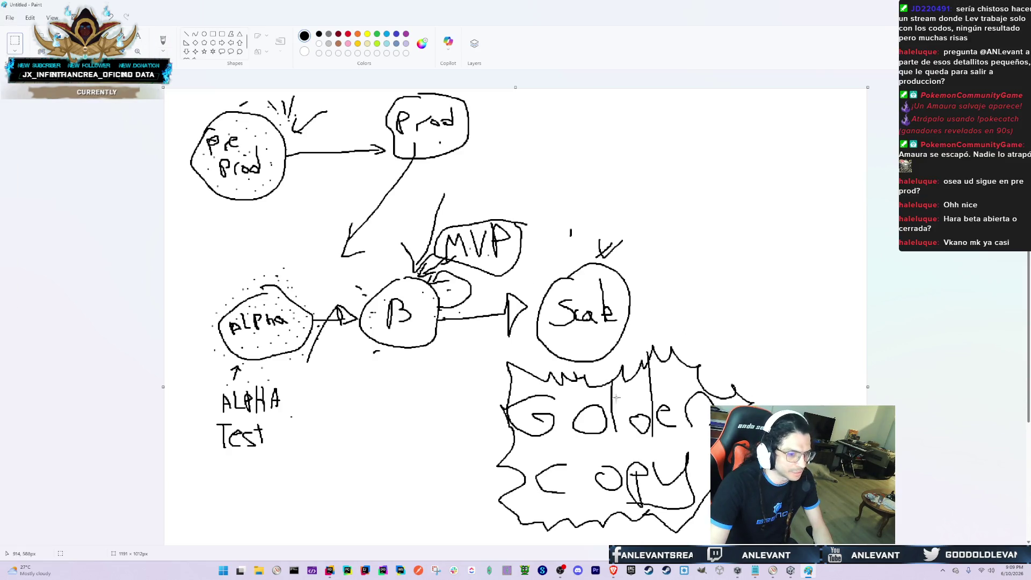
mouse_move(684, 460)
mouse_down()
mouse_move(786, 528)
mouse_move(164, 89)
mouse_up()
Delete the diagram and place an empty text box at the canvas top-left.
key(Delete)
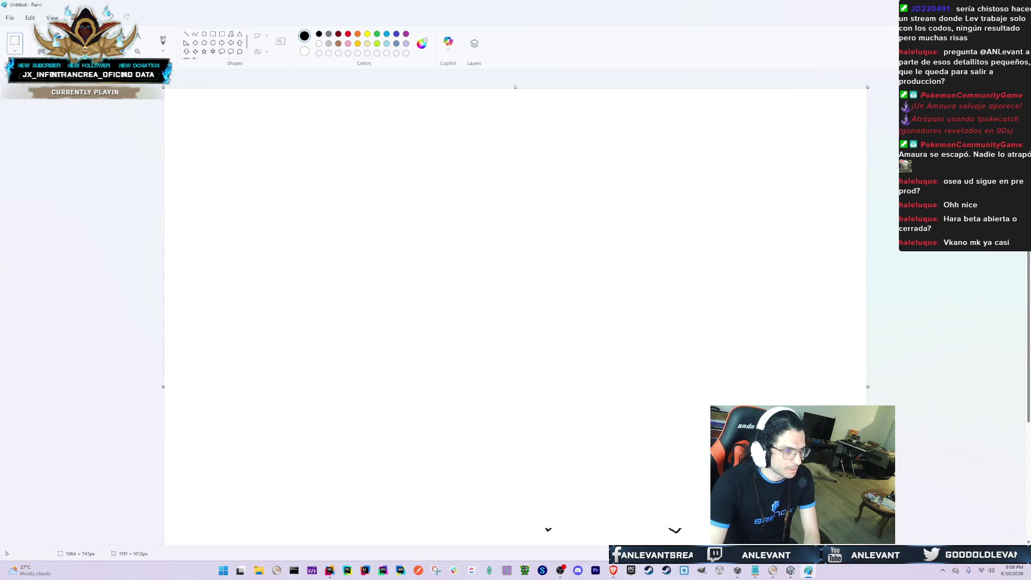
click(137, 36)
drag(194, 99, 406, 141)
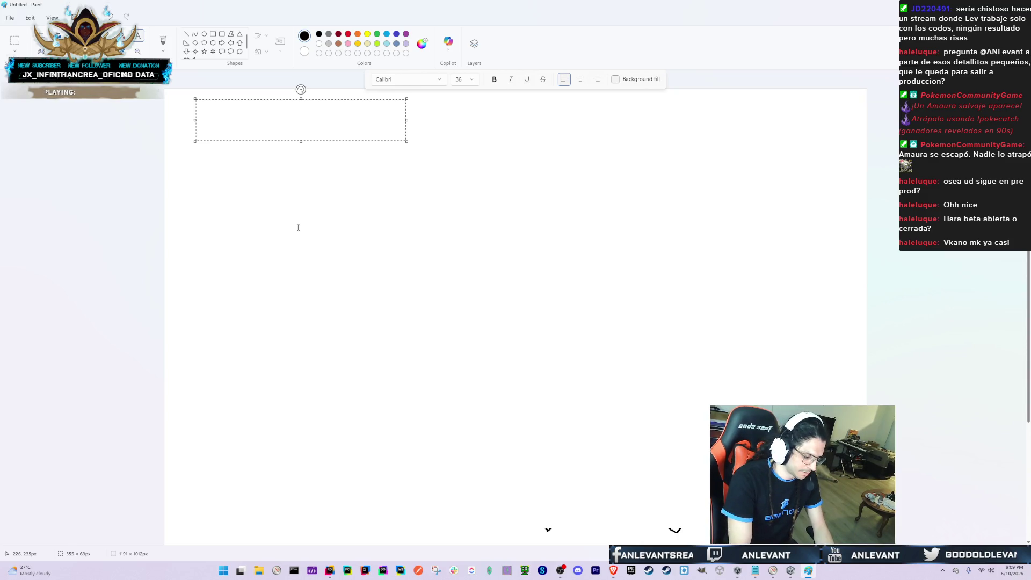
text(Imagen)
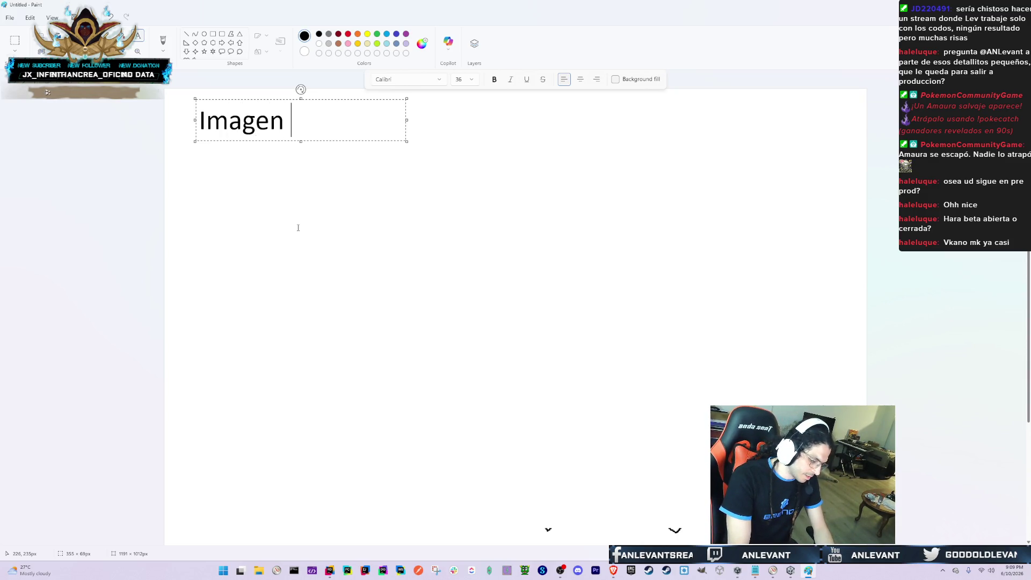
key(ctrl+a)
key(BackSpace)
right_click(298, 228)
key(Escape)
Type 'Identidad visual Consolidad', widen it to one line, and commit it.
text(Identidad visu)
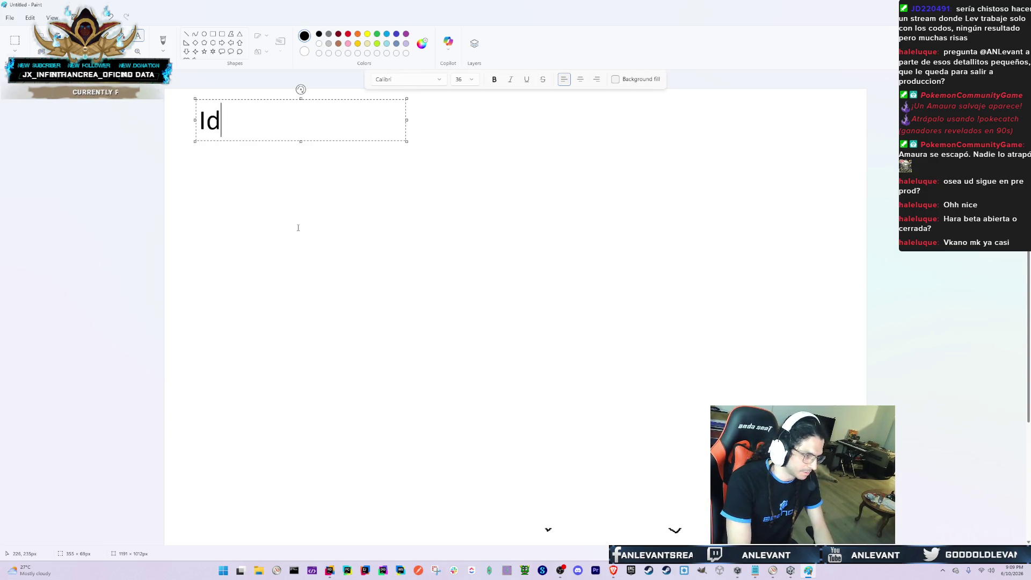
text(al Consolidad)
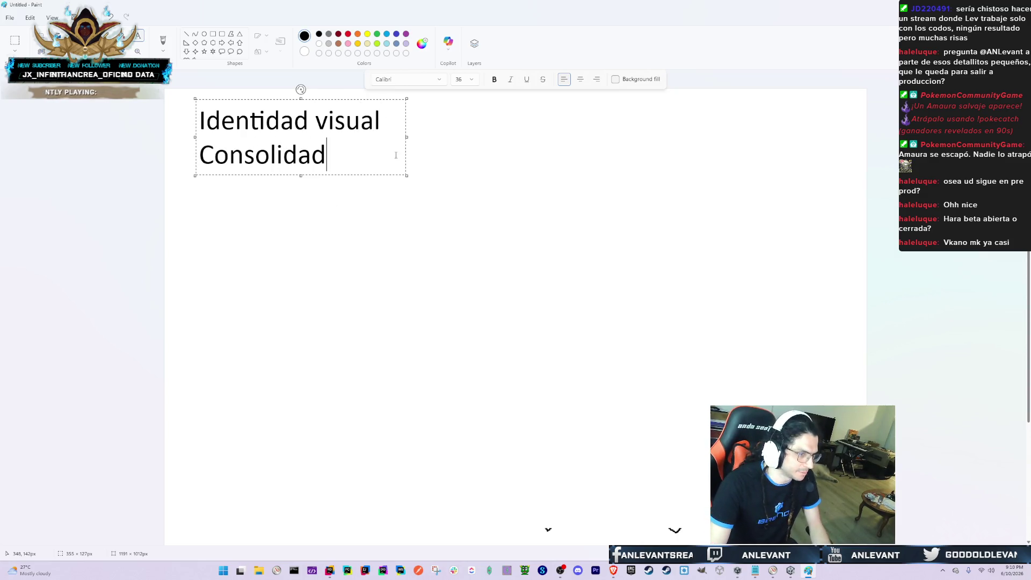
mouse_move(407, 137)
mouse_down()
mouse_move(582, 126)
mouse_move(564, 124)
mouse_up()
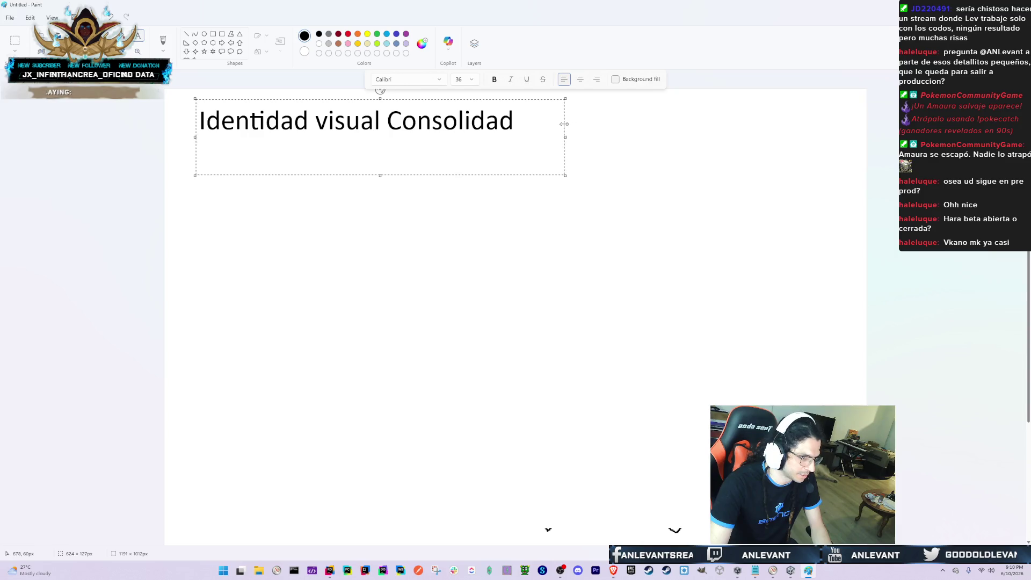
click(153, 194)
click(194, 200)
Type the note '* Las UIS no encajan con la identidad del jeugo…' and widen the box.
click(196, 176)
click(197, 186)
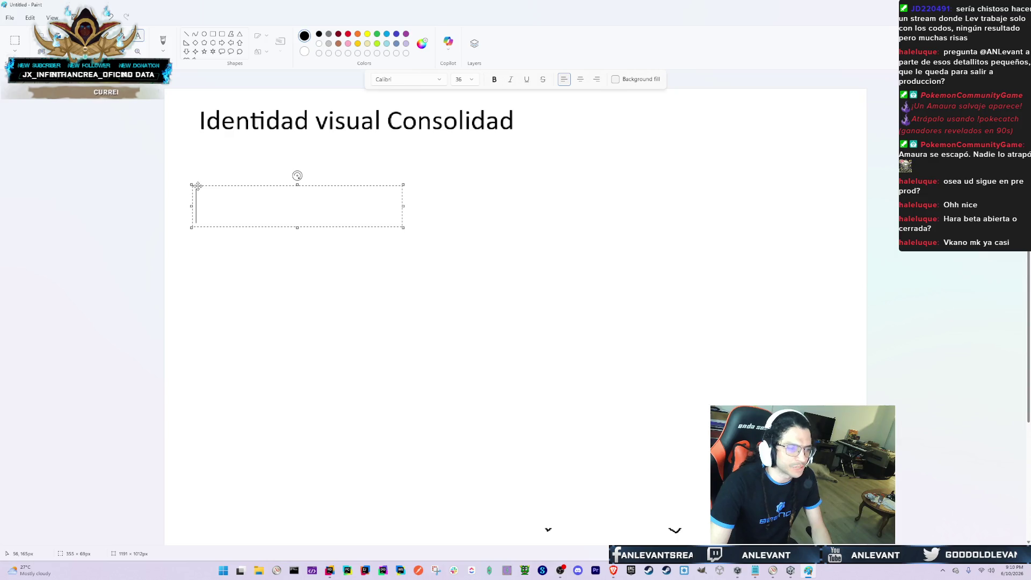
text(* )
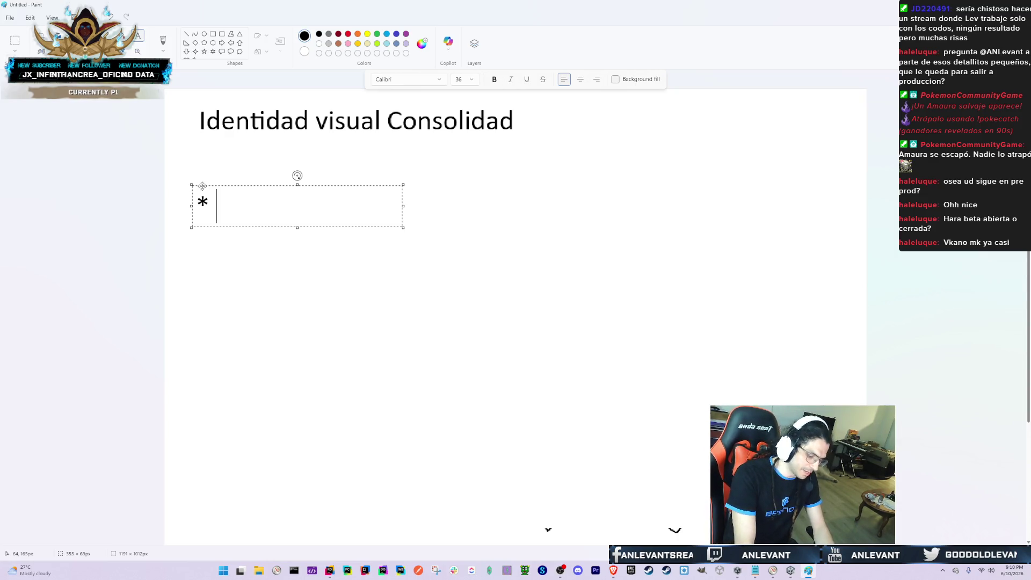
text(LAs UIS no)
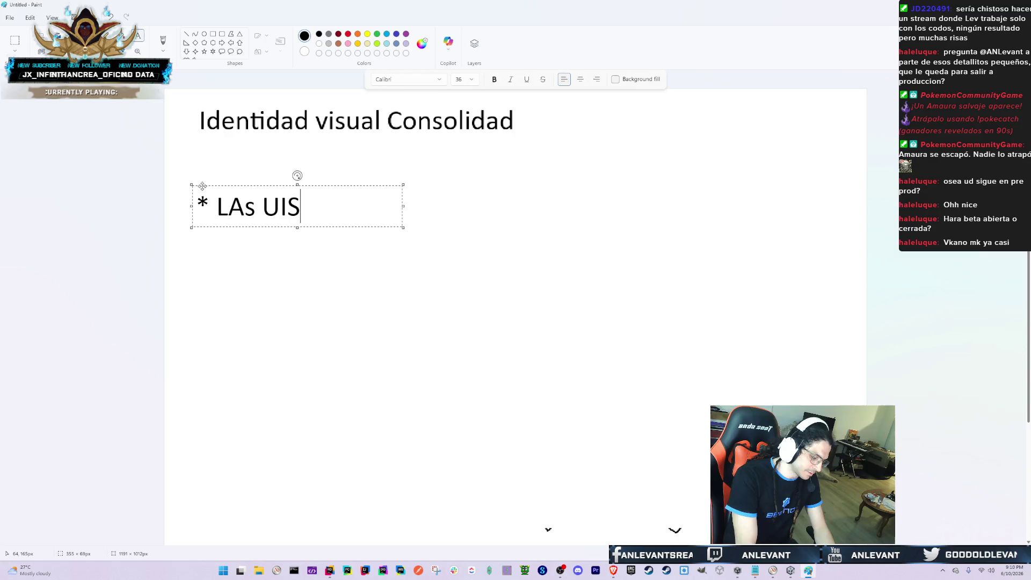
text( encajan con la identi)
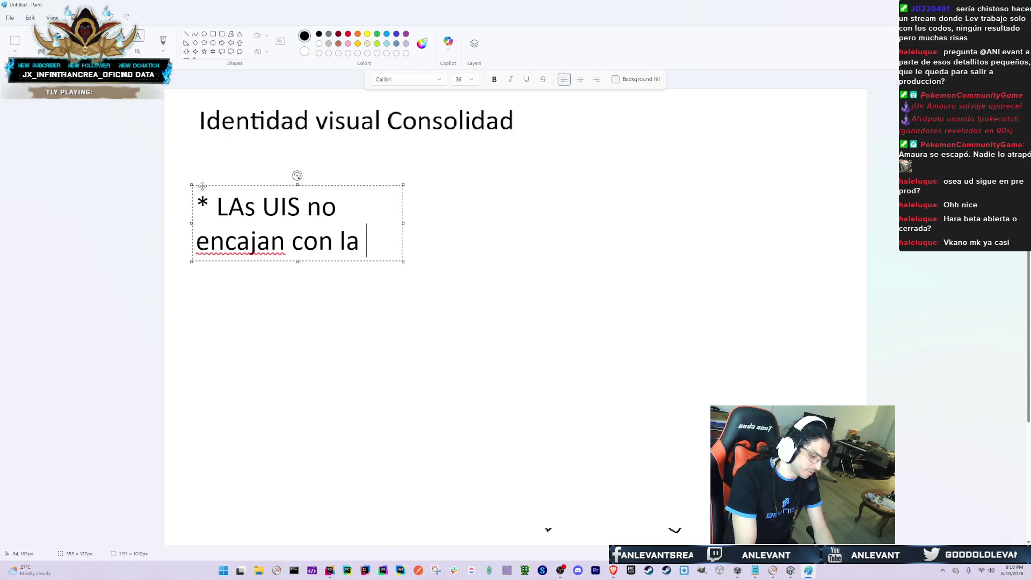
text(dad del jeugo y tienen )
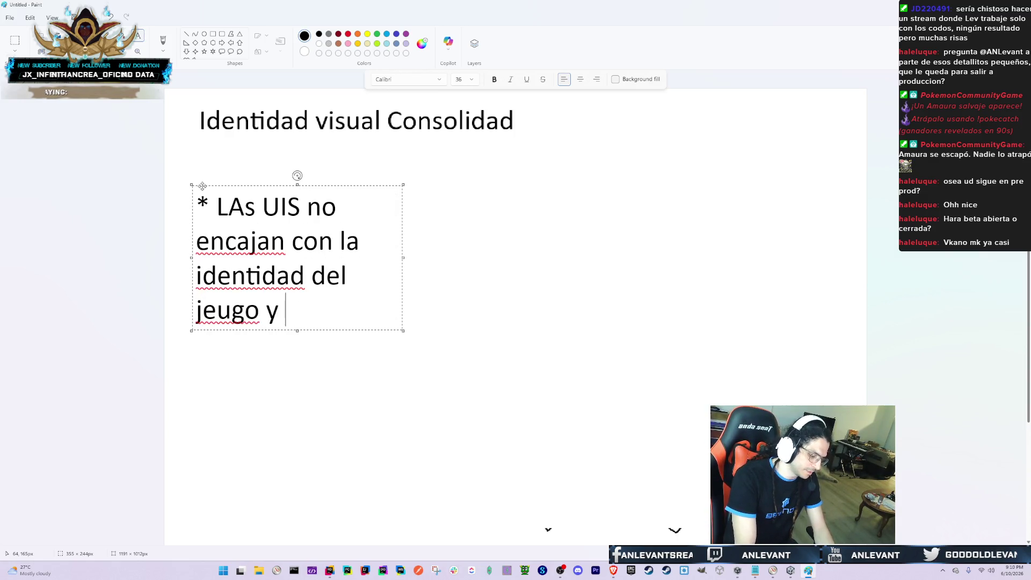
text(problemas de UX.)
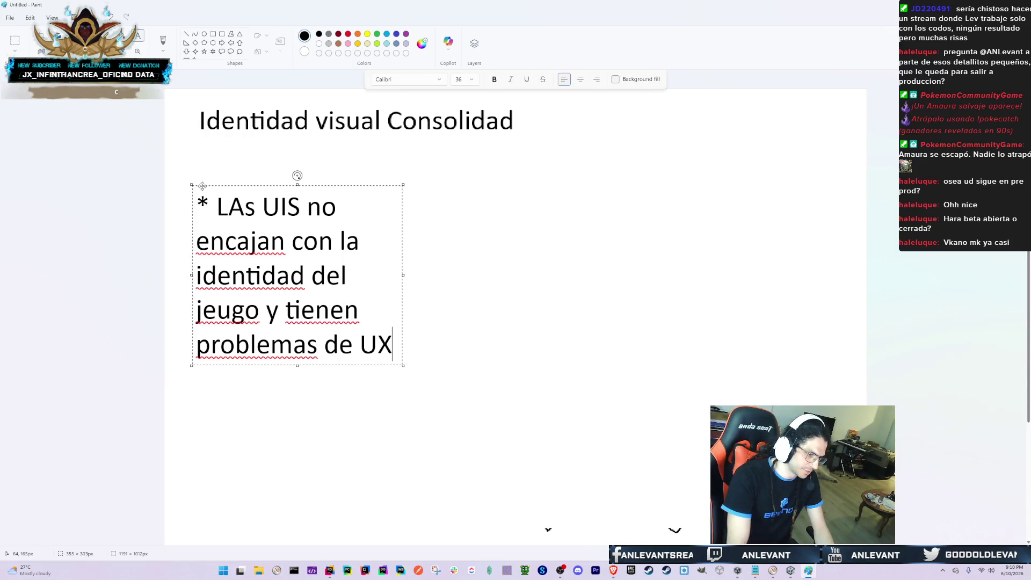
click(244, 207)
key(BackSpace)
text(a)
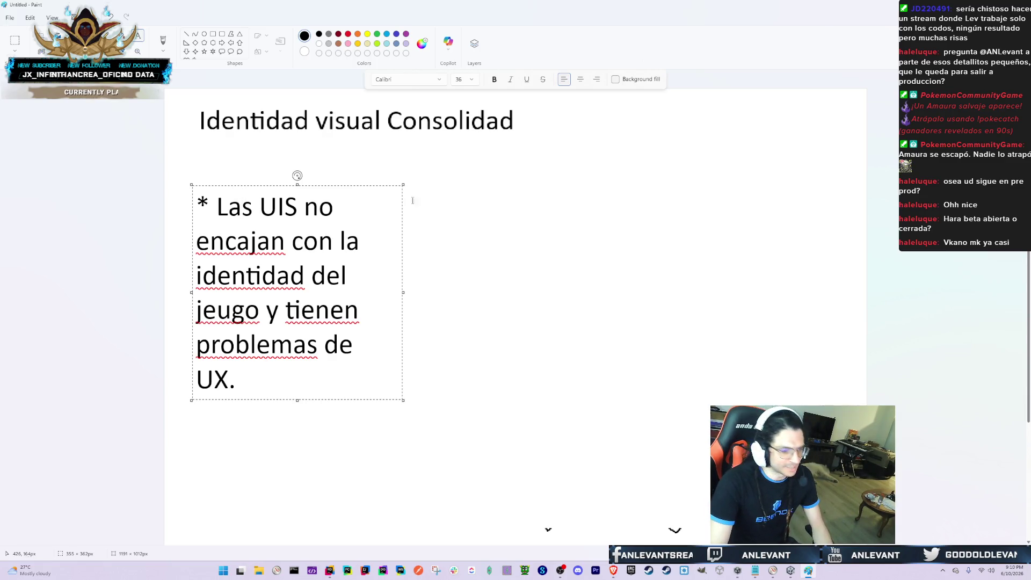
drag(403, 292, 870, 308)
Correct the typos jeugo to juego and UIS to UIs.
click(689, 207)
key(BackSpace)
key(Right)
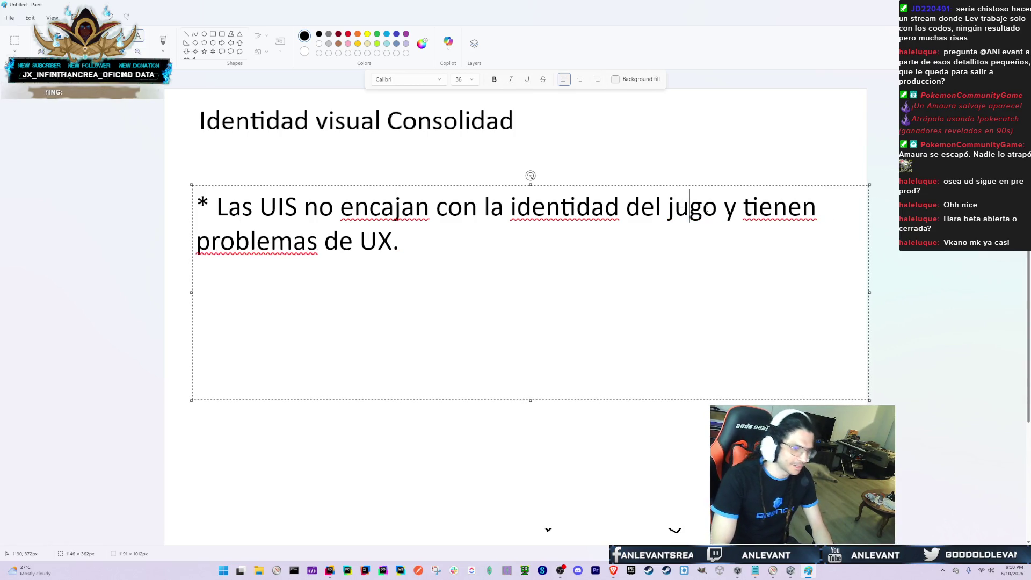
text(e)
key(ctrl+Left)
key(ctrl+Left)
key(ctrl+Left)
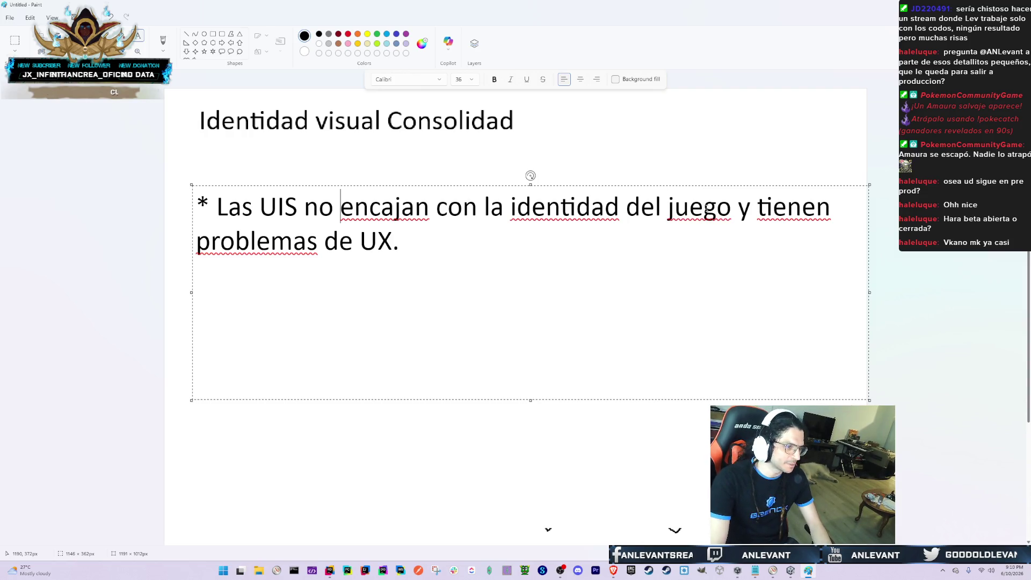
key(ctrl+Left)
key(Right)
key(Right)
key(Delete)
text(s)
Review the note by selecting it word by word, then clear the selection.
key(ctrl+Left)
key(ctrl+Left)
key(ctrl+shift+Right)
key(ctrl+shift+Right)
key(ctrl+shift+Right)
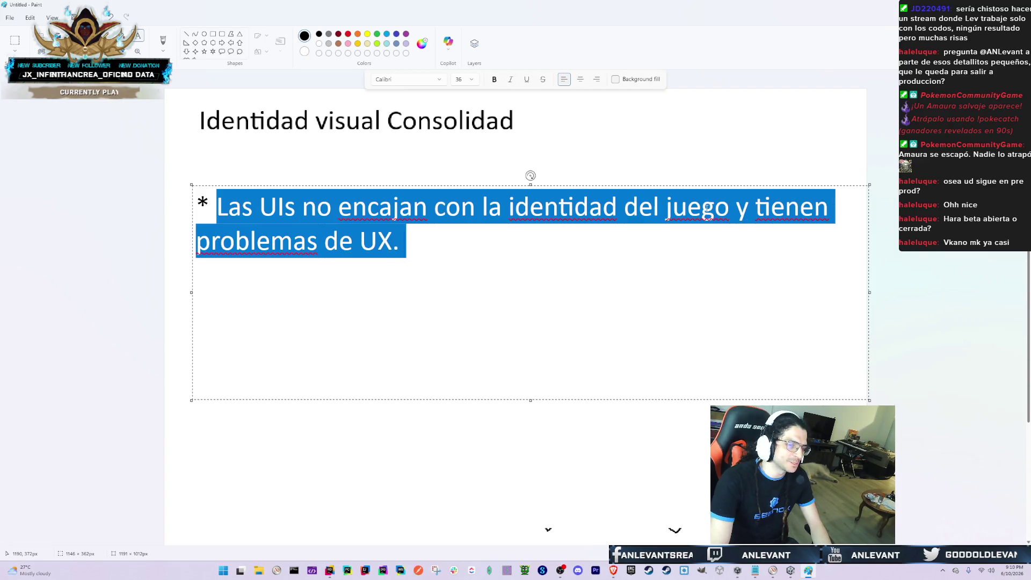
key(Left)
key(ctrl+shift+Right)
key(ctrl+shift+Right)
key(ctrl+shift+Right)
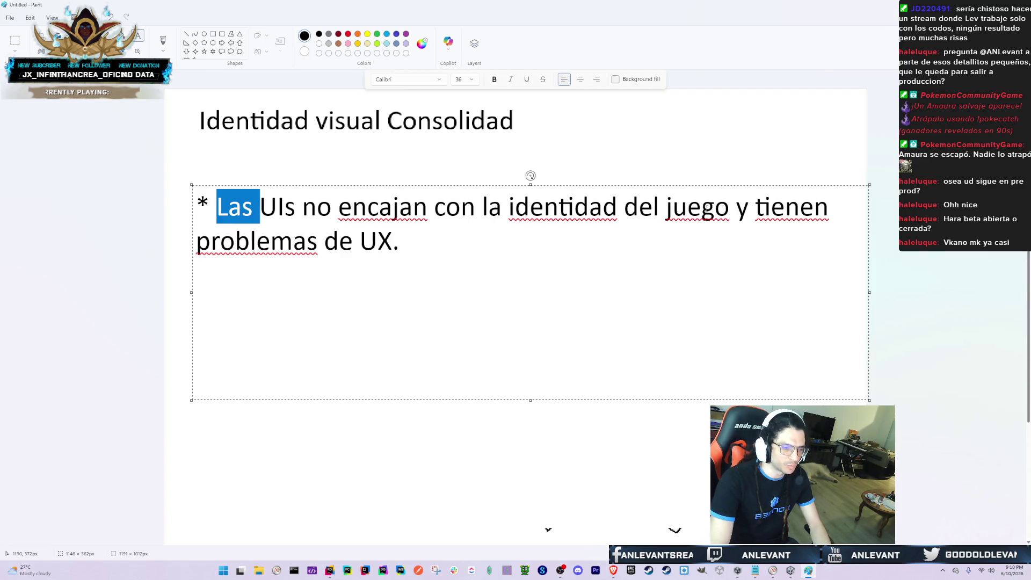
key(Left)
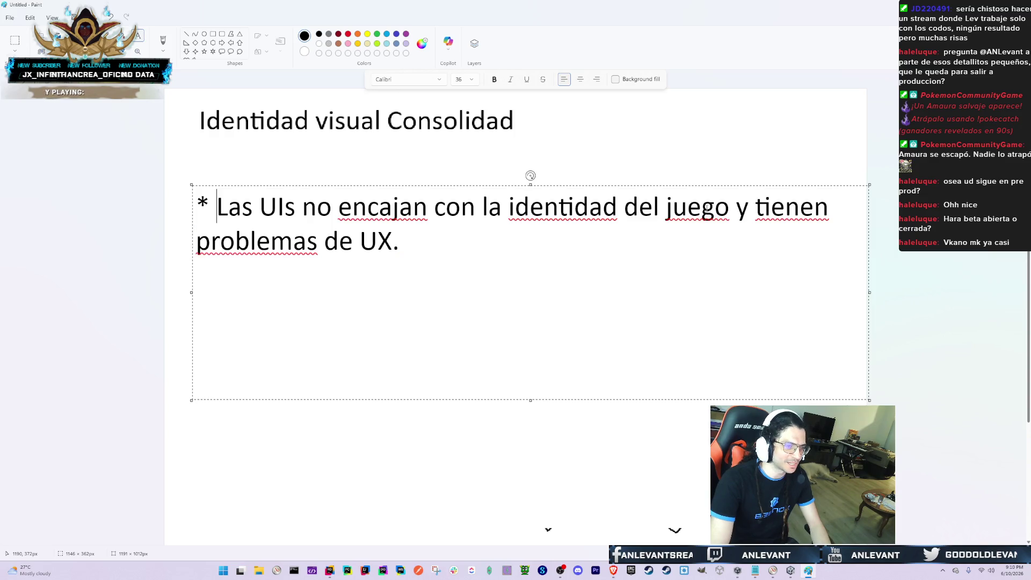
key(ctrl+shift+Right)
key(ctrl+shift+Right)
key(ctrl+shift+Right)
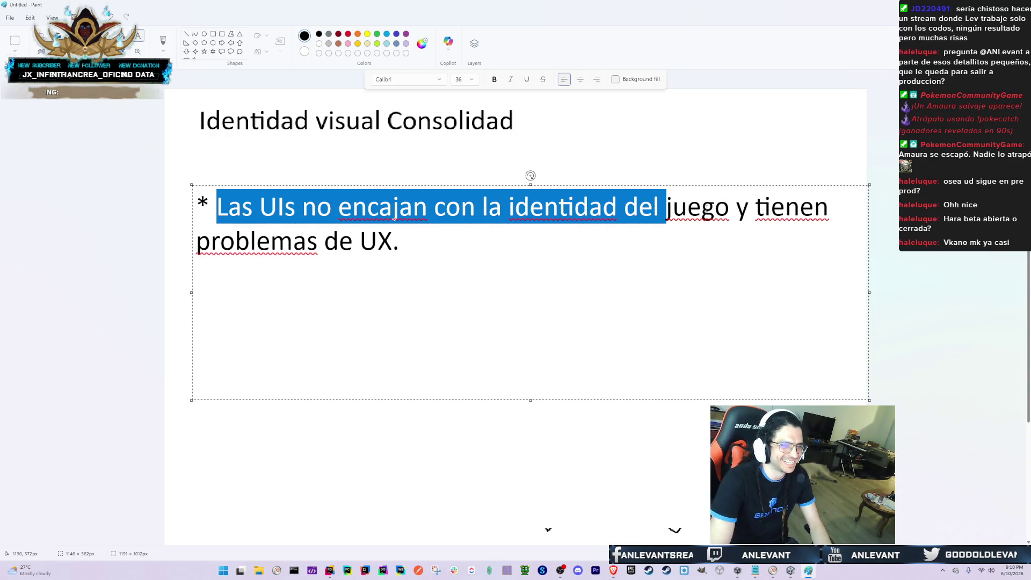
key(ctrl+shift+Right)
key(ctrl+shift+Right)
key(ctrl+shift+Right)
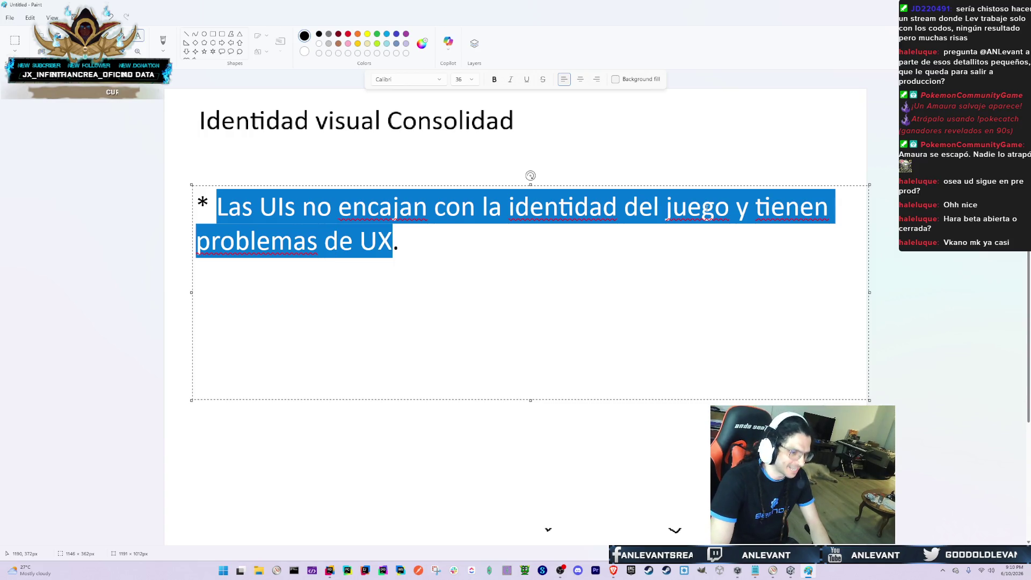
key(Left)
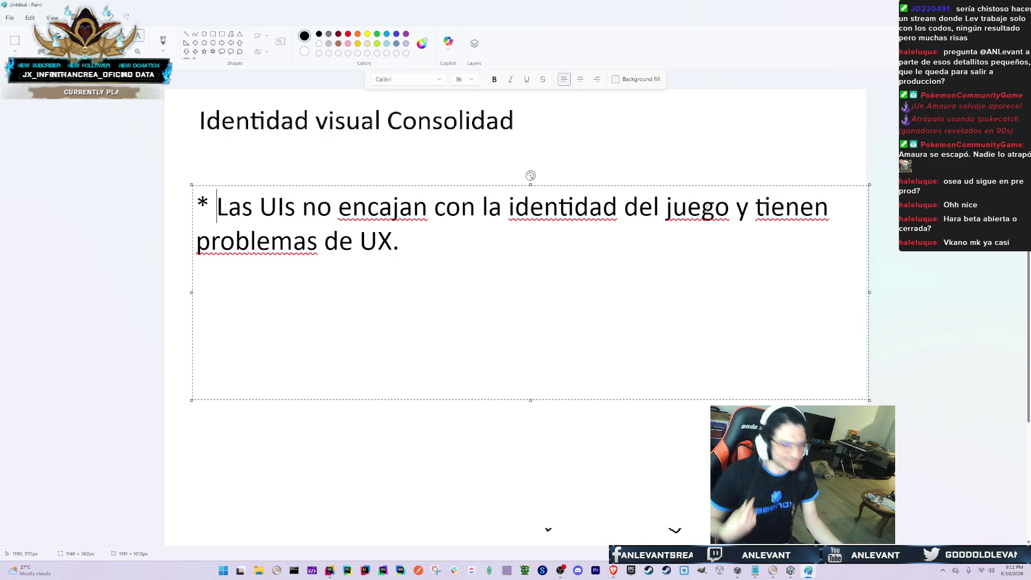
click(438, 251)
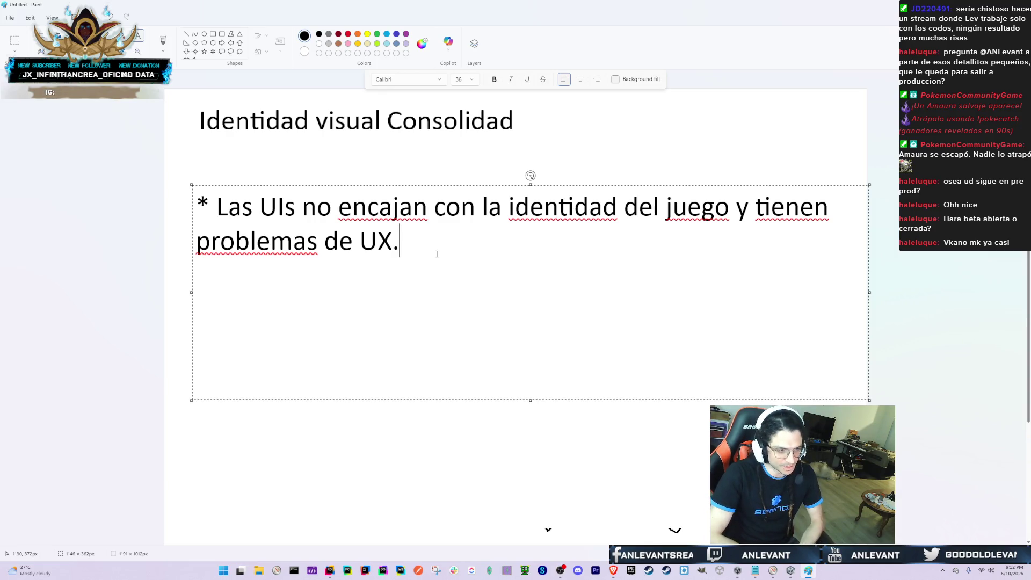
Add the bullet '* Código bug free 0.' after UX. and start another bullet.
key(ctrl+a)
click(437, 253)
key(Return)
text(*)
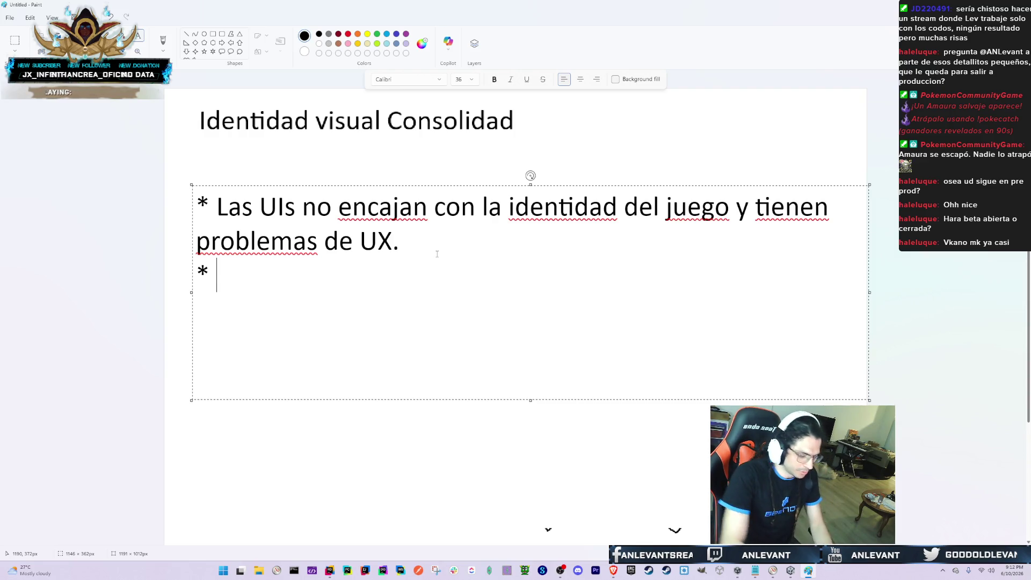
text(Código bug free)
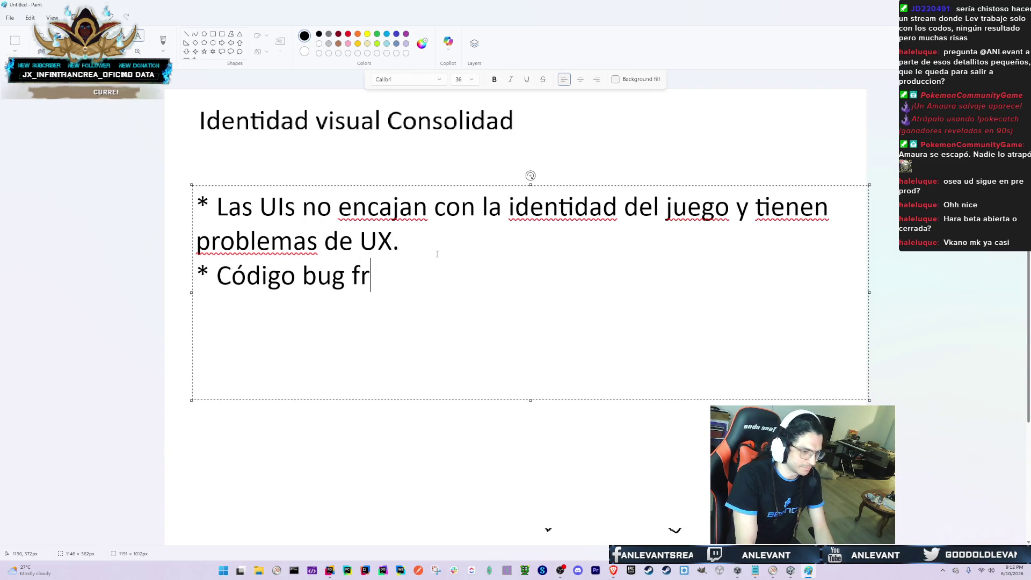
text( 0.)
key(Return)
text(*)
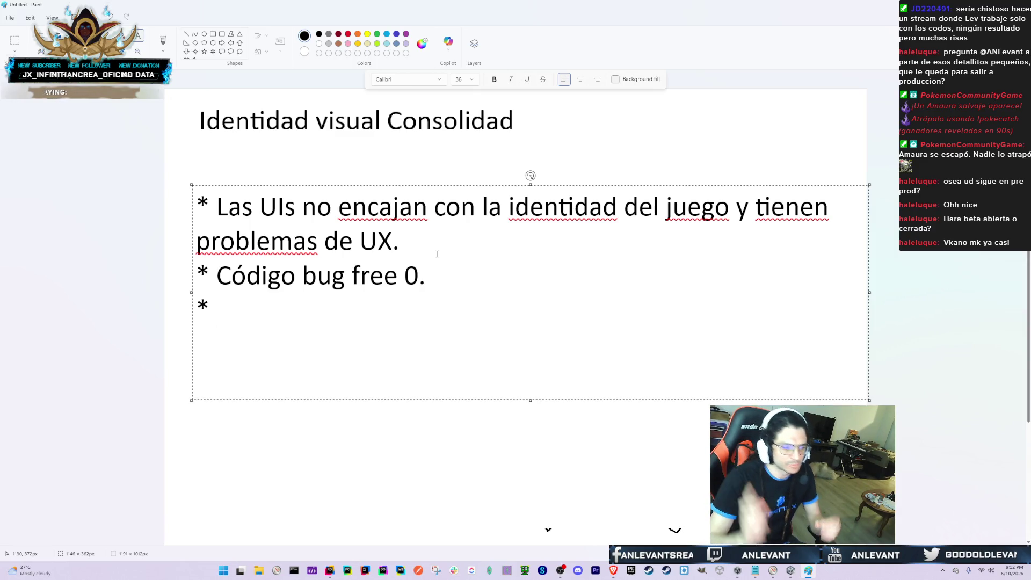
Inspect the Código bug free line by selecting its words, then return to the empty bullet.
key(Up)
key(ctrl+Right)
key(ctrl+Right)
key(ctrl+Right)
key(shift+Left)
key(ctrl+shift+Left)
key(ctrl+shift+Left)
key(ctrl+shift+Right)
key(Left)
key(Down)
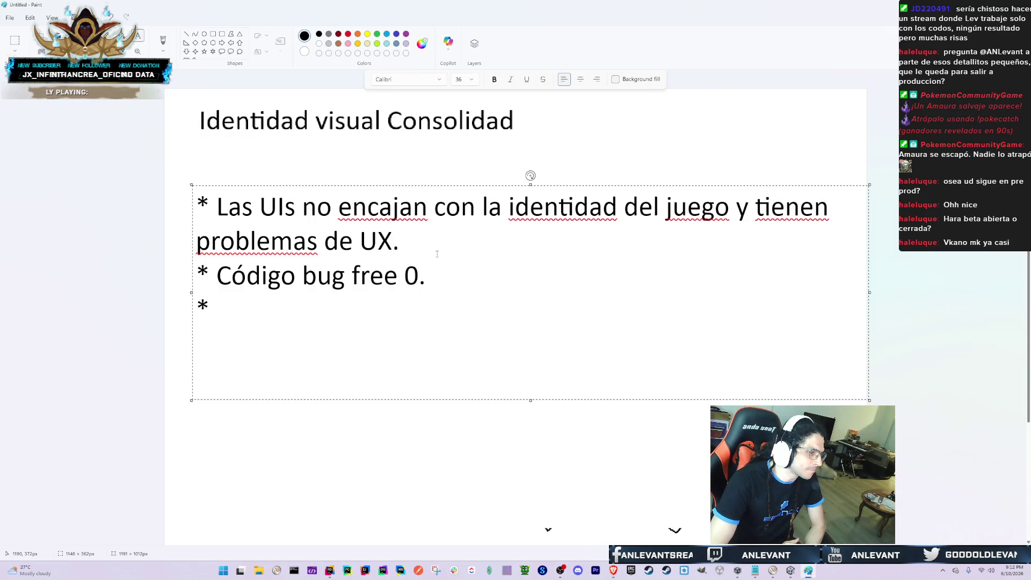
key(Up)
key(ctrl+Right)
key(ctrl+Right)
key(ctrl+Right)
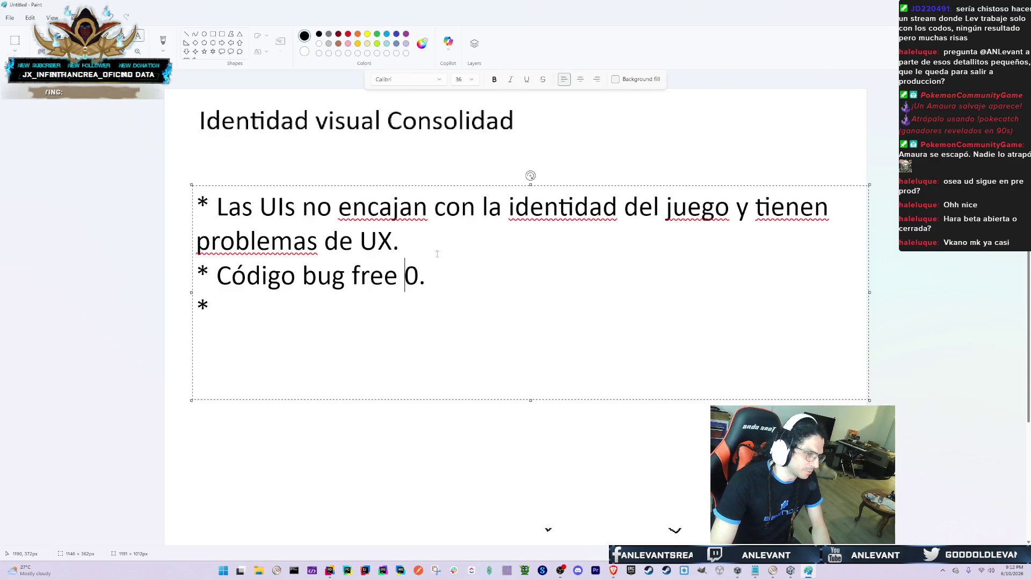
key(shift+Right)
key(ctrl+shift+Left)
key(ctrl+shift+Left)
key(ctrl+shift+Left)
key(ctrl+shift+Left)
key(Down)
key(Left)
key(Right)
key(Right)
key(Right)
Type 'Niveles están bug free.' and start a '* El game' bullet.
text(Niveles est)
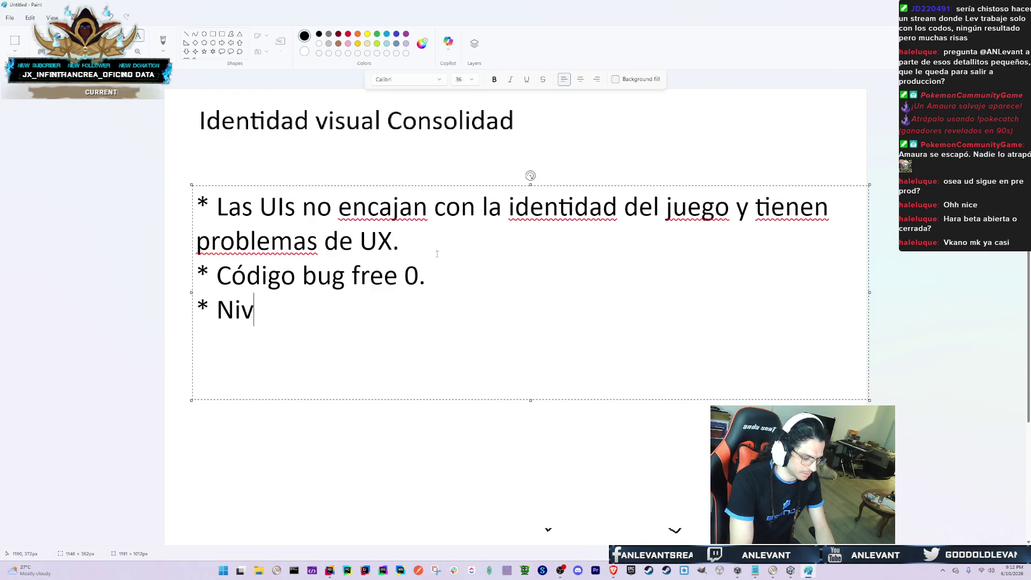
text(án bug free)
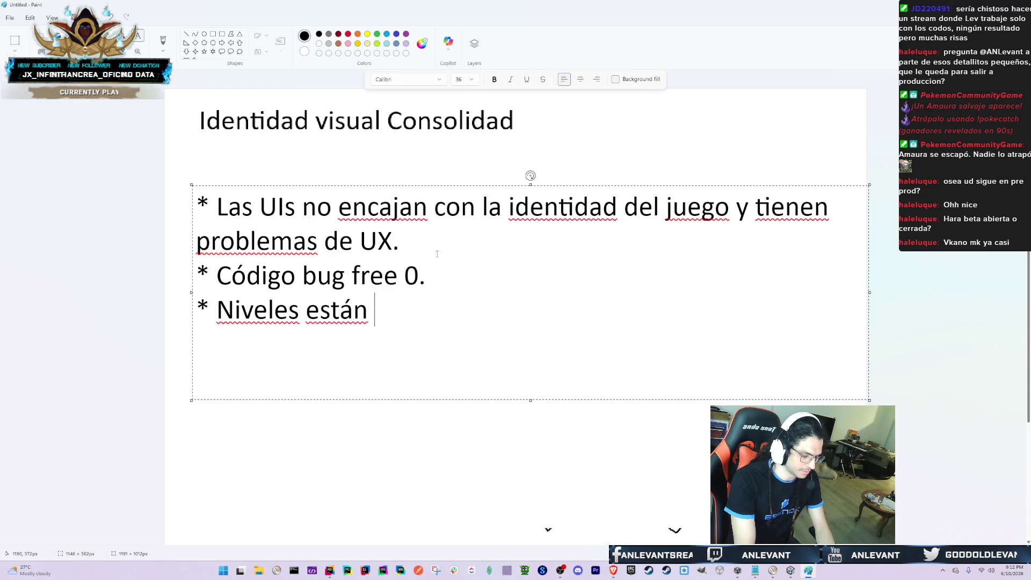
text(.)
key(Return)
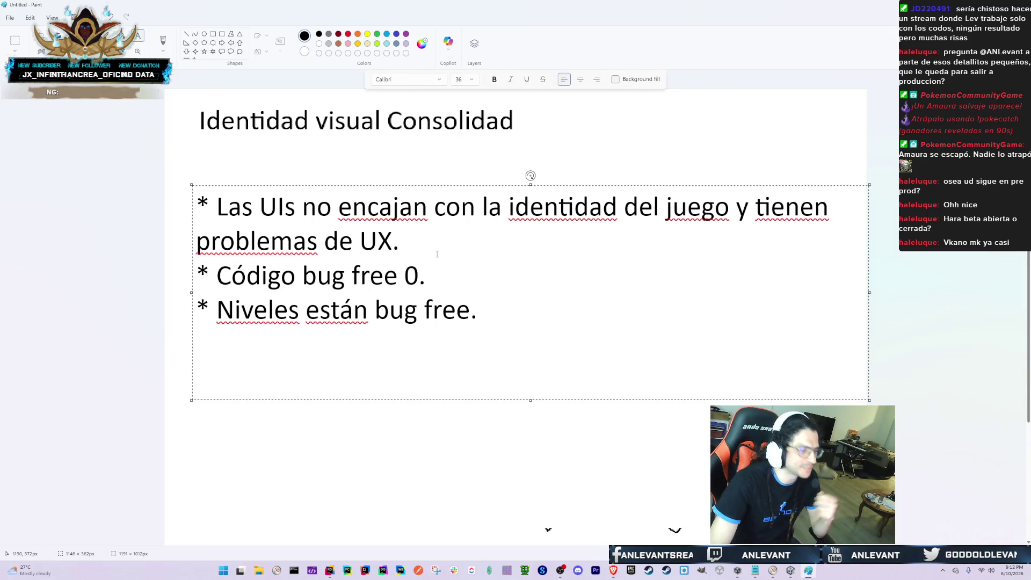
text(* El game)
Score the Código line 90 and the Niveles line 80.
key(Up)
key(Up)
key(ctrl+Right)
key(ctrl+Right)
key(ctrl+Right)
text(90)
key(BackSpace)
key(BackSpace)
text(90)
key(Down)
key(Right)
key(Right)
key(Right)
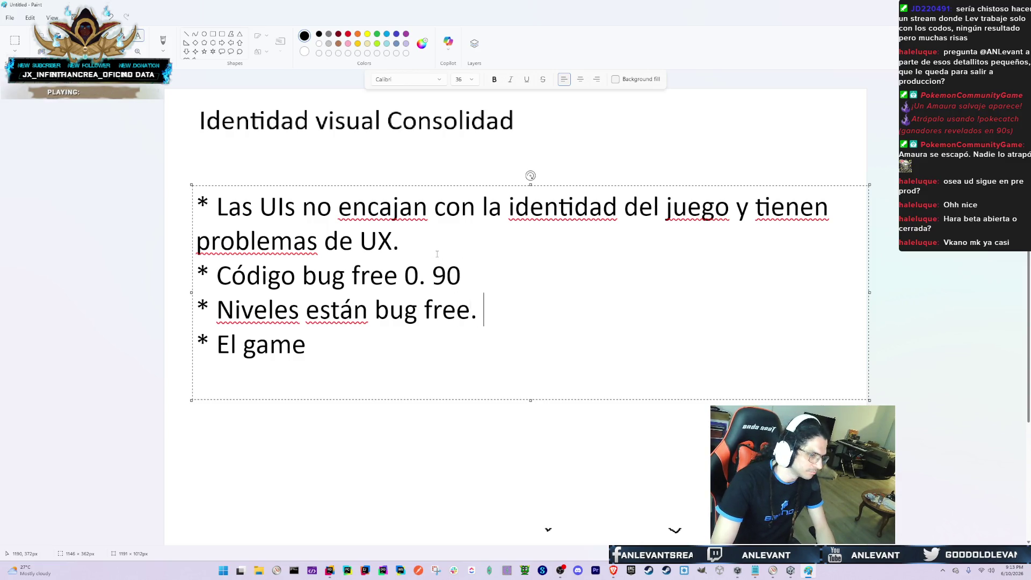
text(80)
Complete 'El game feel es el adecuado.' scored 65 and start a new bullet.
key(Down)
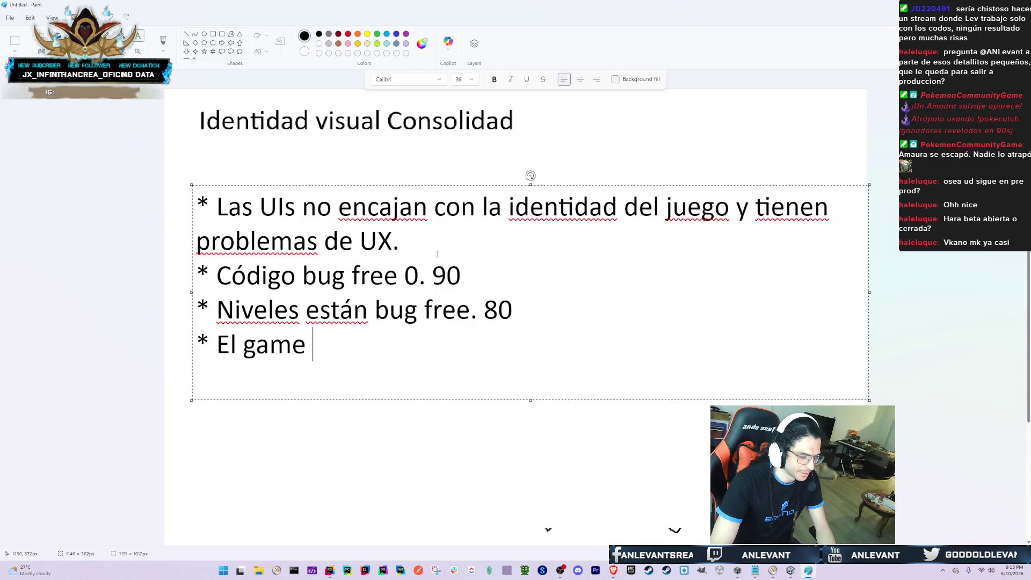
text(feel est)
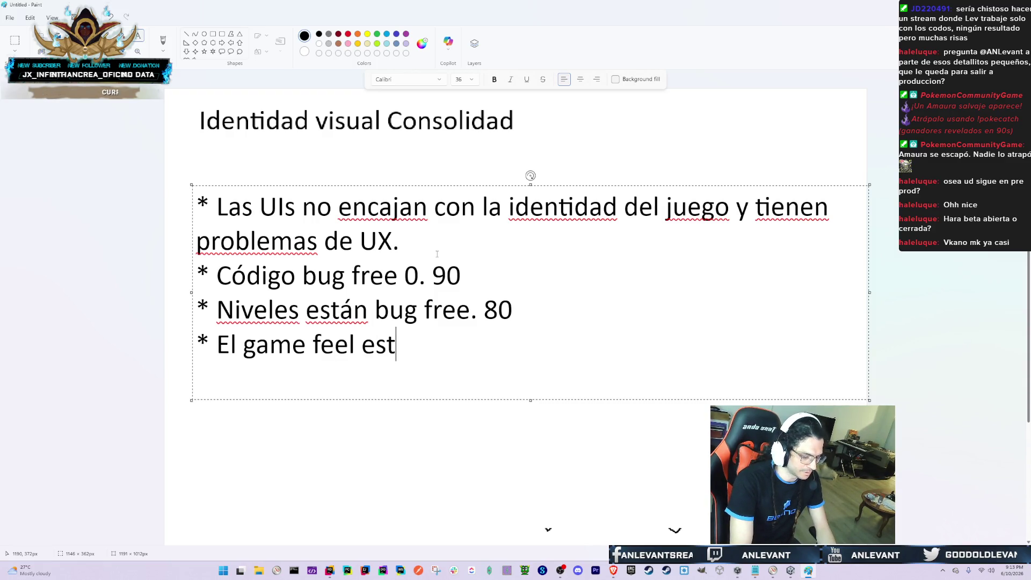
key(BackSpace)
text(el adecuado)
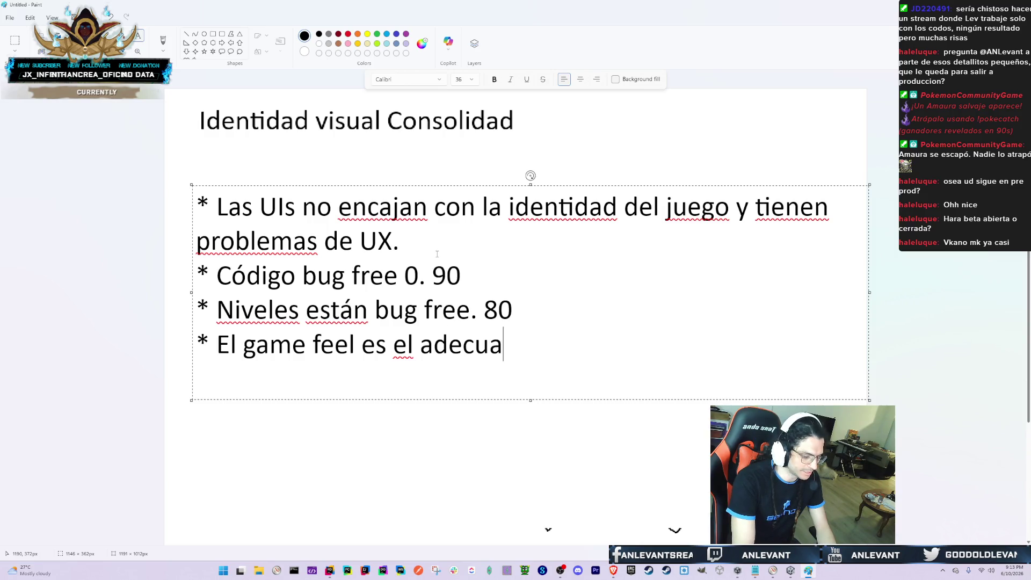
text(. )
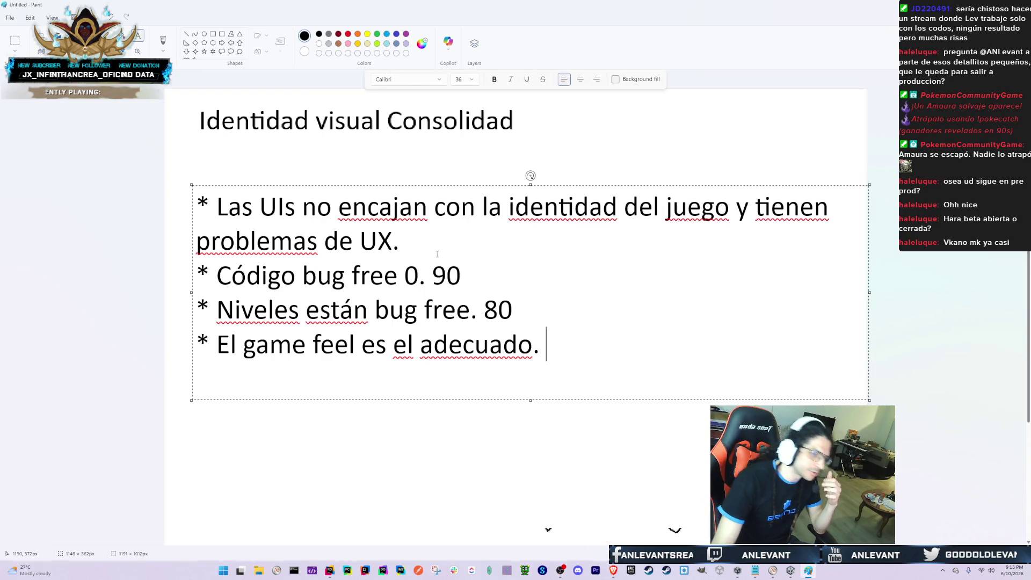
text(70)
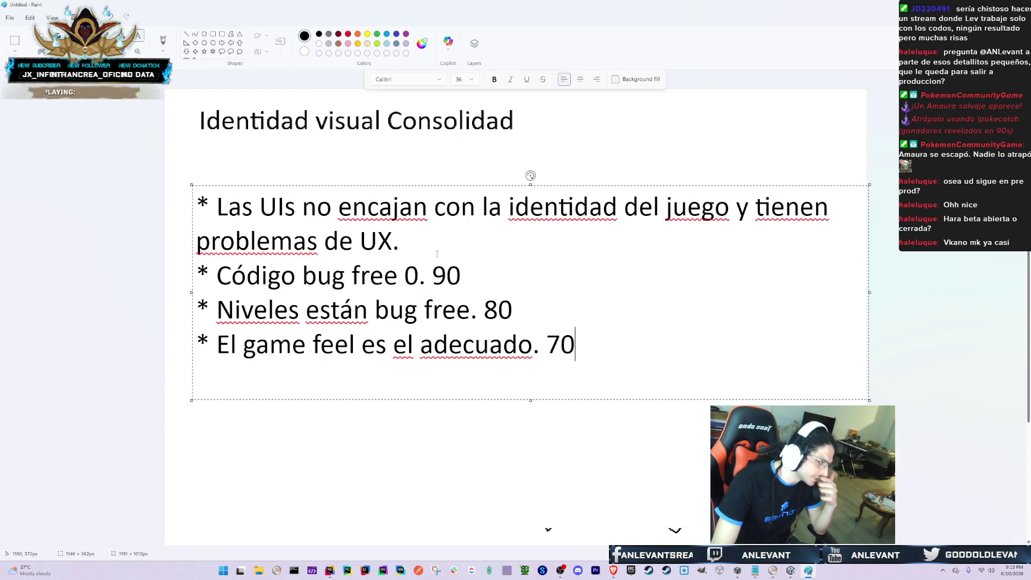
key(BackSpace)
key(BackSpace)
text(65)
key(Return)
text(*)
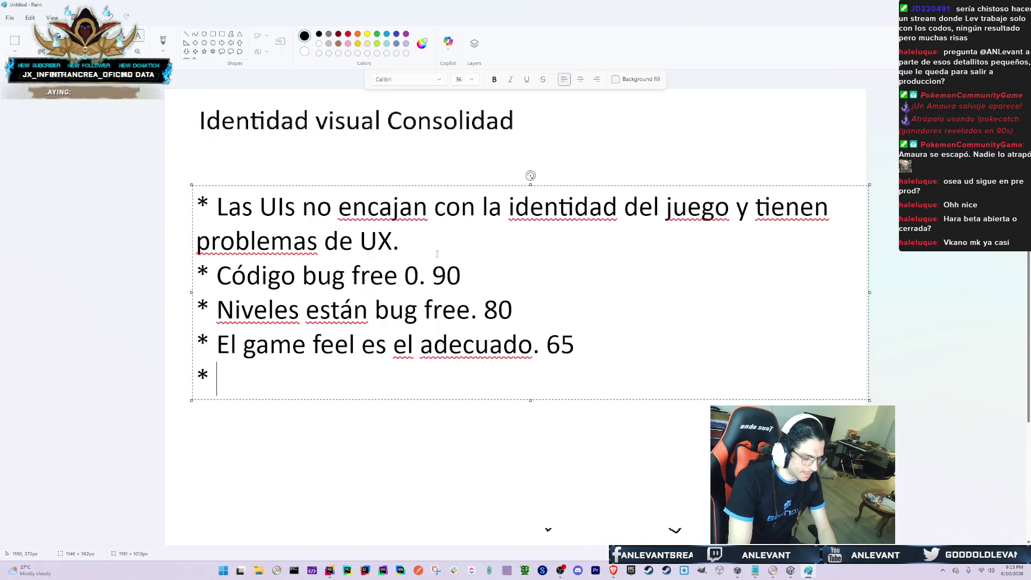
Type the bullet 'El arte 2d del juego esta completo 98' and begin a new '*' bullet.
text(El arte 2d del )
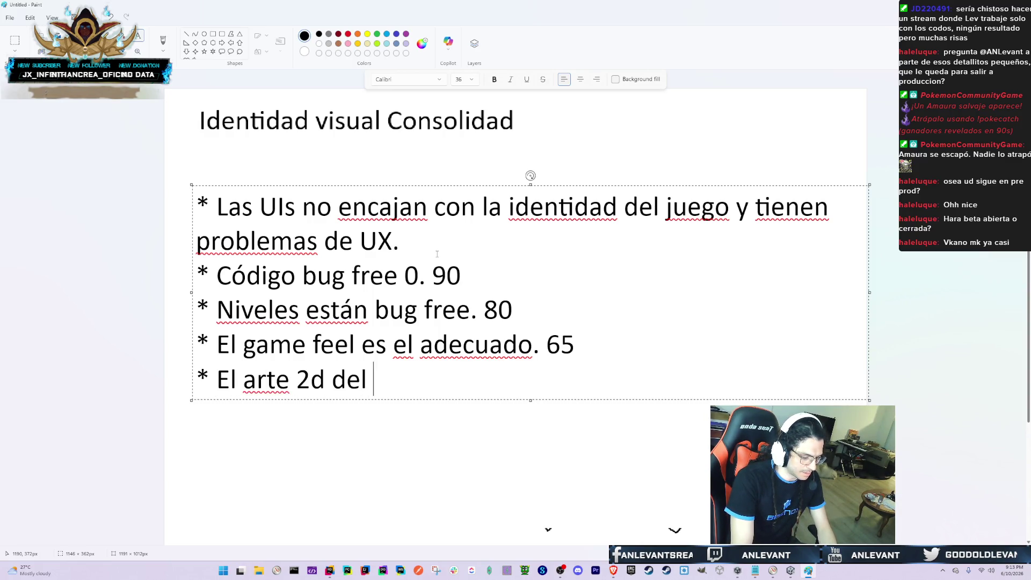
text(juegol esta c)
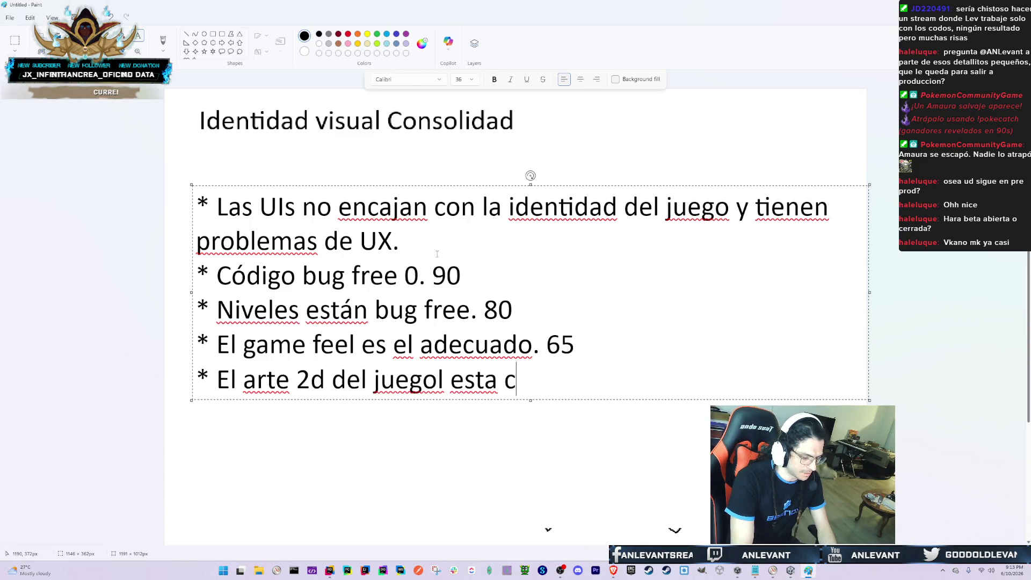
text(omplete)
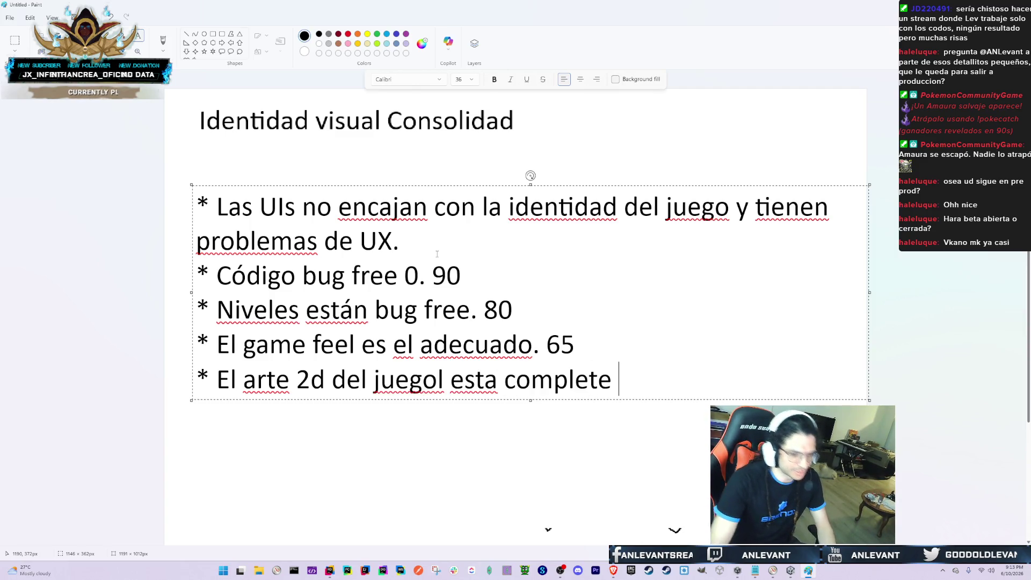
key(BackSpace)
key(BackSpace)
text(o)
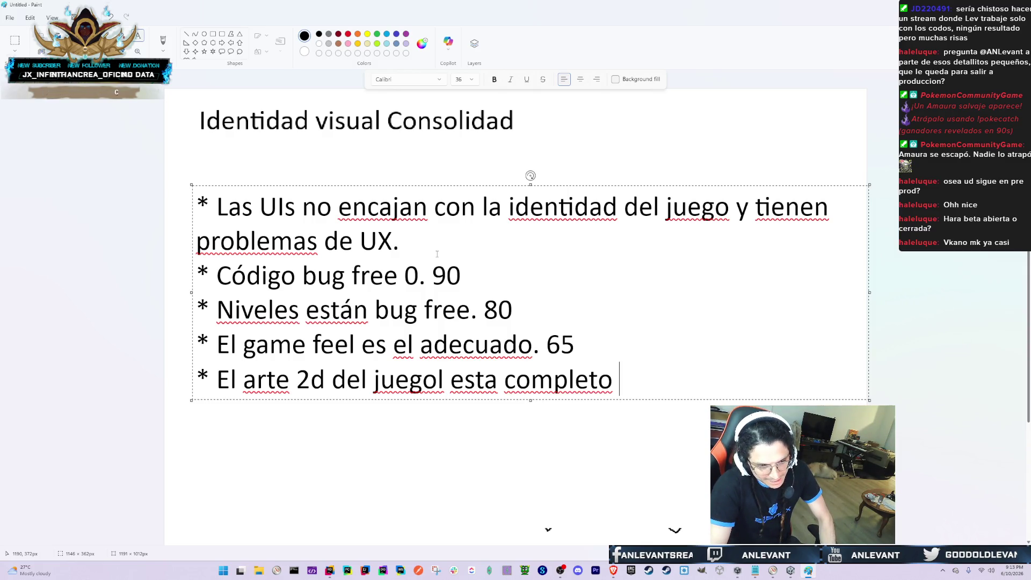
text(98)
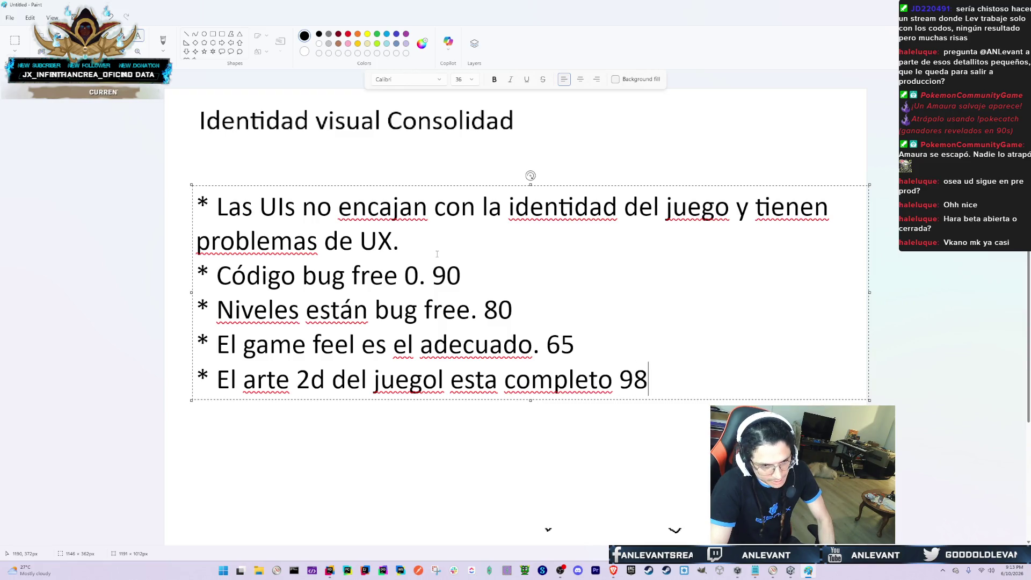
key(Return)
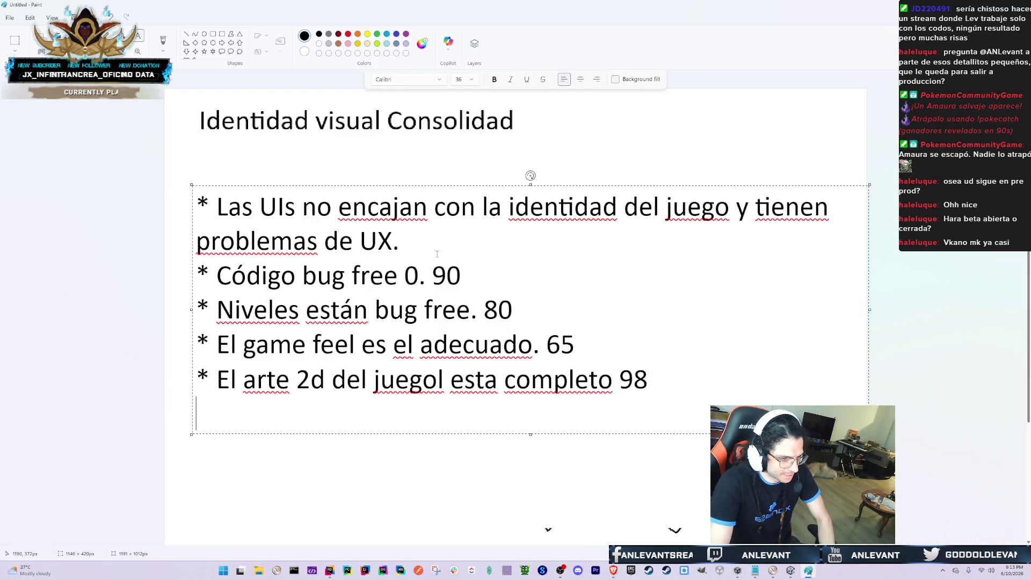
text(*)
Delete the stray 'l' in 'juegol', check the 98 score, and return to the empty bullet.
key(Up)
key(Right)
key(Right)
key(Right)
key(BackSpace)
key(Down)
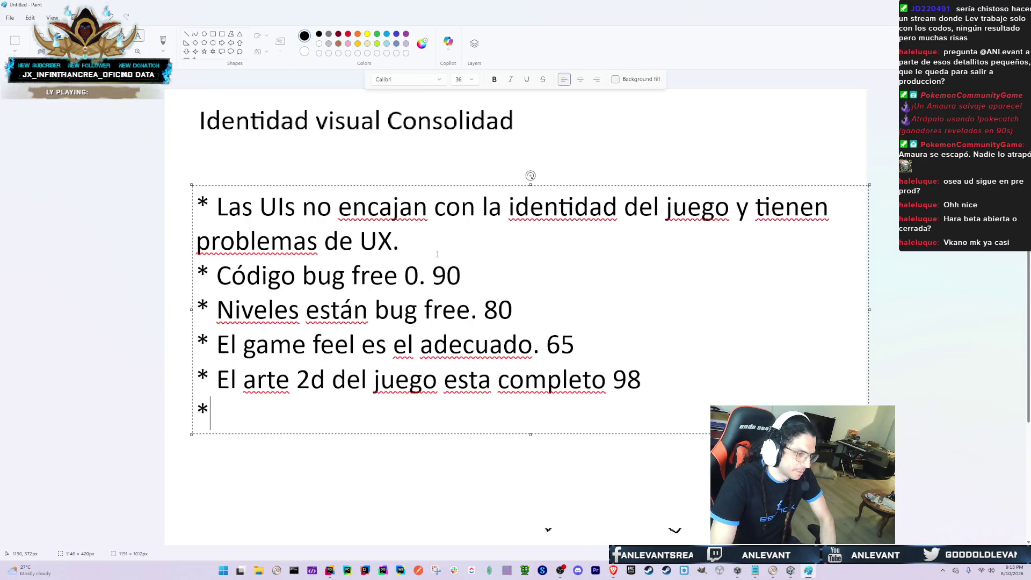
key(Up)
key(End)
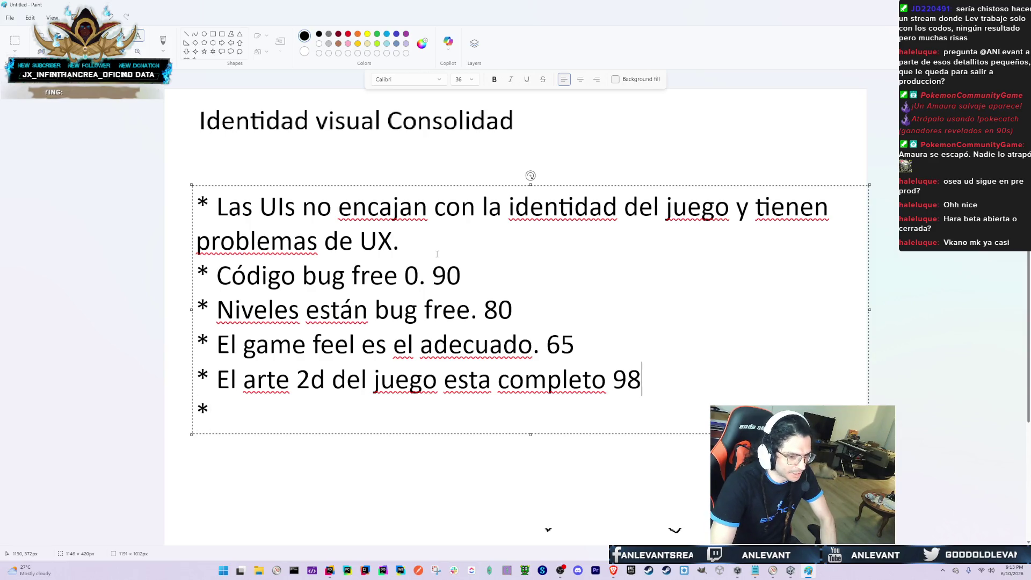
key(shift+Left)
key(shift+Left)
key(Down)
key(Home)
key(Right)
key(Right)
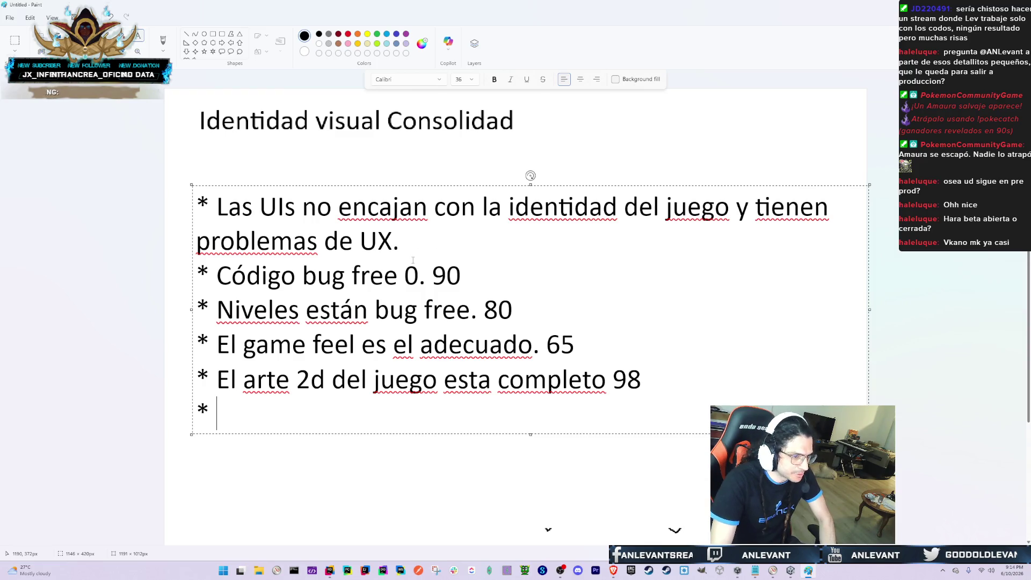
Append '50%' to the UIs and UX problems bullet, then return to the last bullet line.
click(412, 244)
text(50)
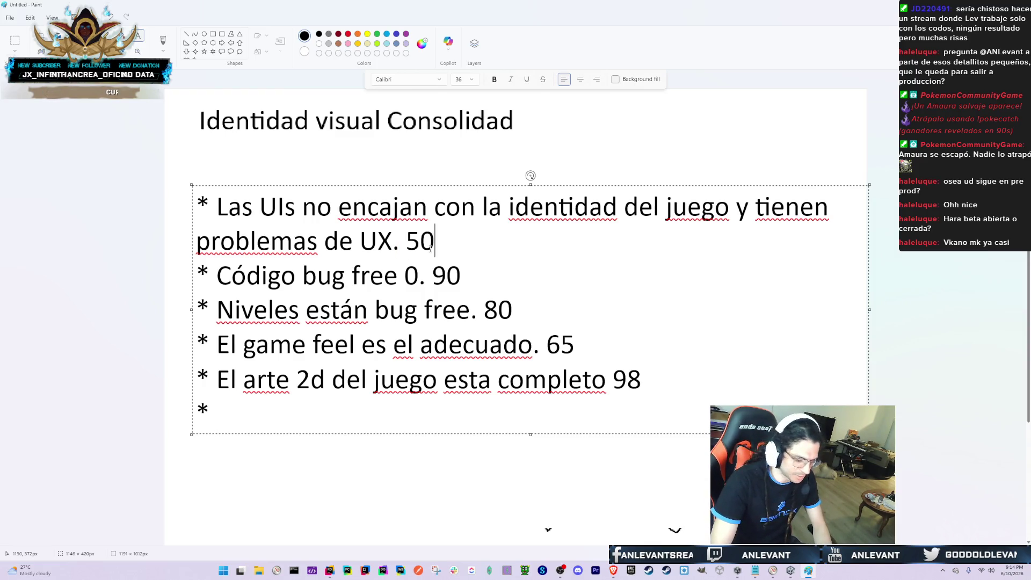
text(%)
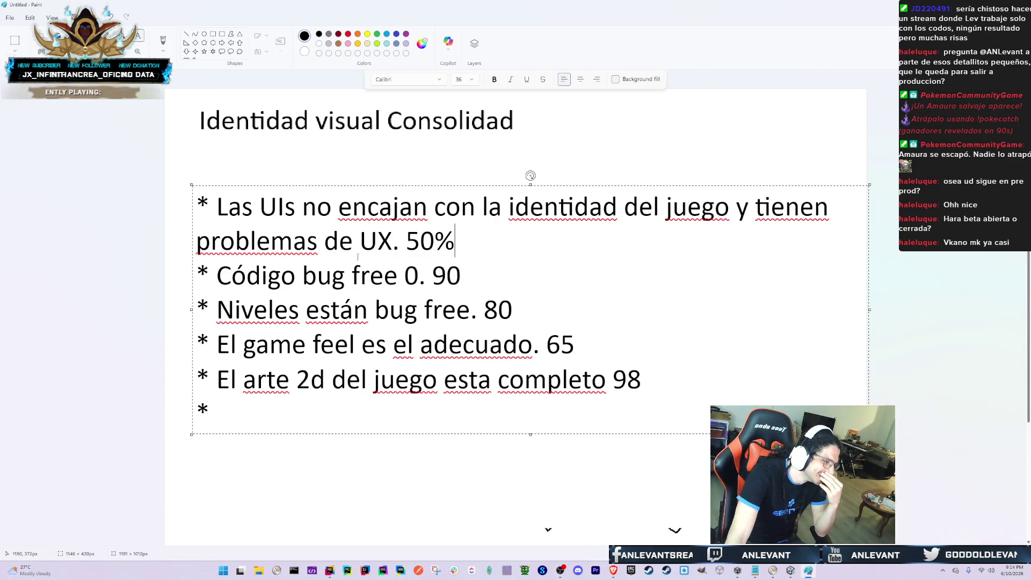
click(279, 418)
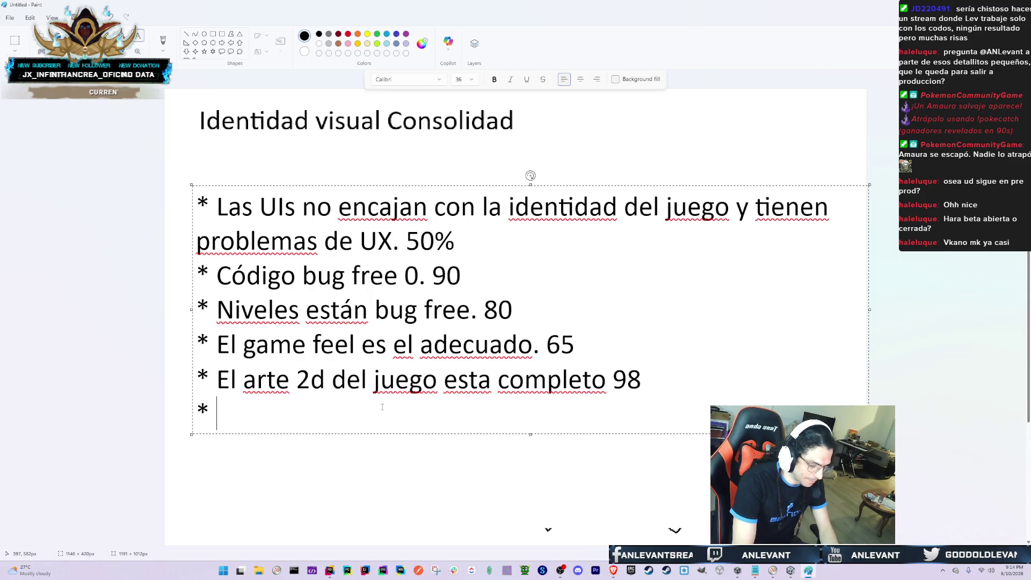
Write 'Construction feature UI no está' on the last bullet and review the 65 and 80 scores.
text(Construction )
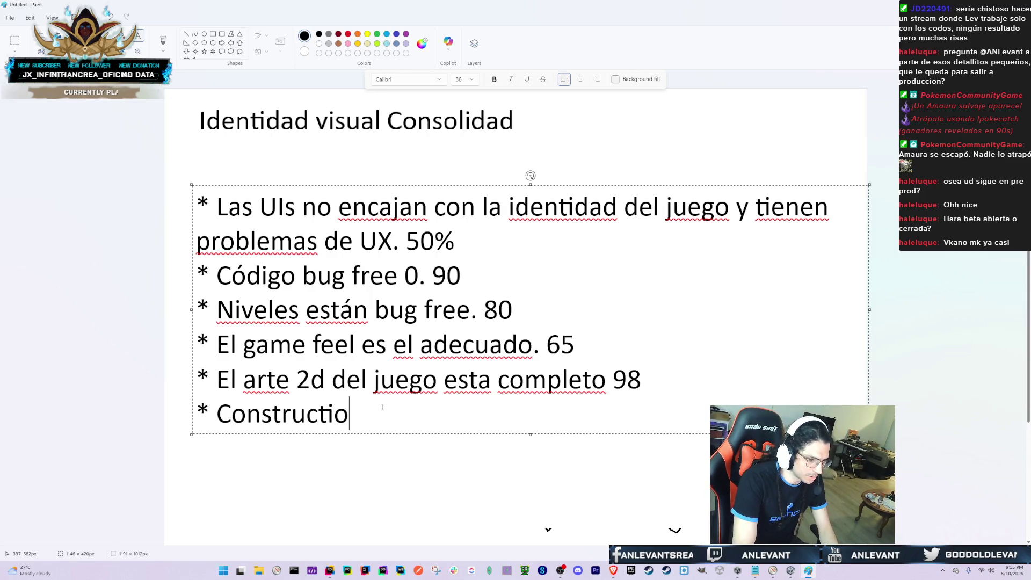
text(feature )
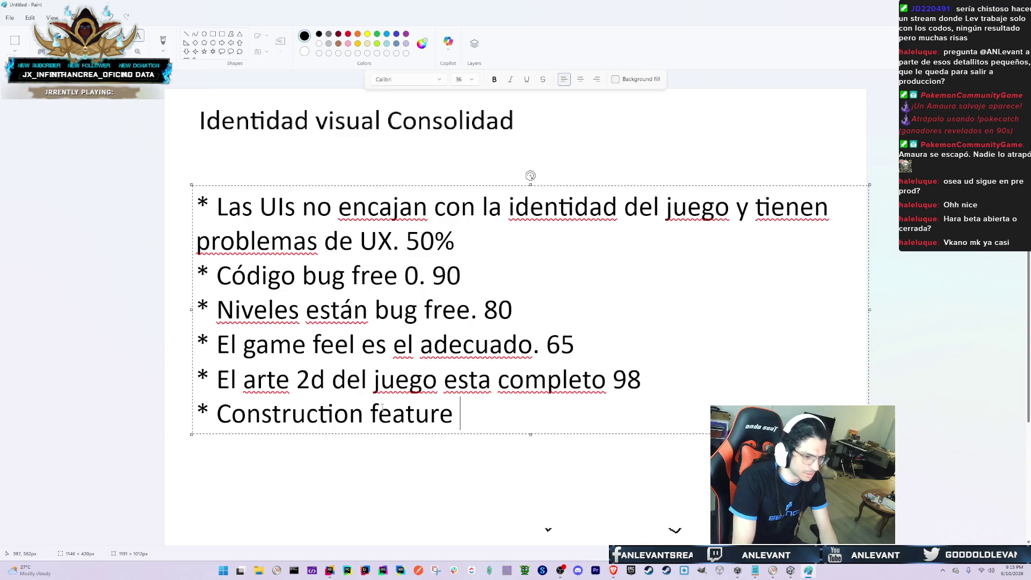
text( UI no est)
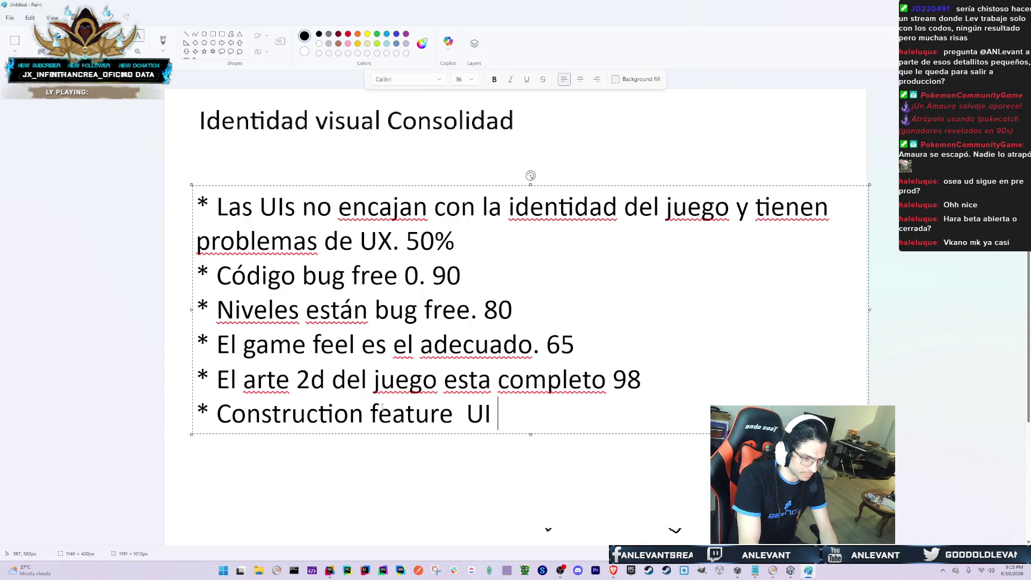
text(á)
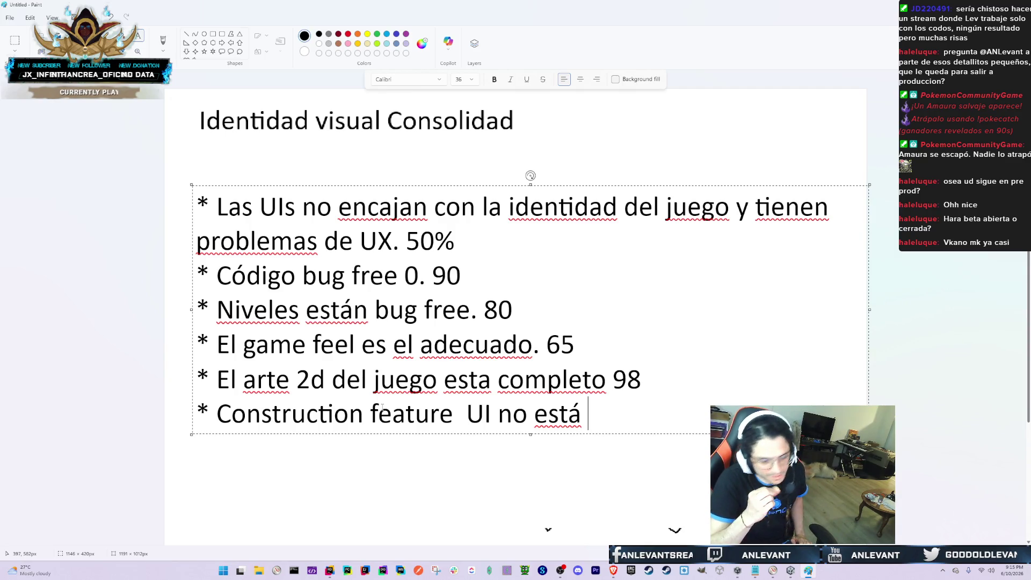
key(Up)
key(Right)
key(Right)
key(Right)
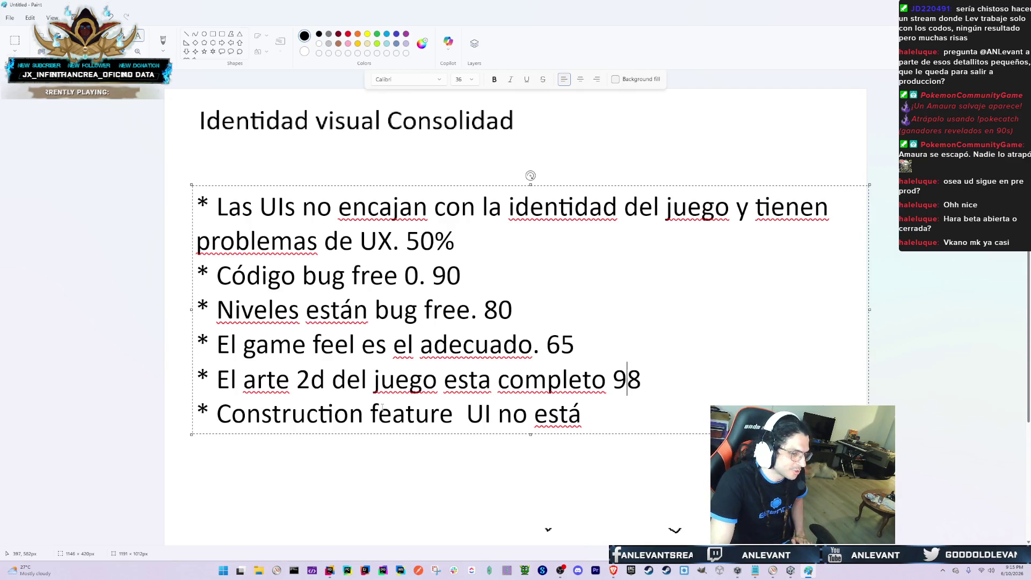
key(Up)
key(shift+Left)
key(shift+Left)
key(Up)
key(shift+Left)
key(shift+Left)
Review the Código 90, UX 50, Niveles 80 and 2D art lines by highlighting them.
key(Up)
key(shift+Left)
key(shift+Left)
key(shift+Left)
key(shift+Left)
key(shift+Left)
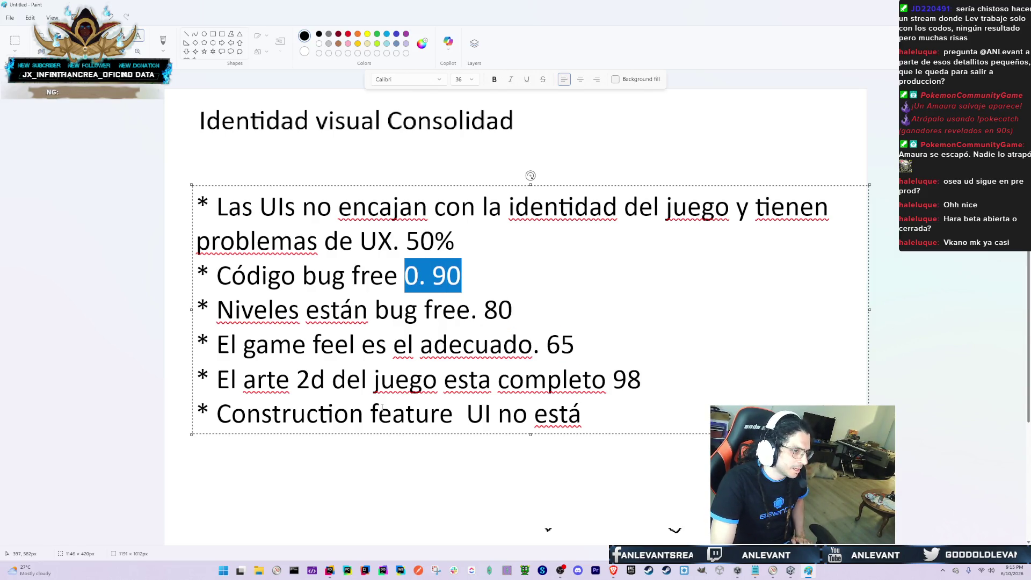
key(Up)
key(shift+Right)
key(shift+Right)
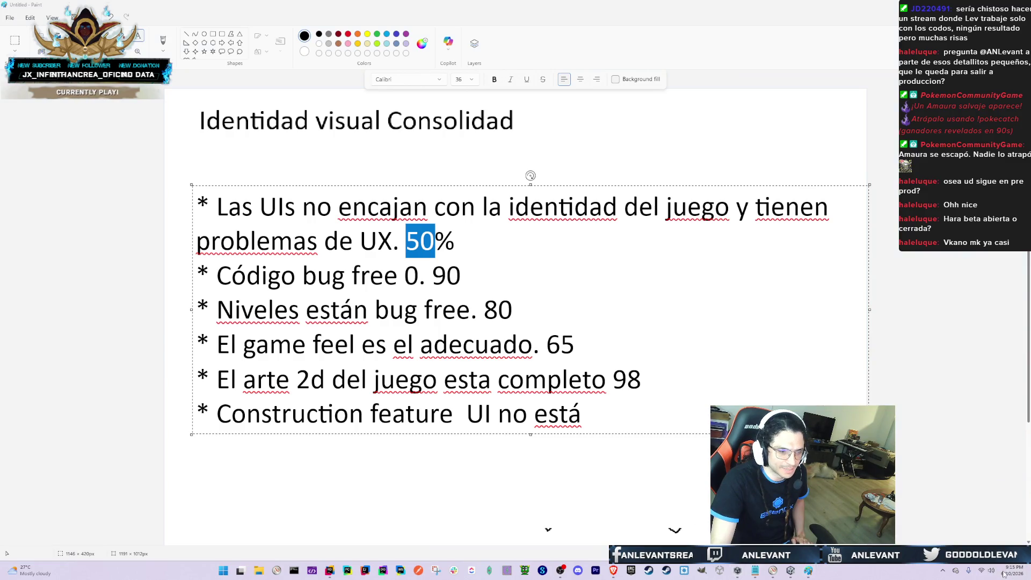
click(370, 276)
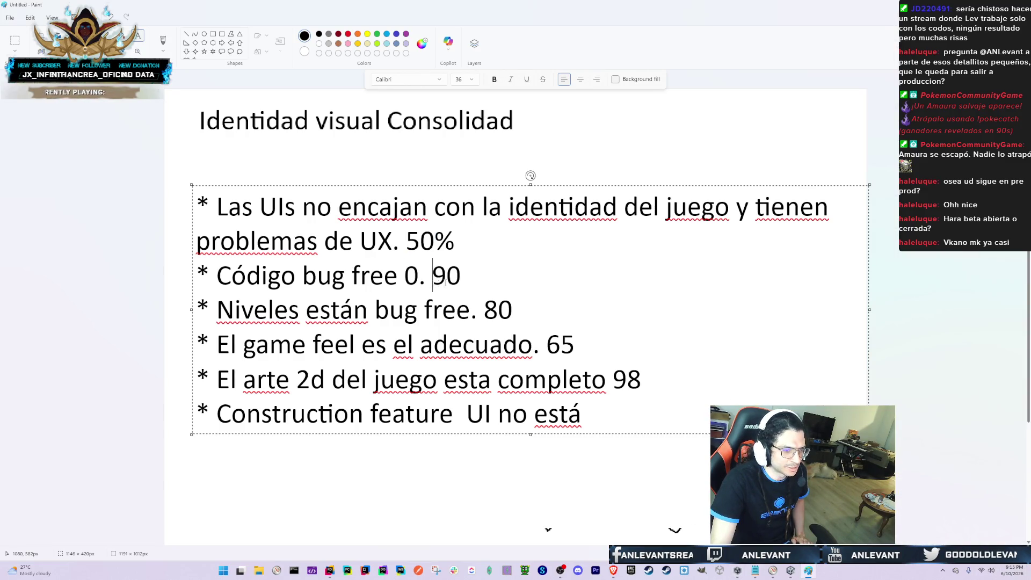
double_click(498, 309)
triple_click(630, 374)
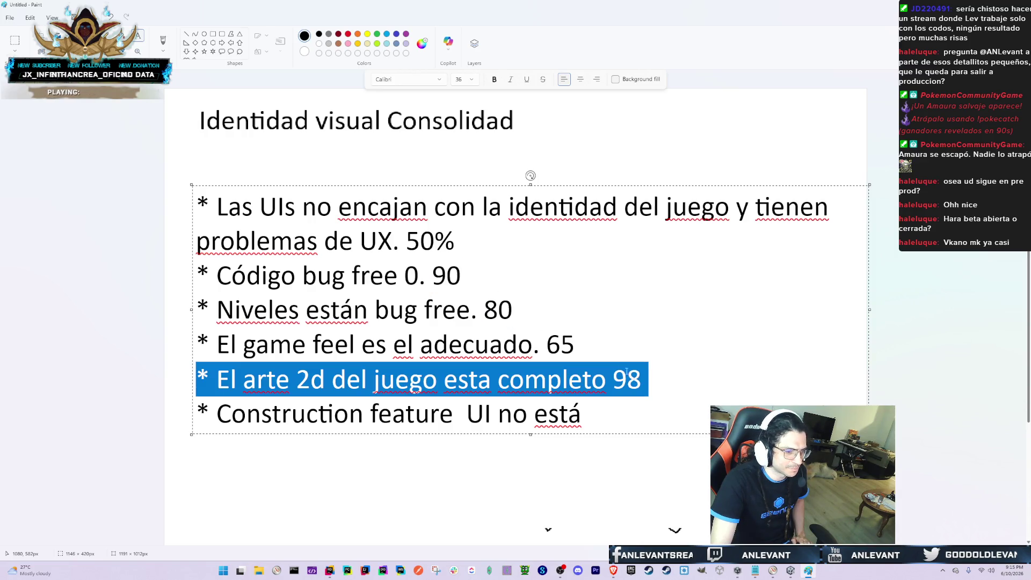
click(571, 344)
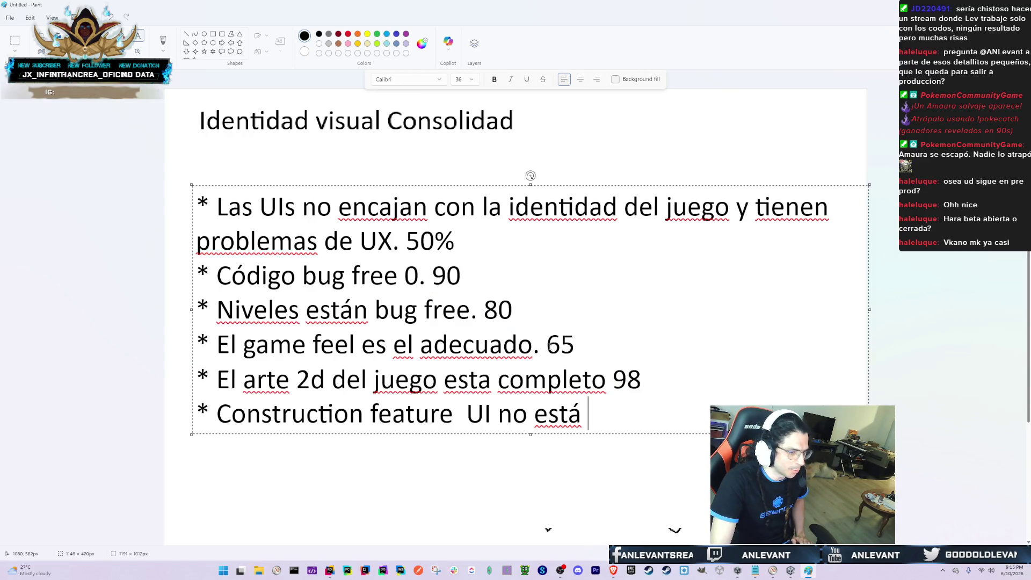
Check the sound output devices, commit the notes text, and close Paint without saving.
click(991, 573)
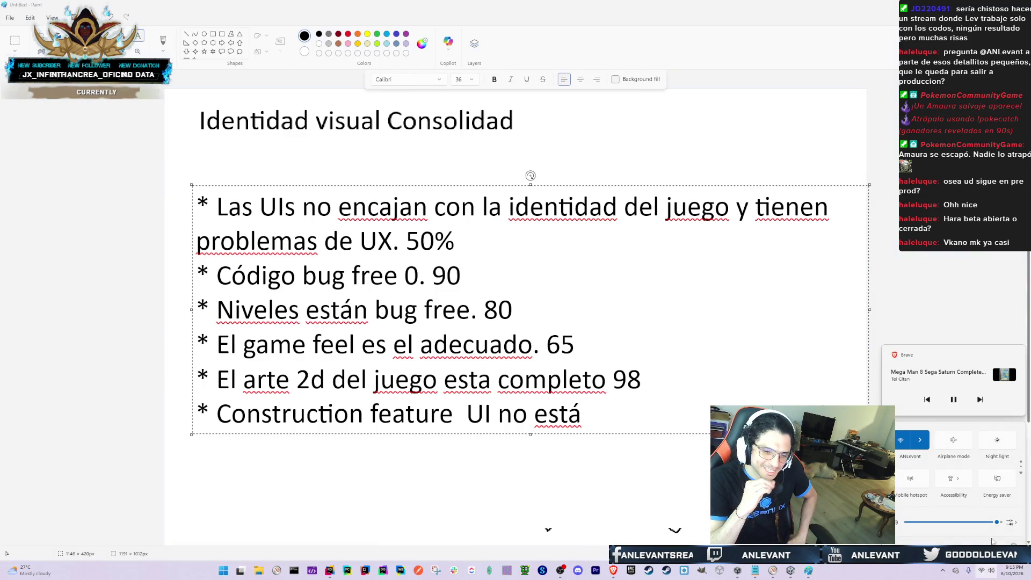
click(1013, 523)
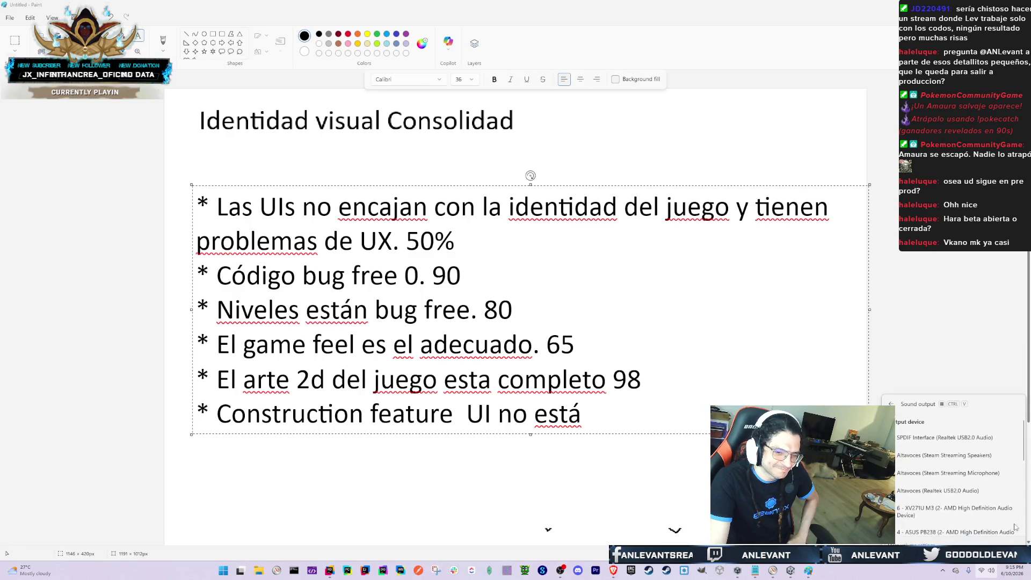
click(989, 395)
click(985, 376)
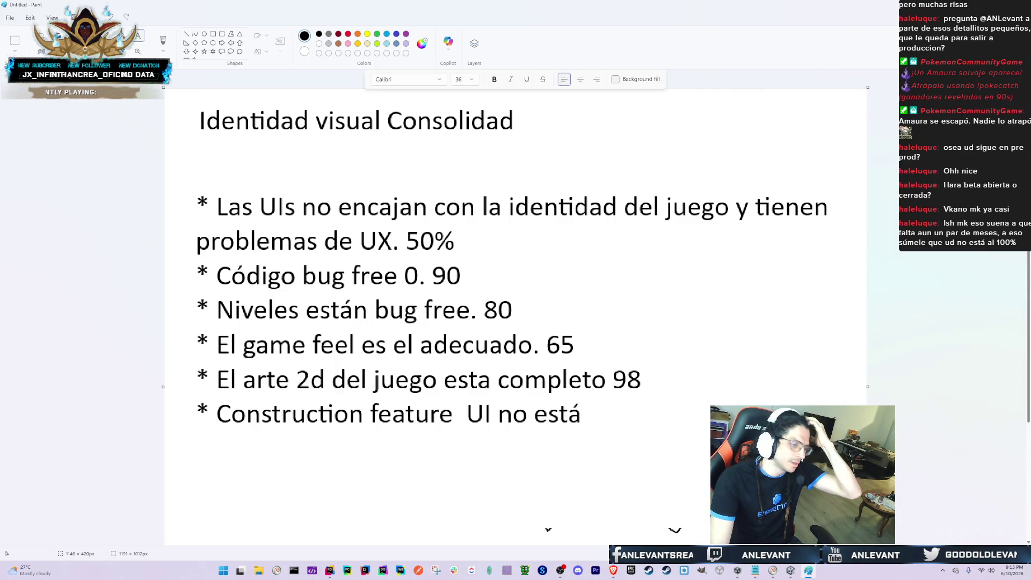
key(alt+F4)
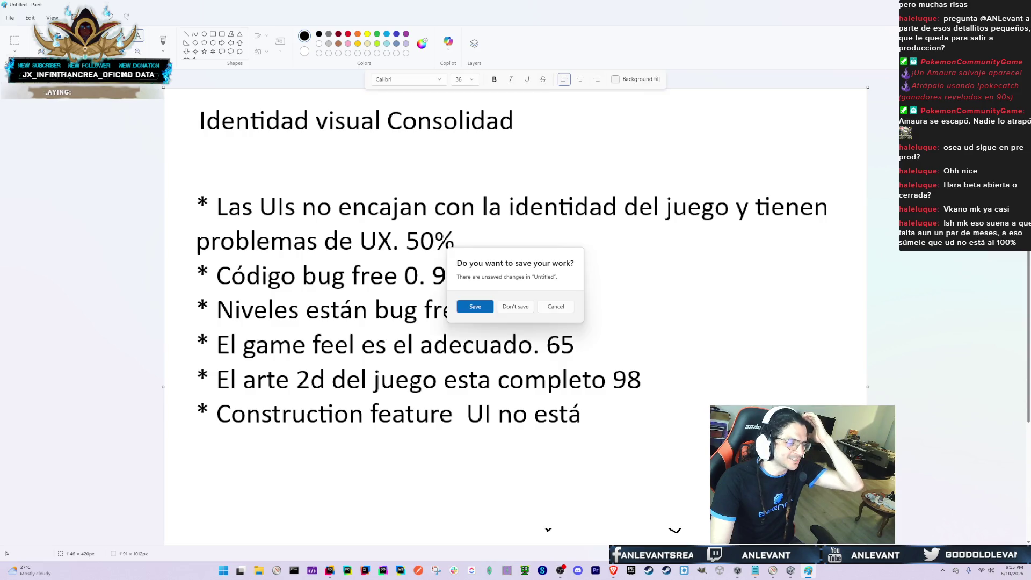
click(516, 306)
Walk the party down the cliff edge onto the grass, then open the room list.
key(Down)
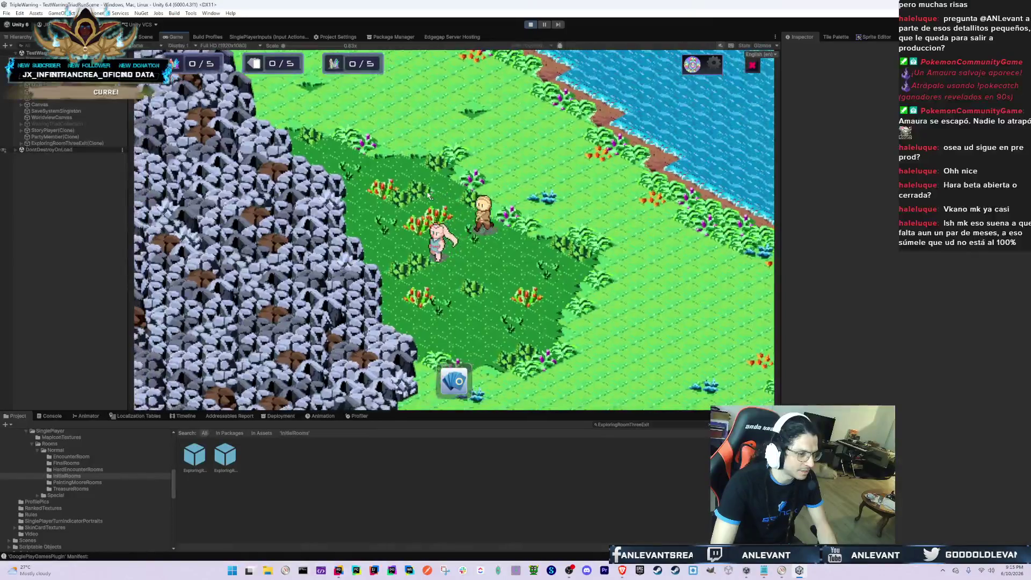
key(Down)
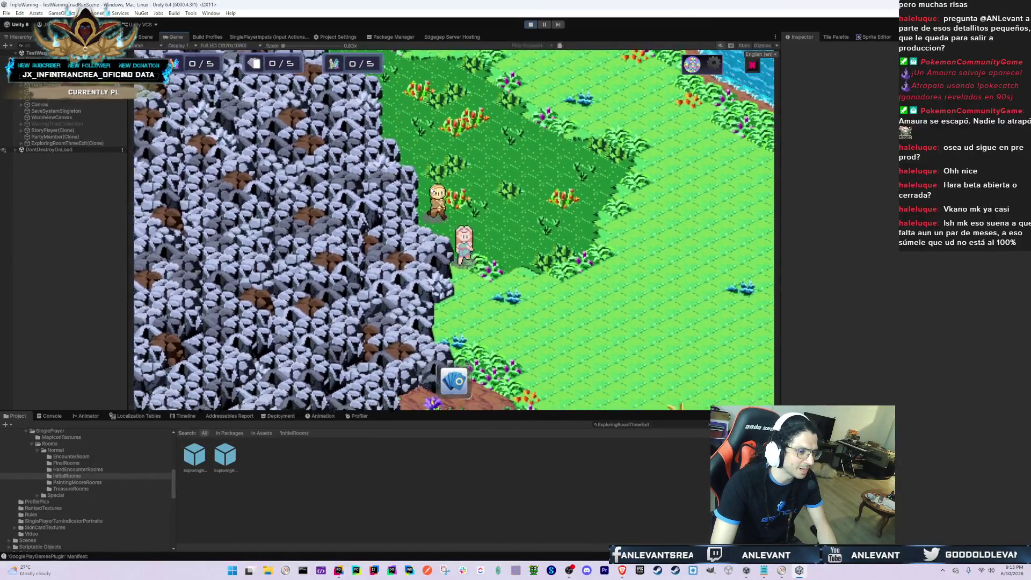
key(Down)
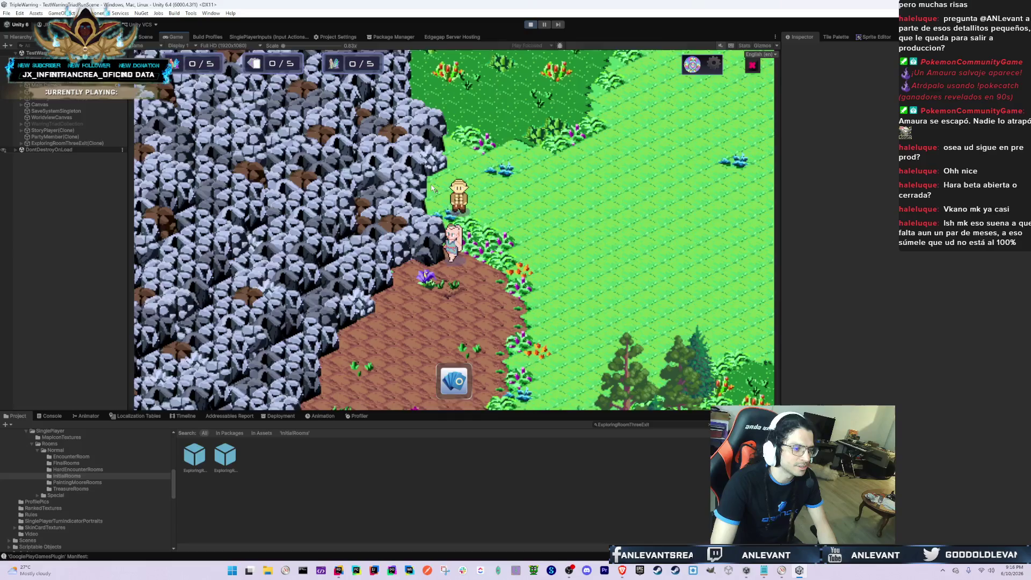
key(Down)
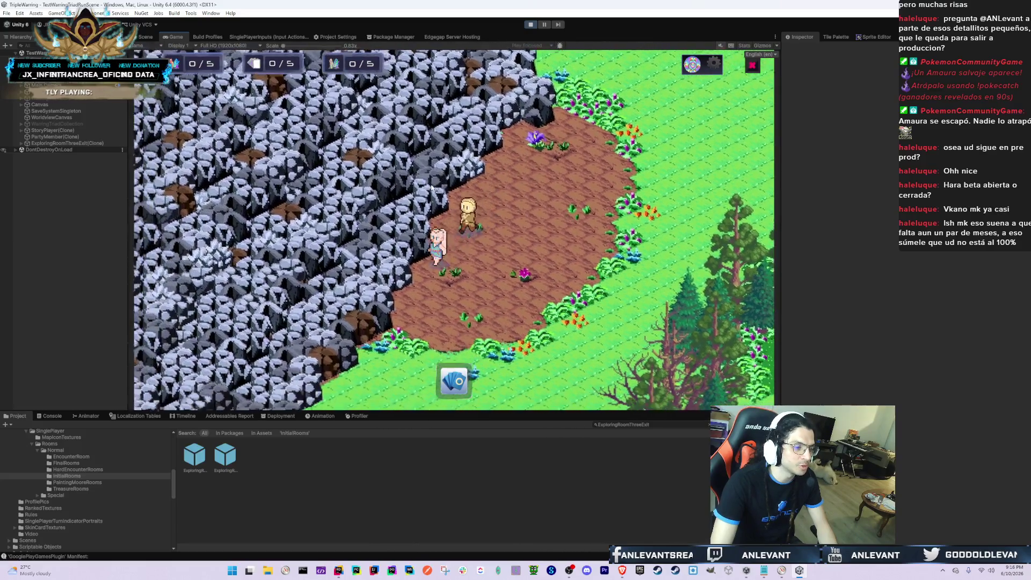
key(Down)
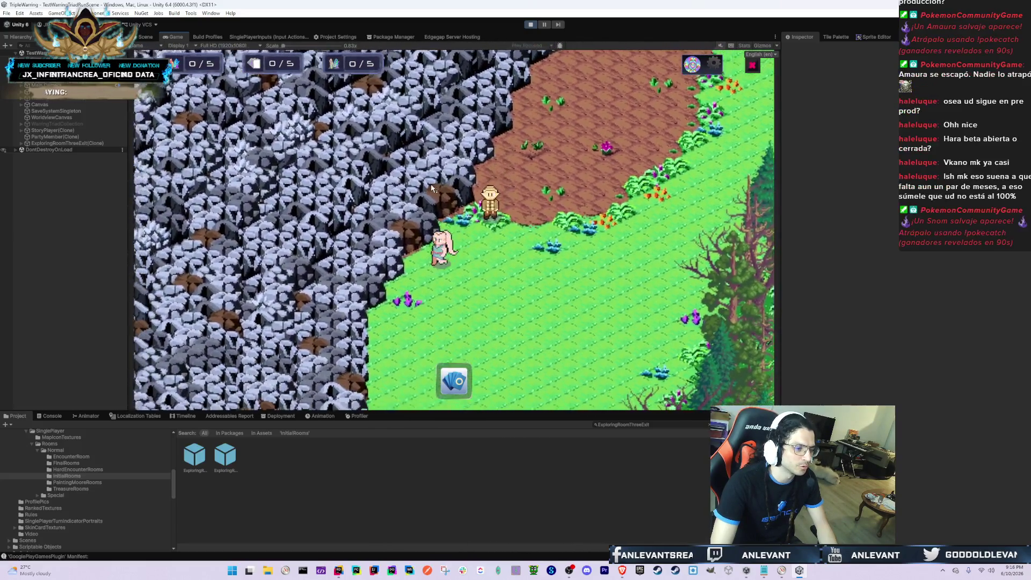
key(Down)
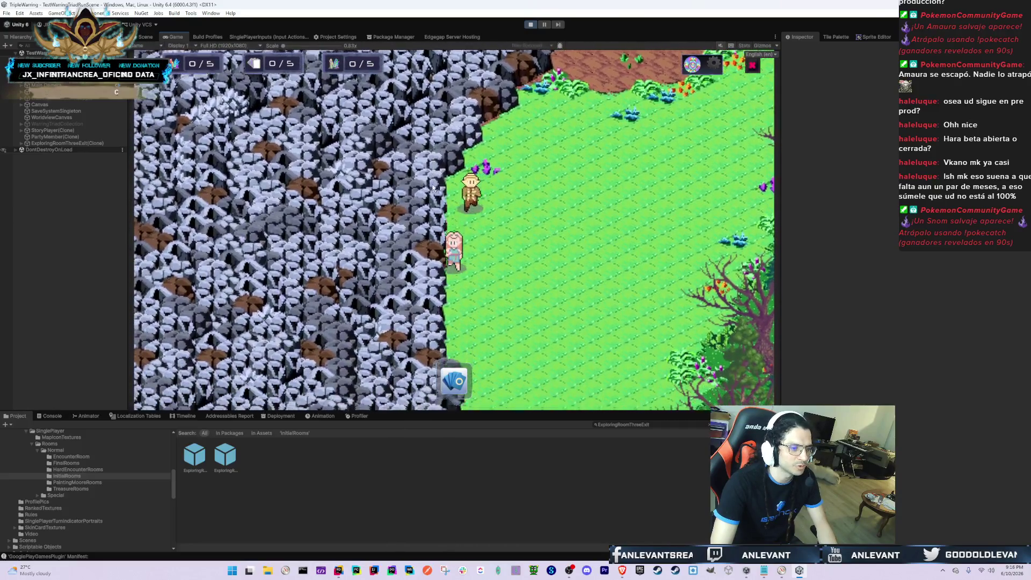
key(Down)
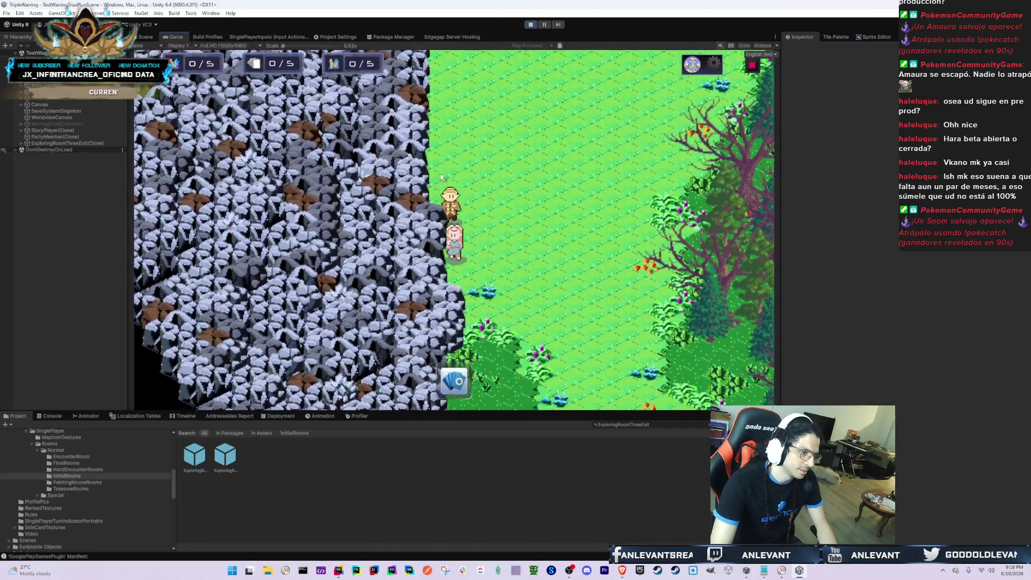
key(Down)
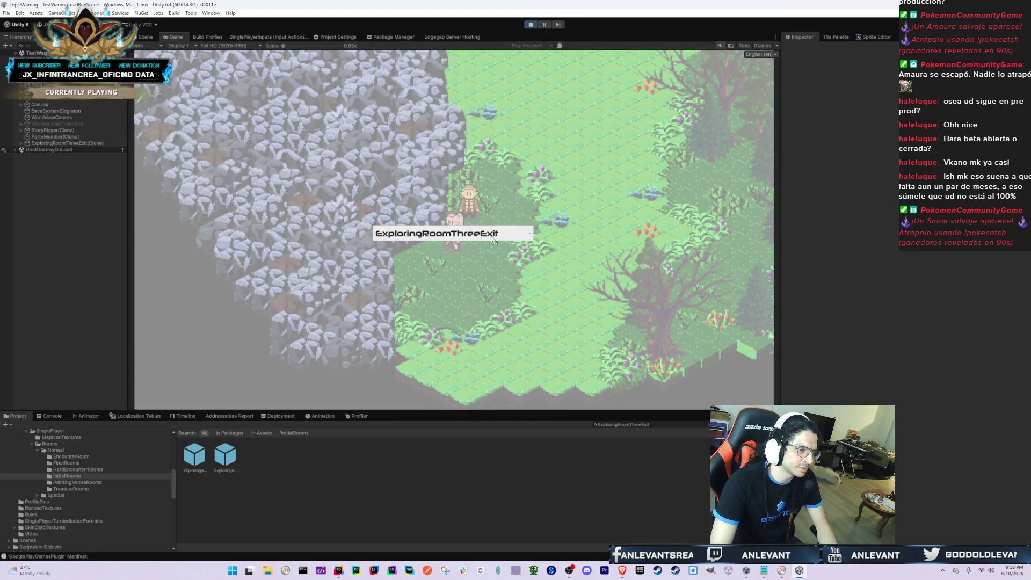
click(486, 236)
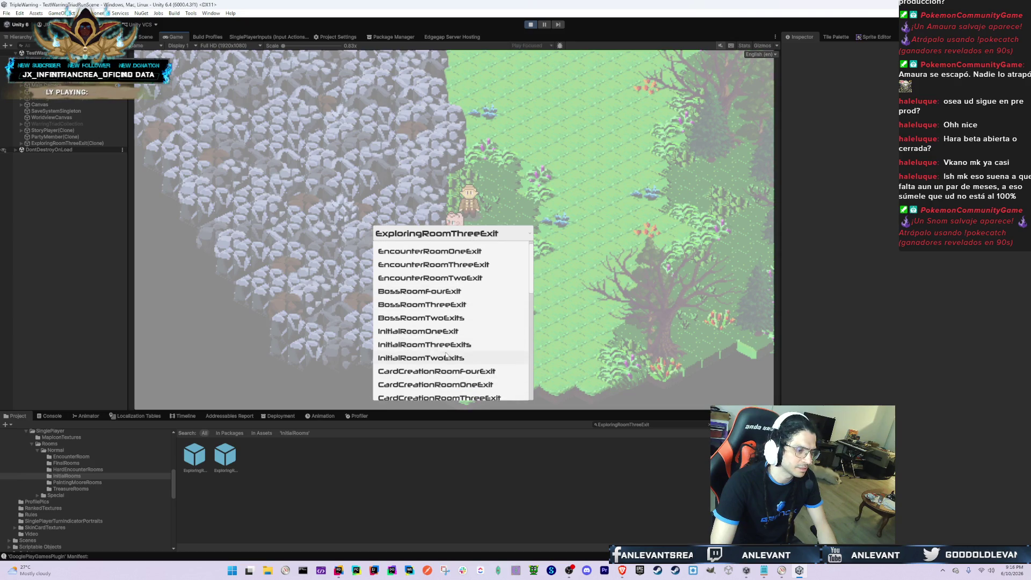
Scroll the room list and load ExploringRoomOneExit.
scroll(424, 322, down, 3)
scroll(415, 325, down, 1)
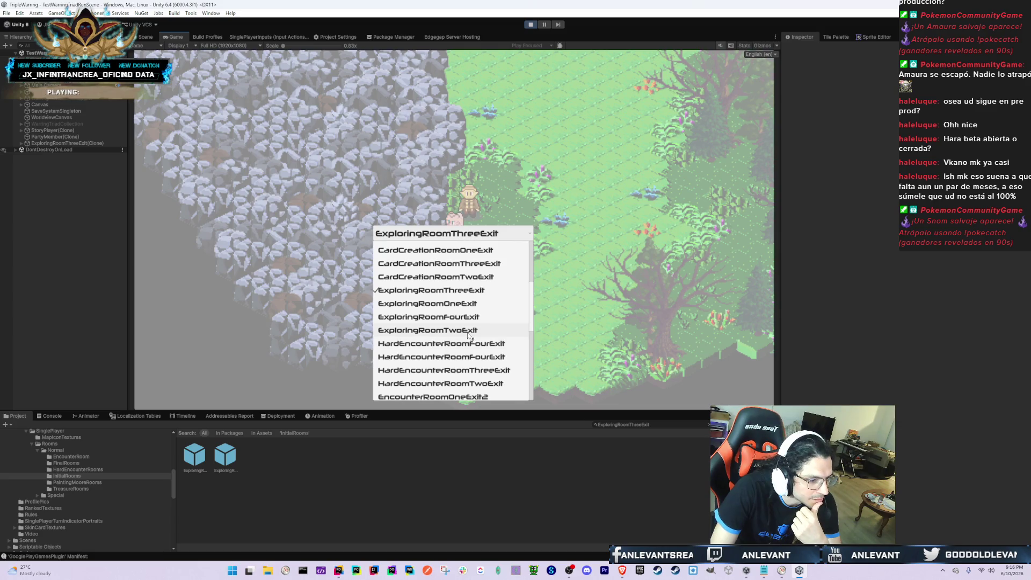
click(450, 303)
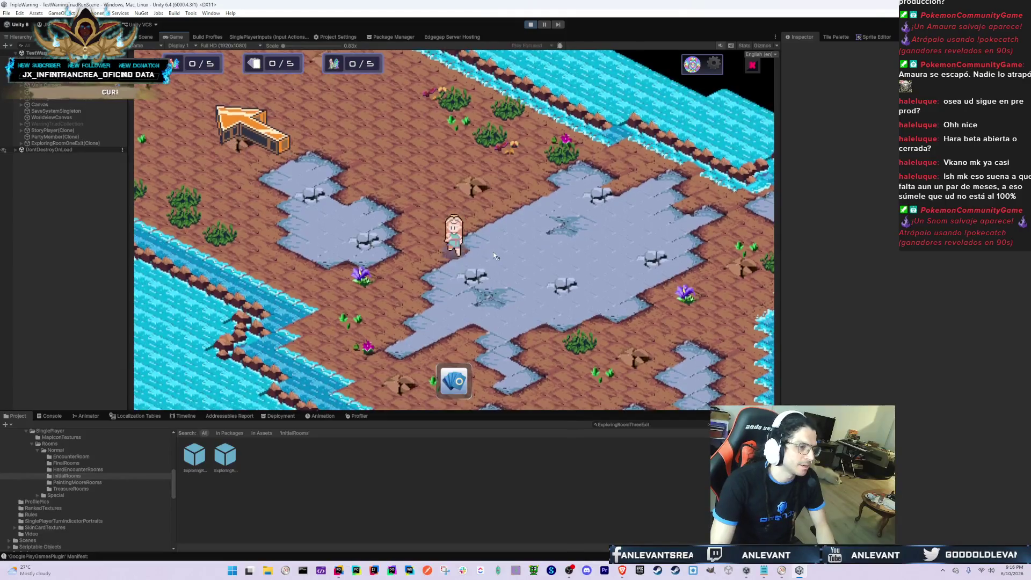
Walk the party over ExploringRoomOneExit's stone floors and stepping stones, then open the room selector.
key(a)
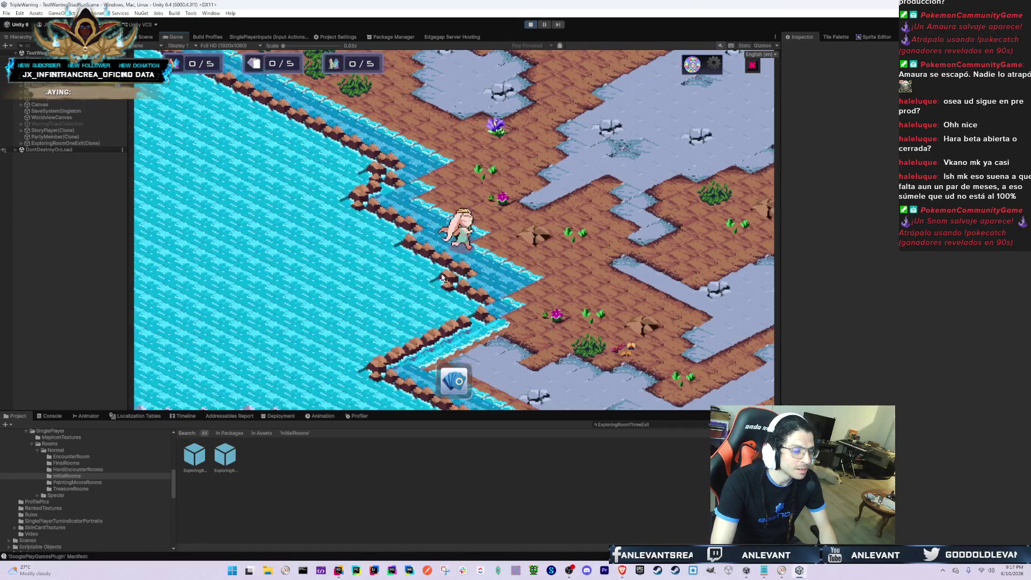
key(d)
key(s)
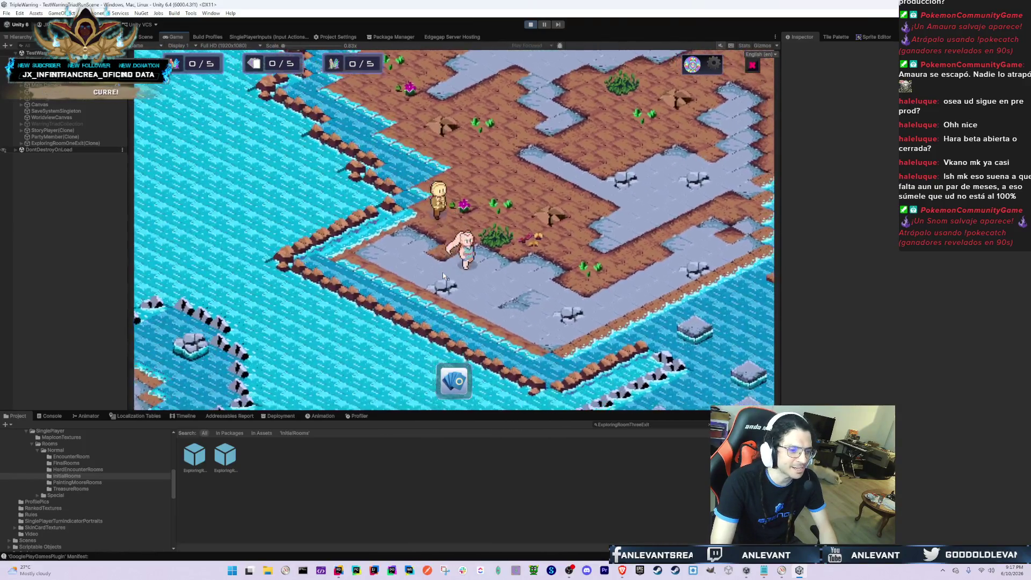
key(s)
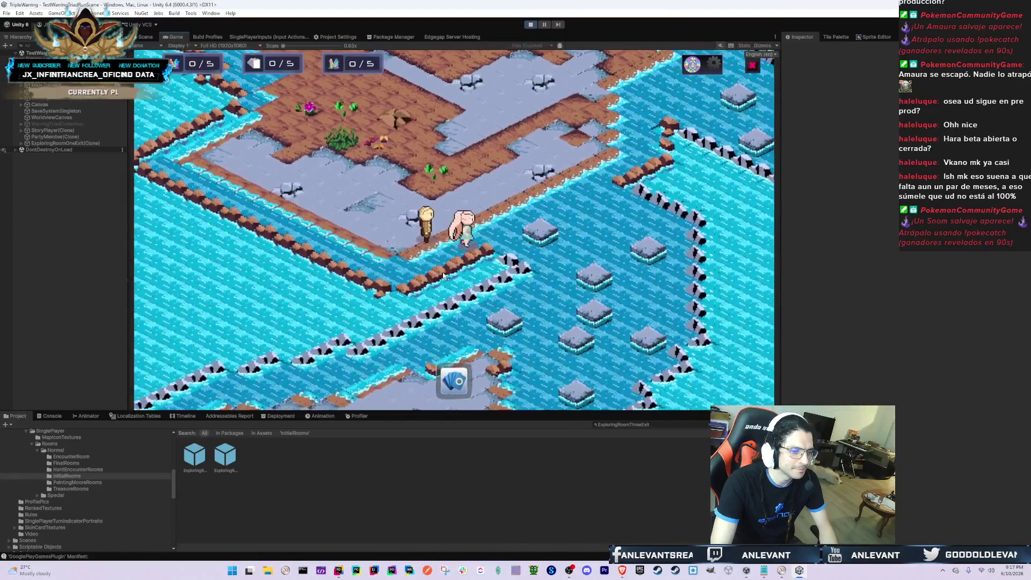
key(d)
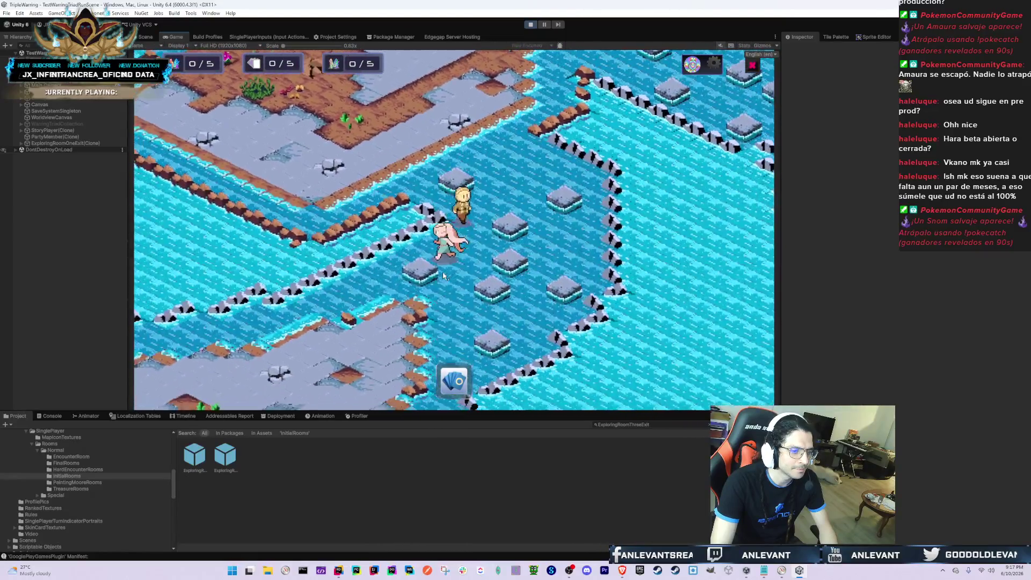
key(s)
key(w)
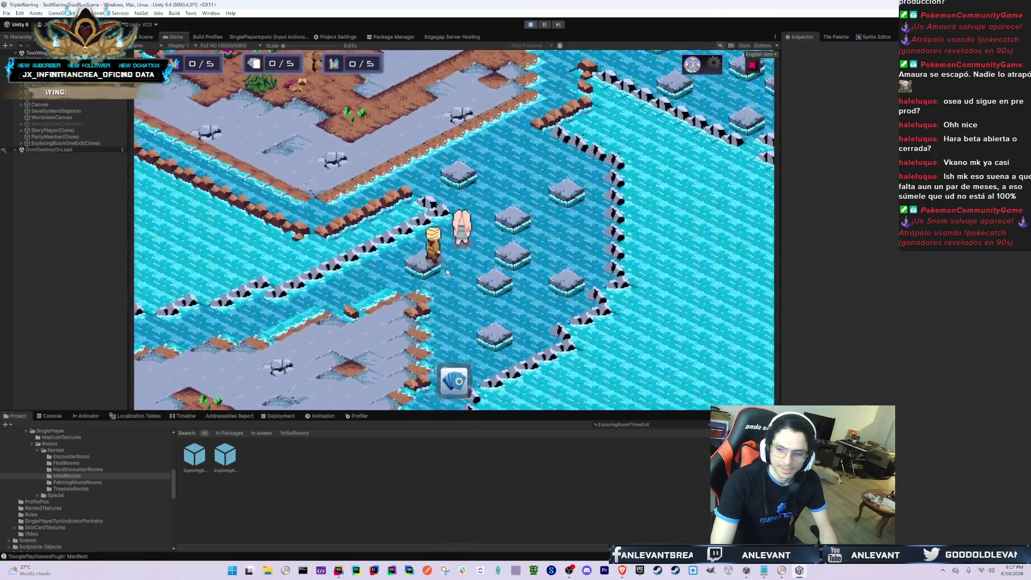
key(a)
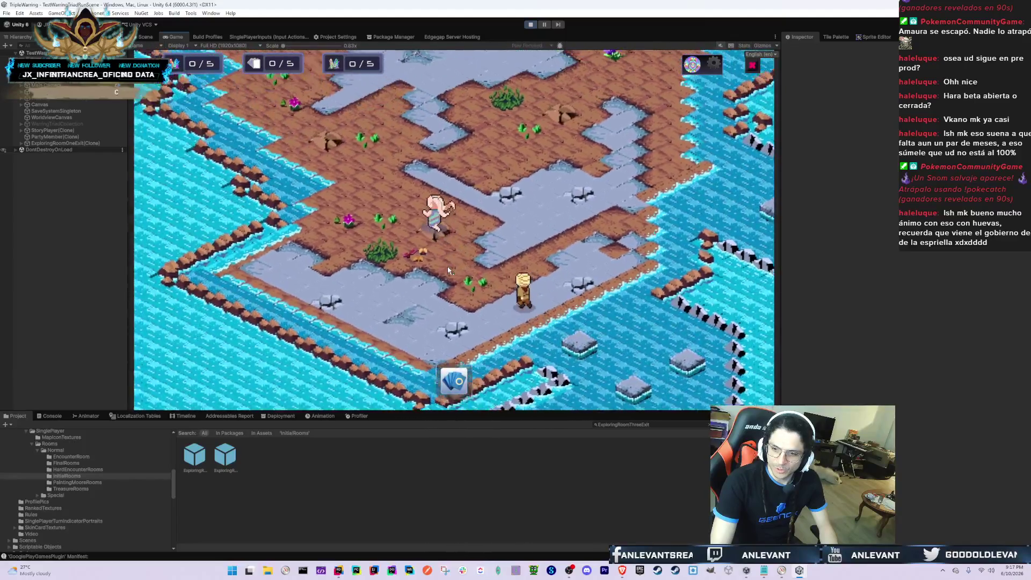
key(a)
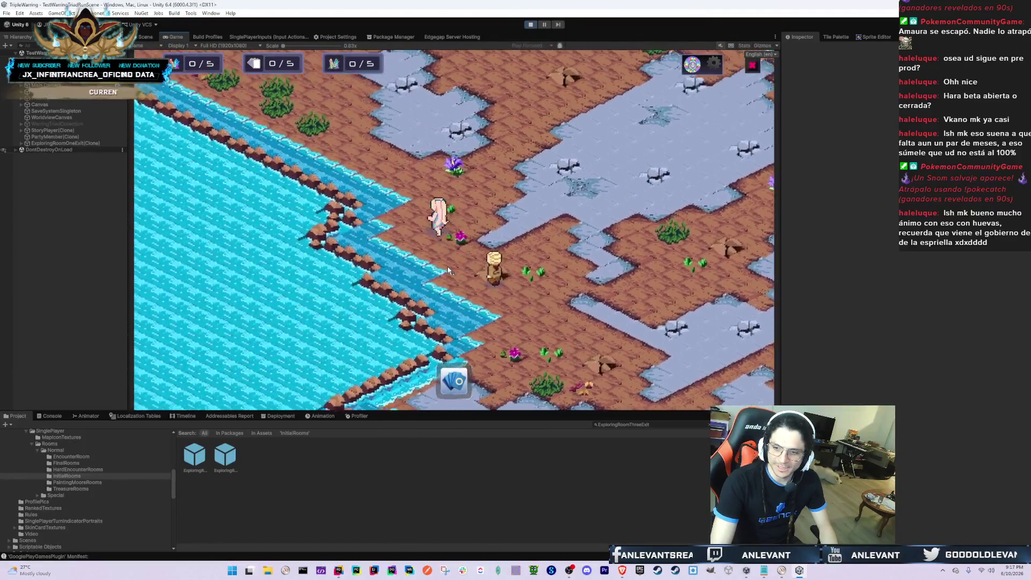
key(a)
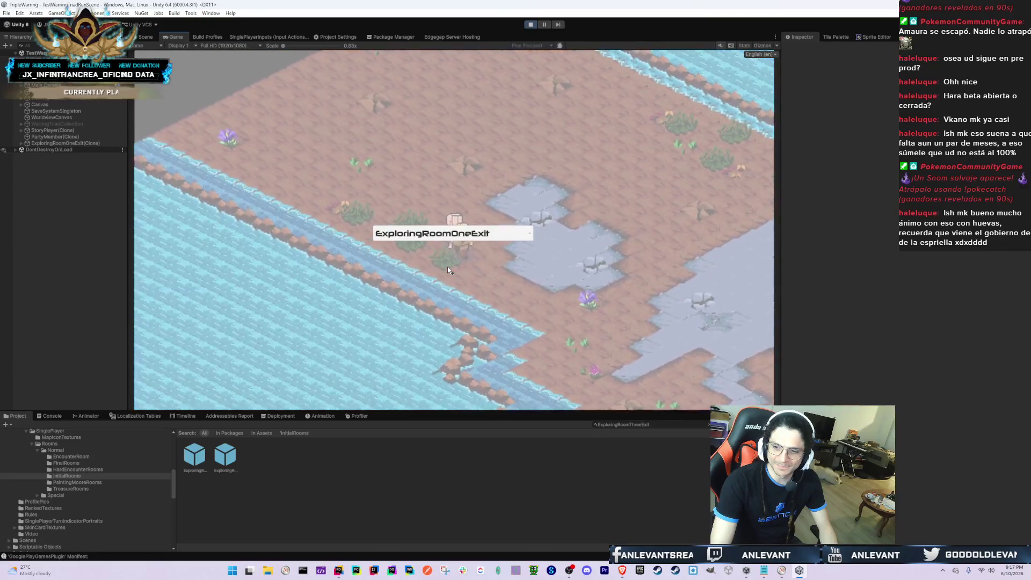
Load ExploringRoomFourExit and walk the party through the forest and riverside path.
click(514, 235)
scroll(450, 356, down, 9)
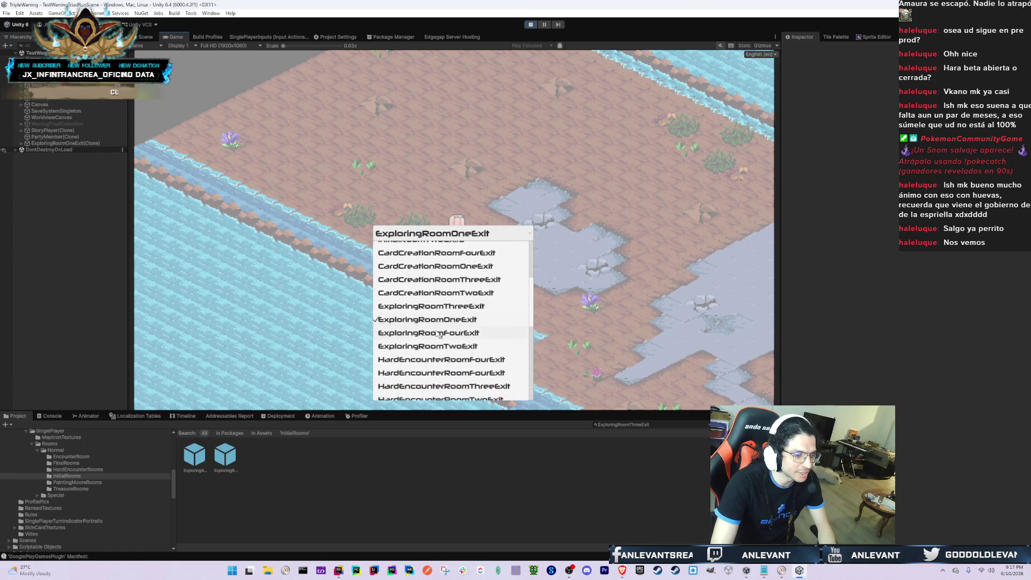
click(445, 334)
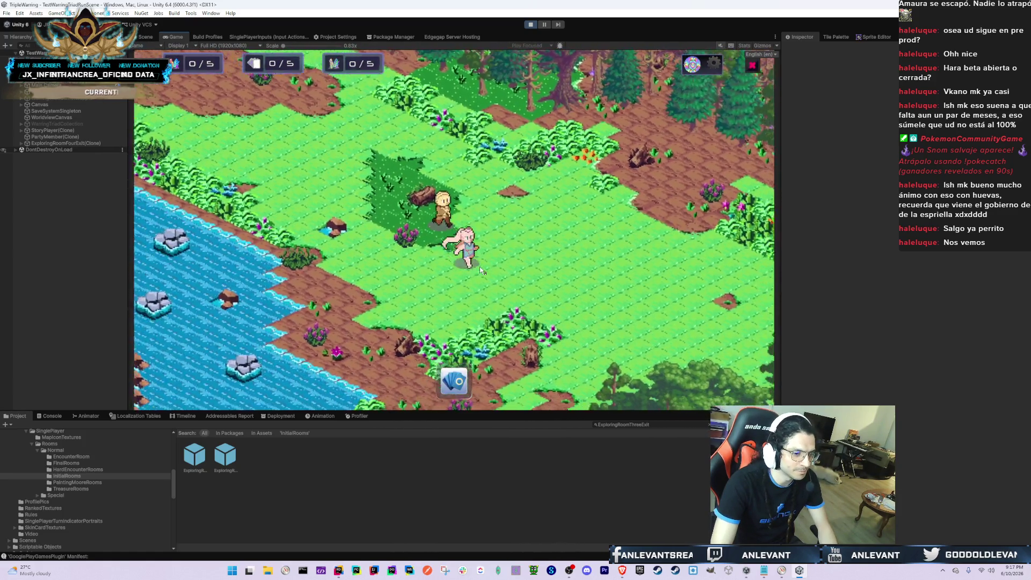
key(s)
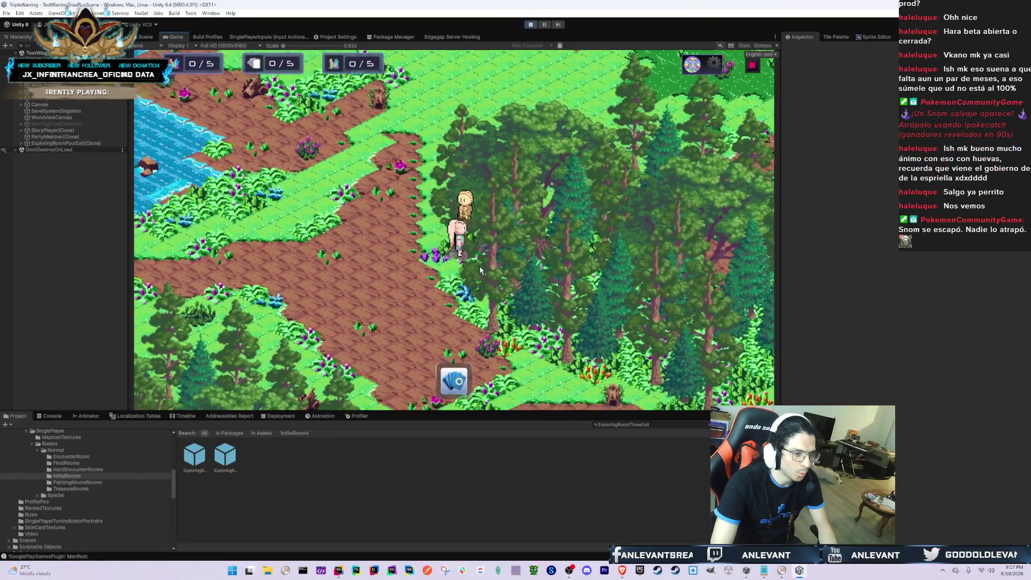
key(w)
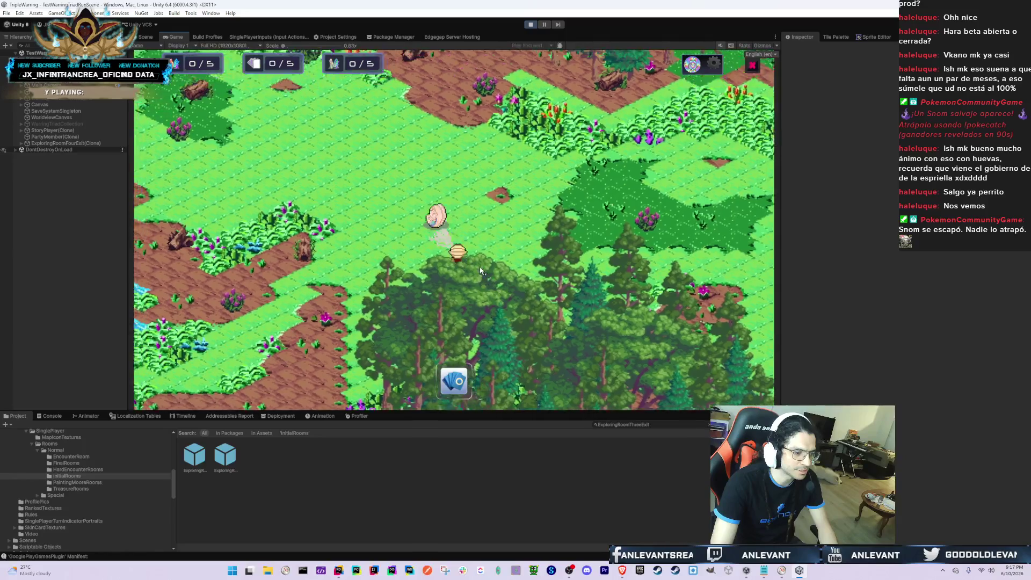
key(a)
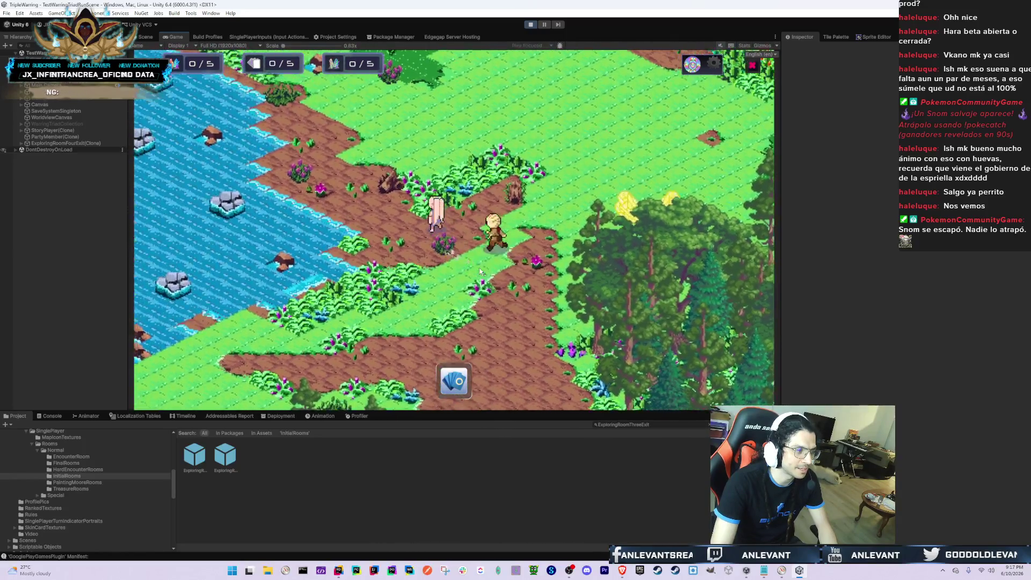
Inspect ExploringRoomFourExit(Clone) in the Hierarchy, switch windows, and reopen the room list.
click(84, 144)
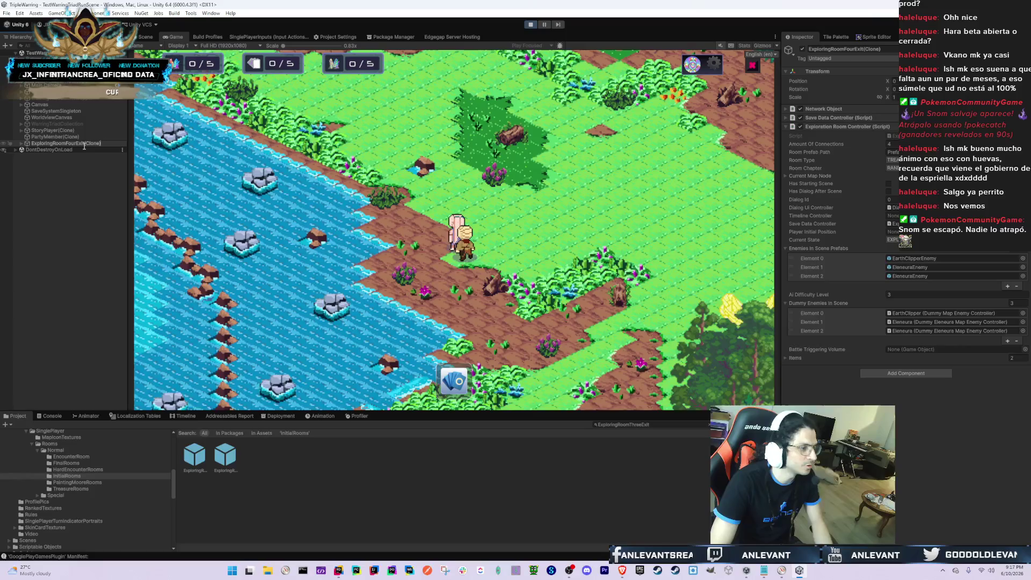
key(alt+Tab)
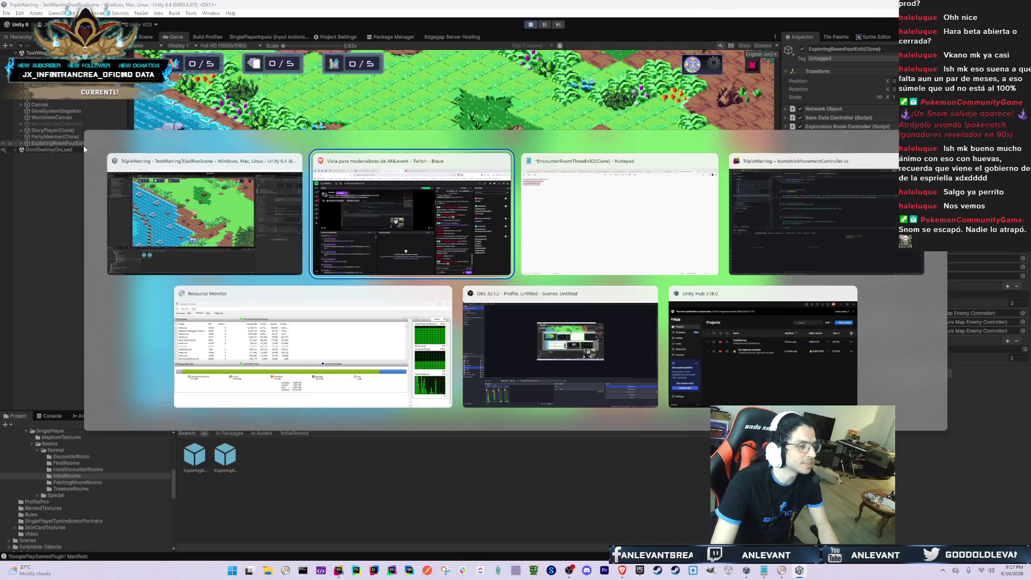
key(alt+Tab)
key(alt+Tab)
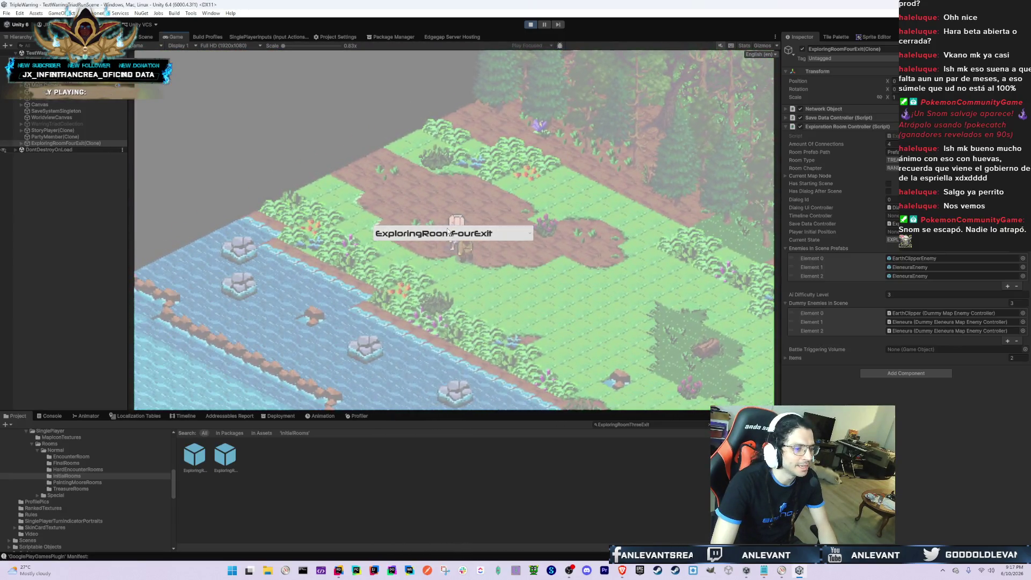
click(448, 232)
Load ExploringRoomTwoExit, select its clone, and drag it into InitialRooms as a prefab.
scroll(430, 382, down, 5)
scroll(430, 382, down, 1)
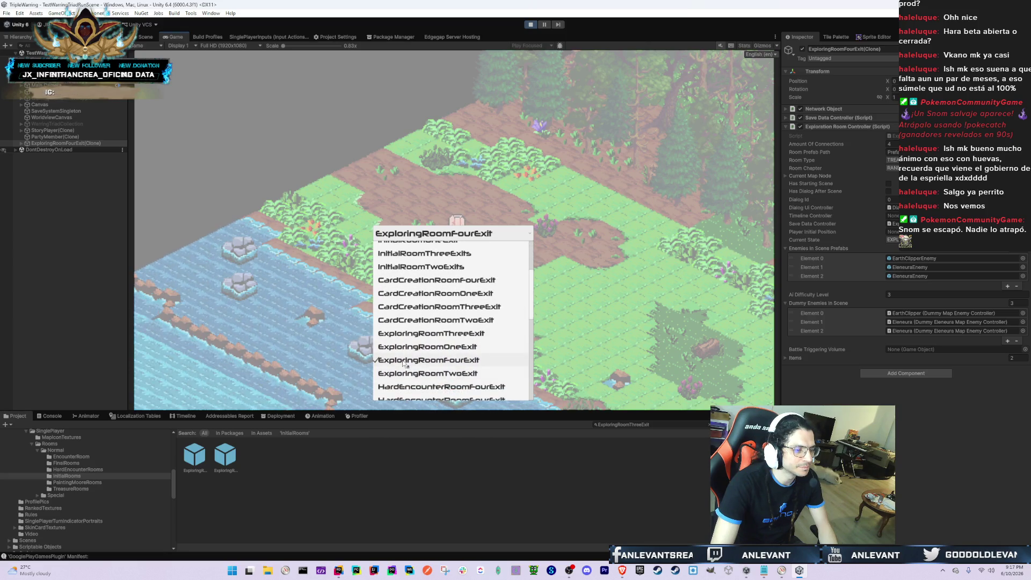
click(421, 374)
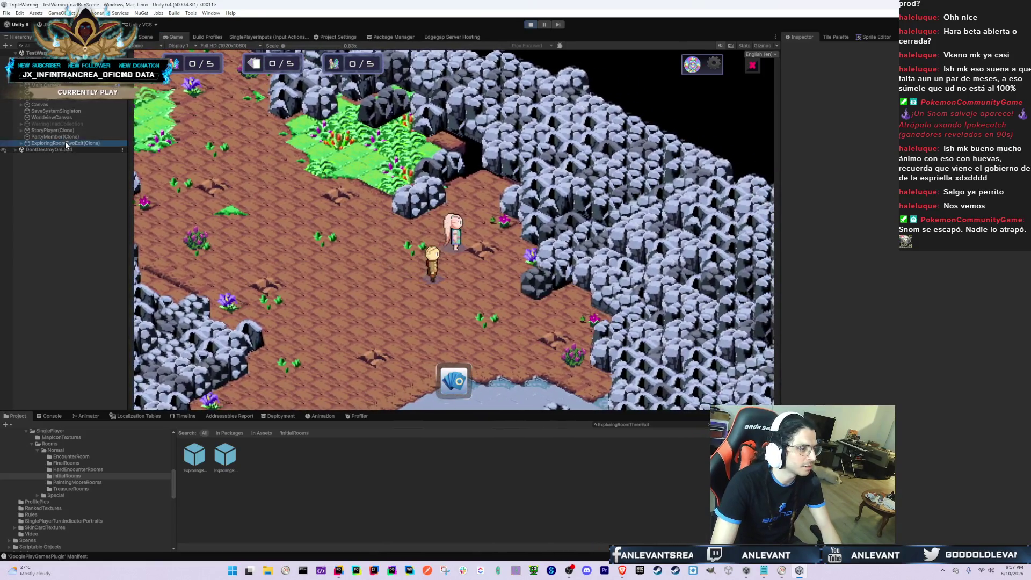
click(47, 143)
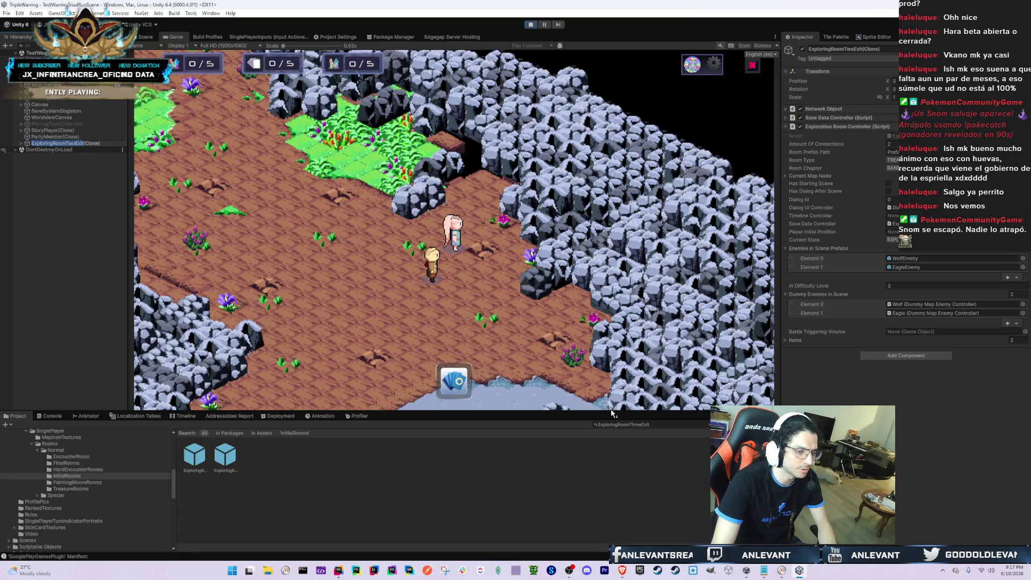
drag(633, 425, 483, 450)
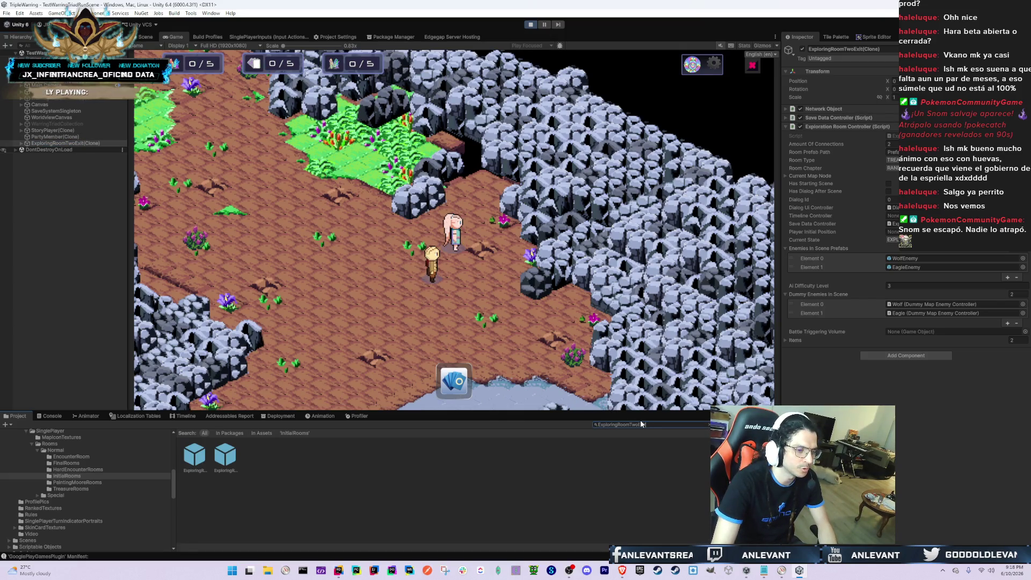
double_click(195, 477)
click(568, 312)
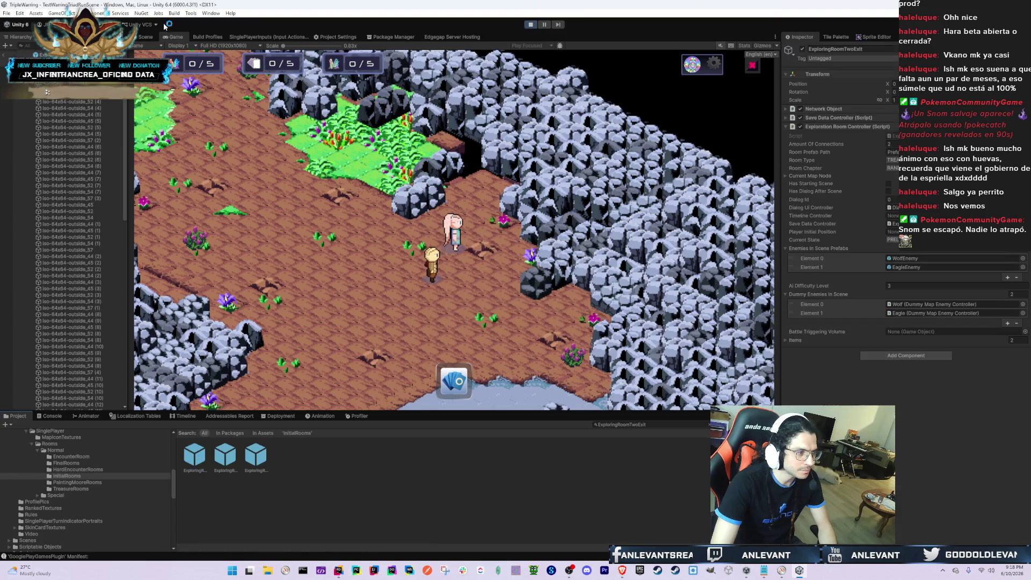
click(144, 38)
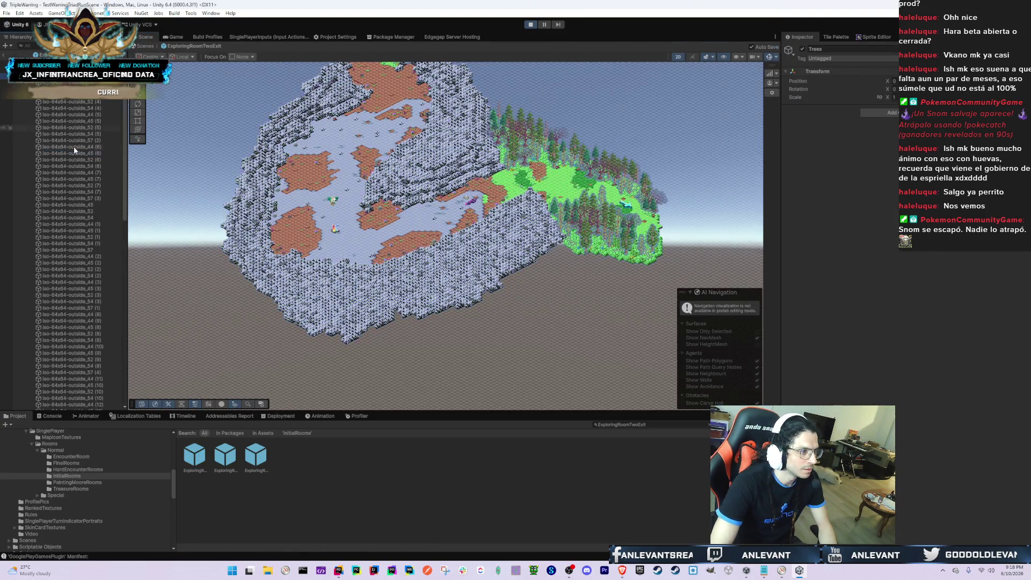
click(86, 115)
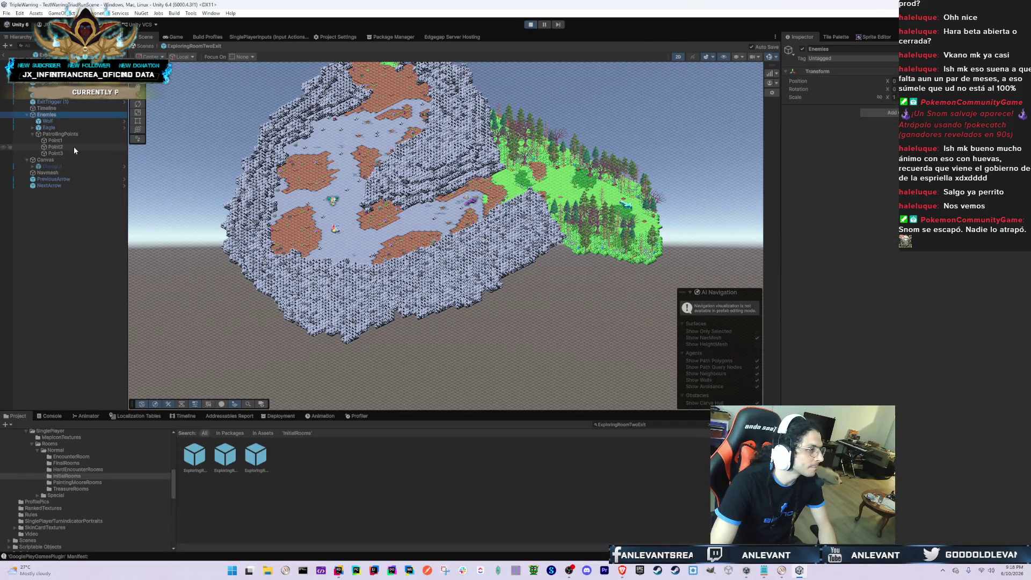
click(596, 171)
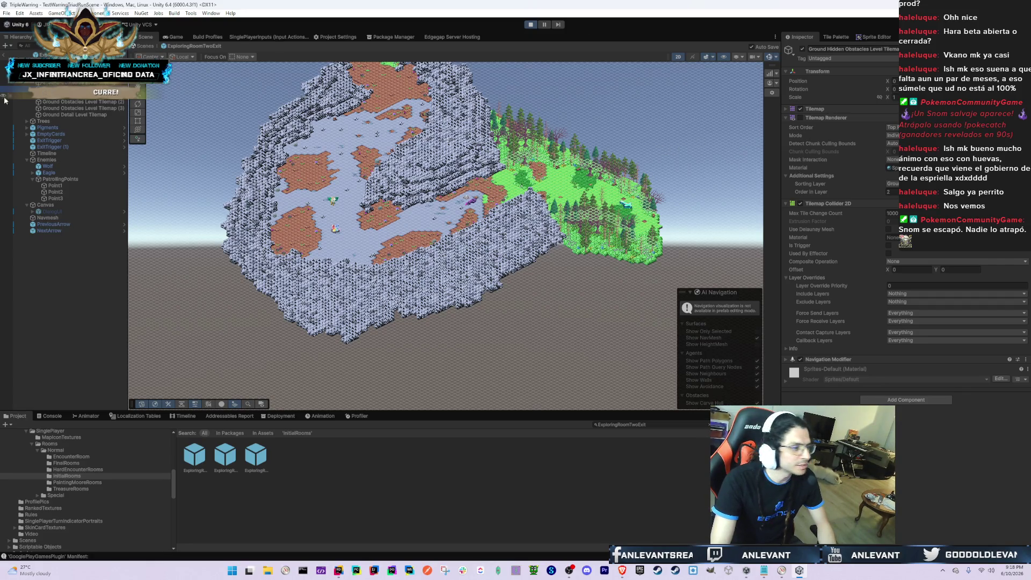
click(55, 97)
click(55, 95)
click(55, 89)
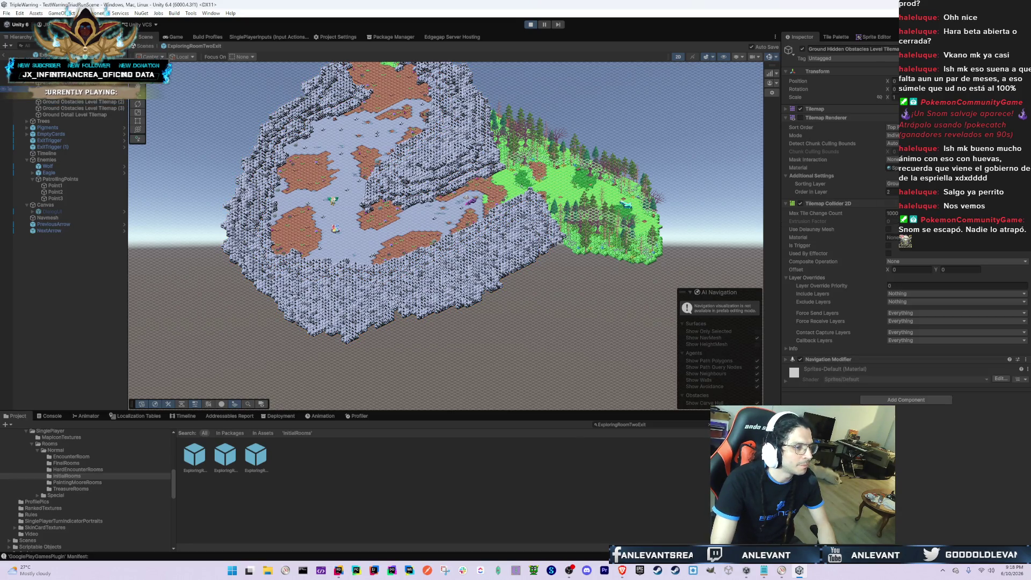
click(801, 117)
click(801, 118)
click(801, 117)
click(801, 117)
drag(333, 118, 394, 145)
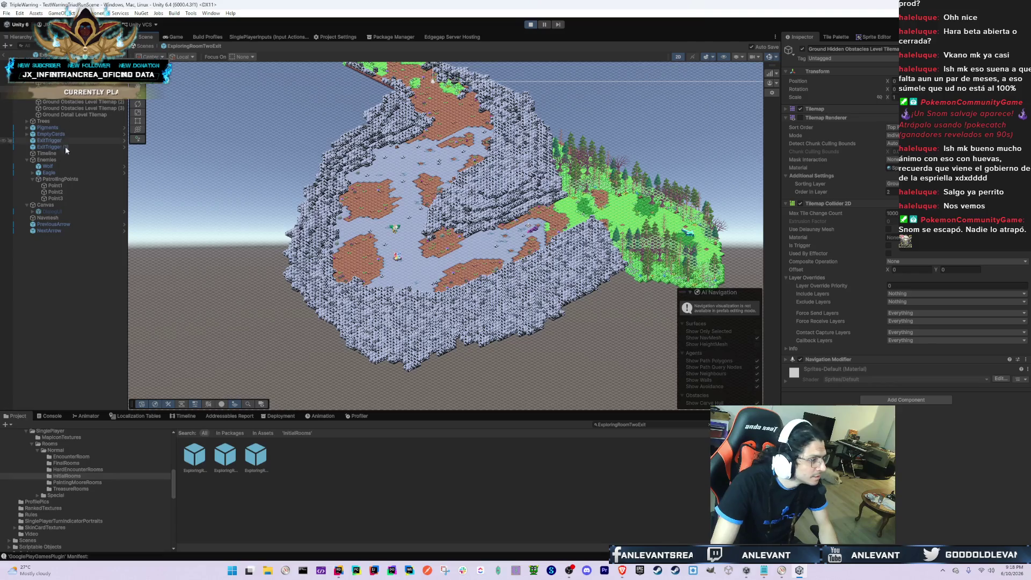
shift+click(90, 112)
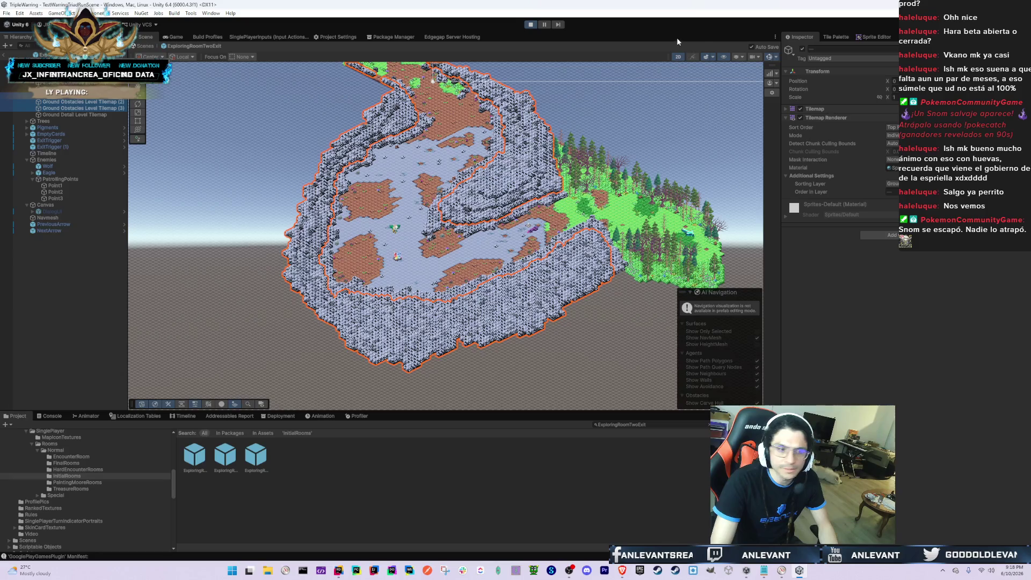
Move the selected tilemaps to another sorting layer and inspect Ground Obstacles Level Tilemap (1).
click(892, 184)
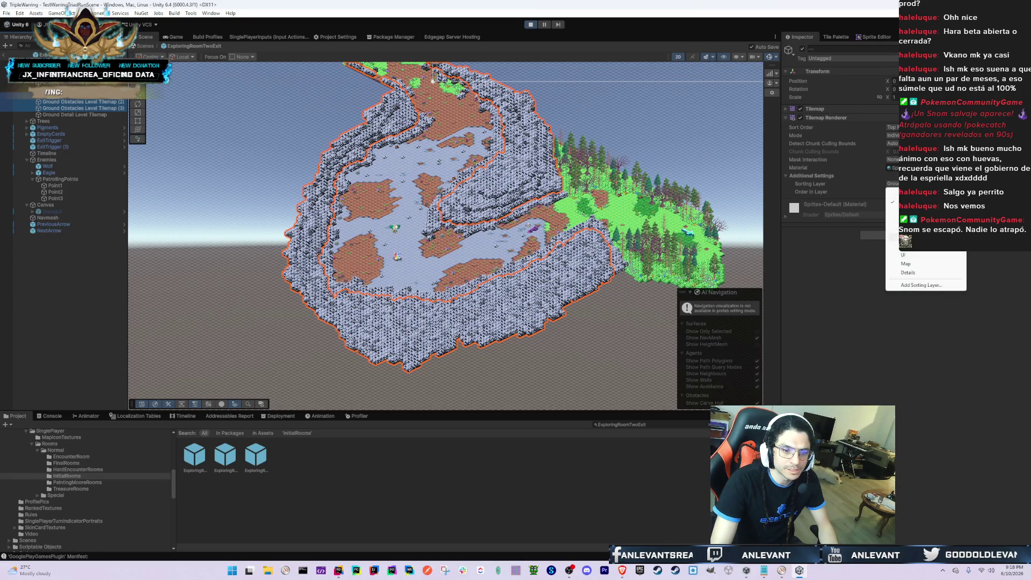
click(913, 211)
click(117, 92)
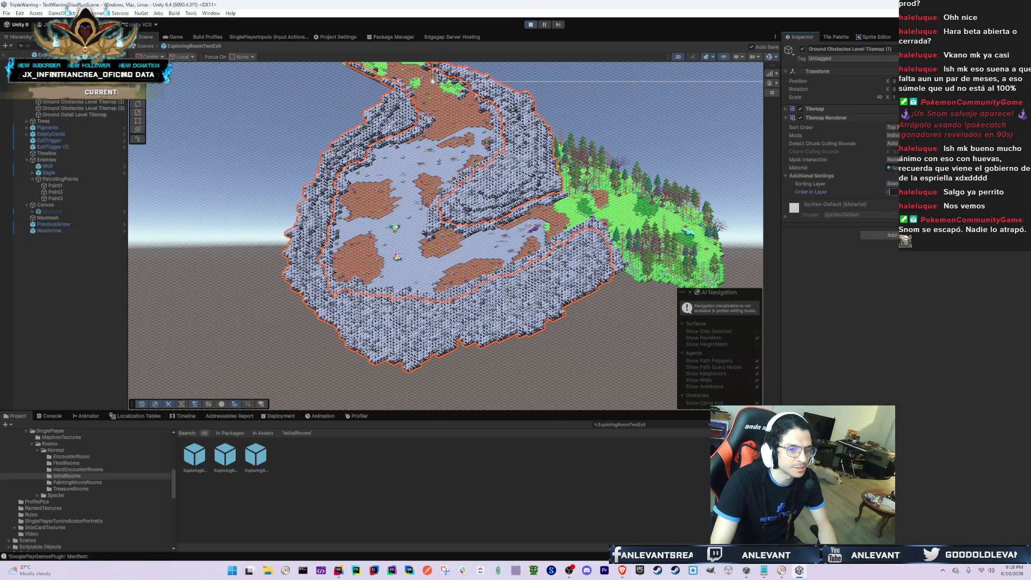
scroll(559, 292, up, 5)
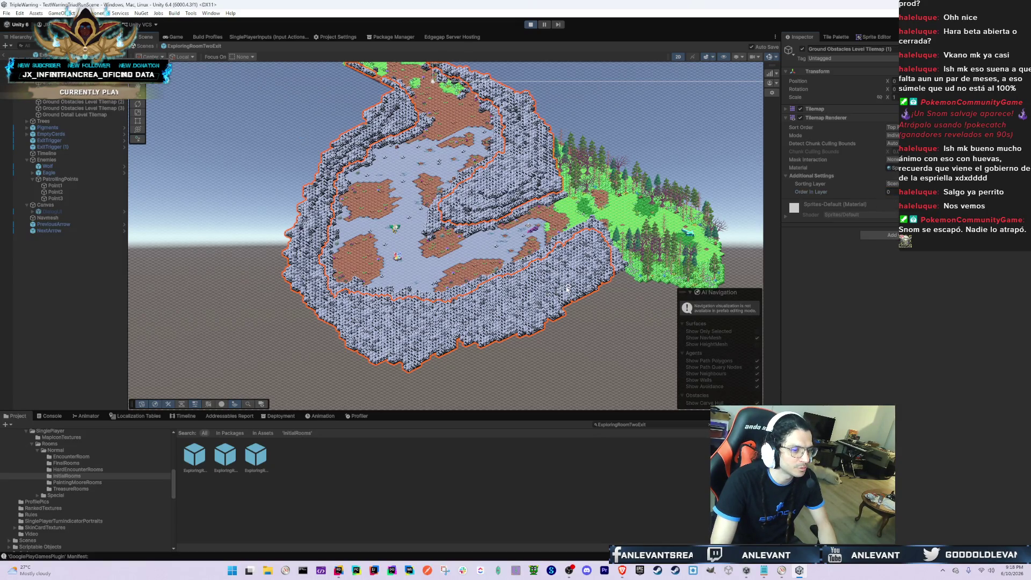
scroll(486, 303, down, 3)
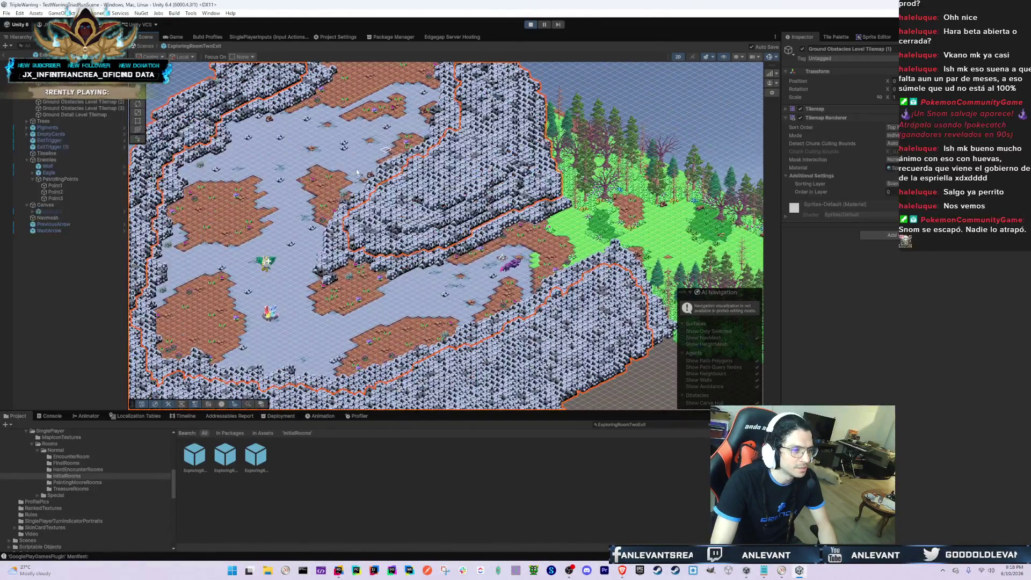
scroll(451, 289, up, 3)
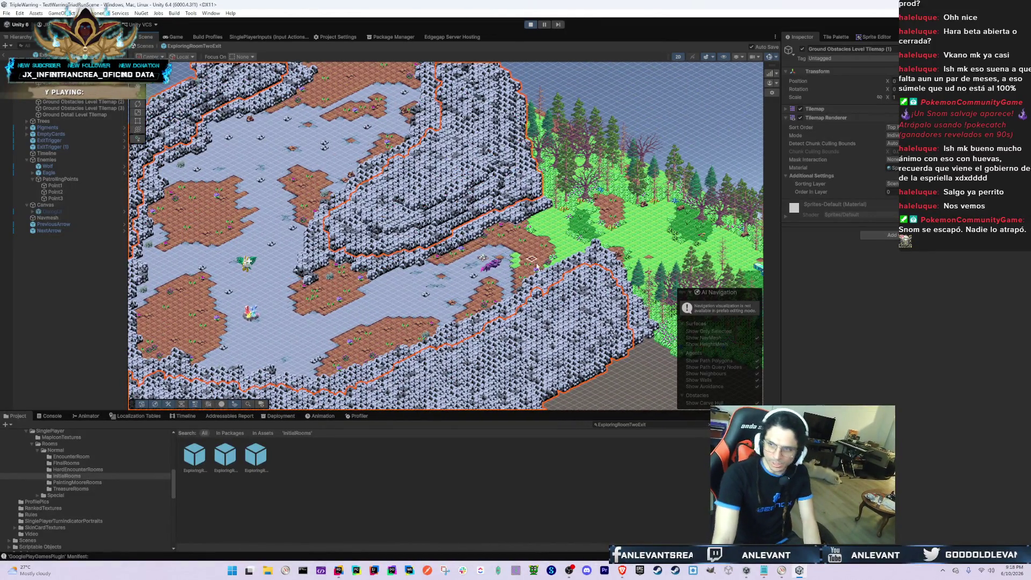
drag(623, 301, 446, 354)
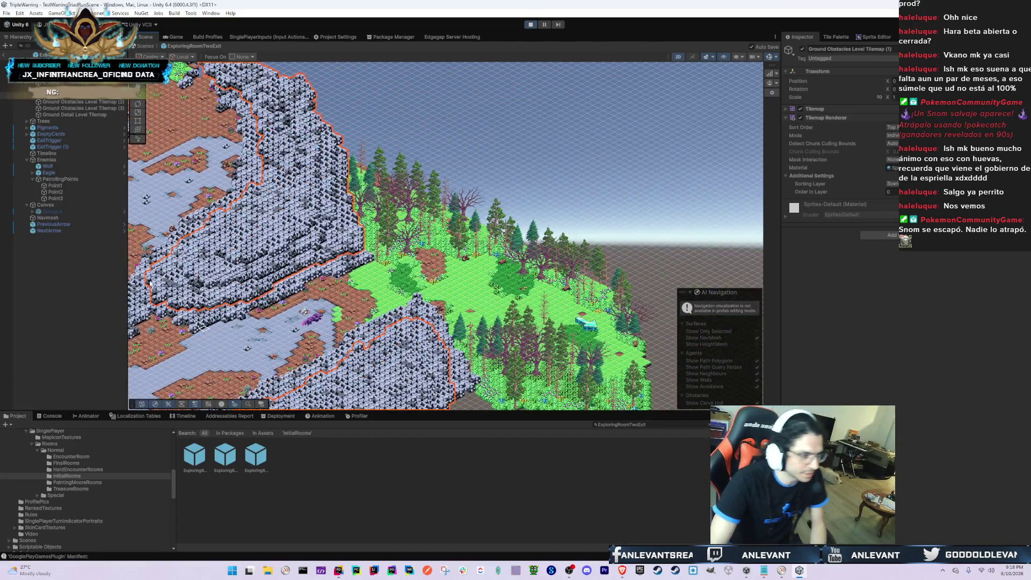
Select the ExploringRoomTwoExit root, check the Notepad room list, and open the TreasureRooms folder.
click(157, 119)
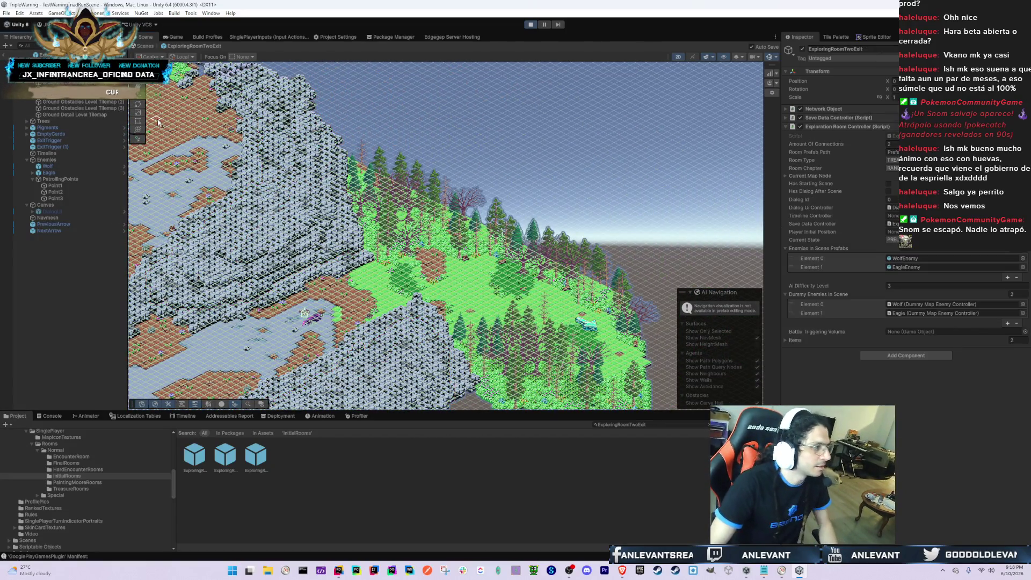
key(alt+Tab)
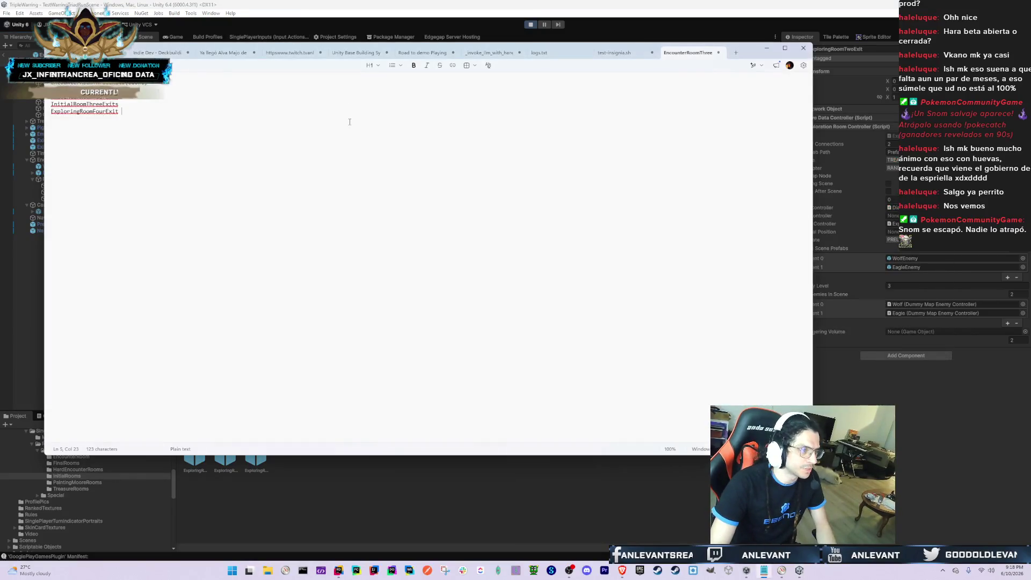
key(alt+Tab)
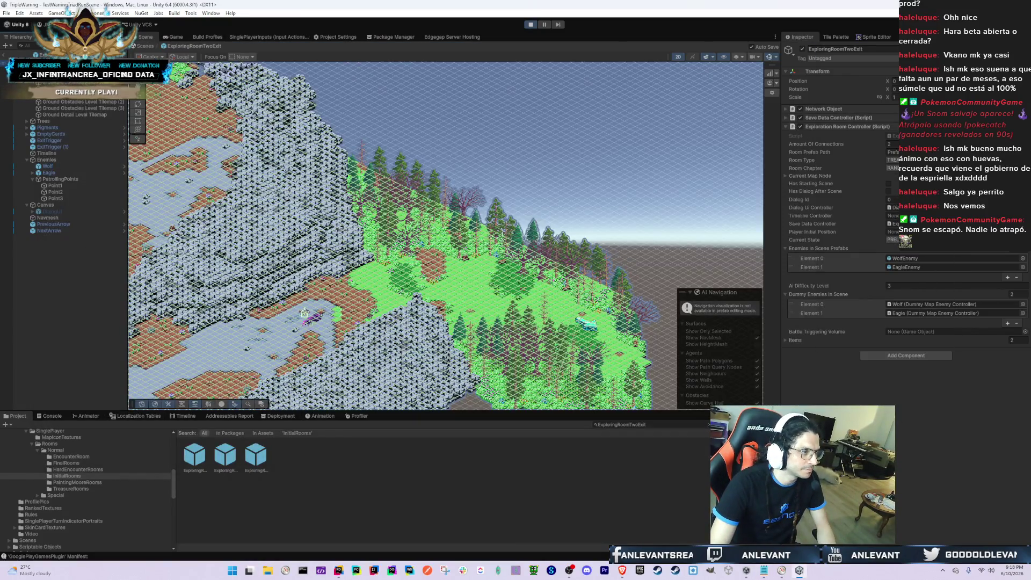
click(71, 489)
Open the ExploringRoomTwoExit2 prefab and dismiss the prefab-mode warning.
double_click(471, 456)
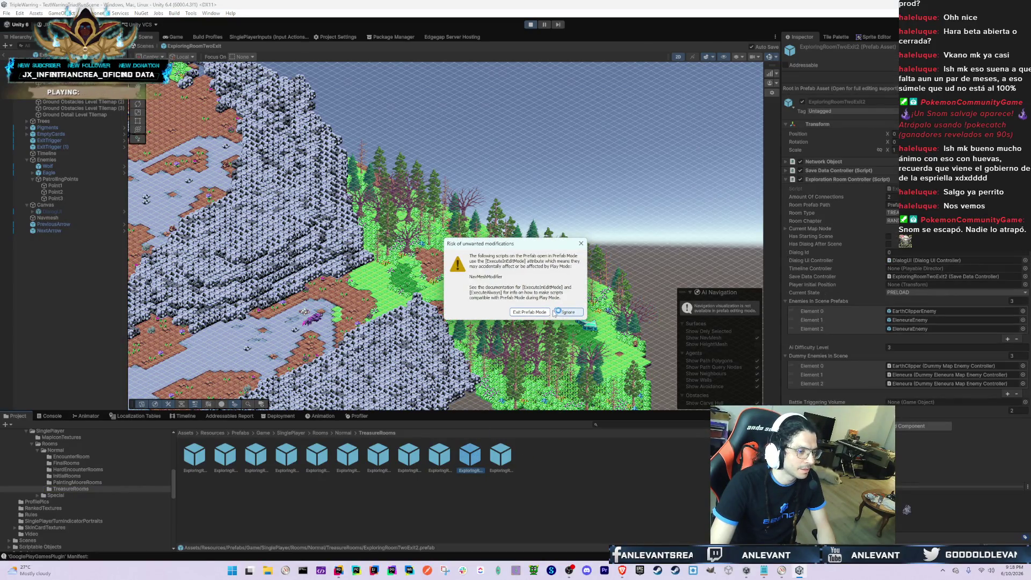
key(Escape)
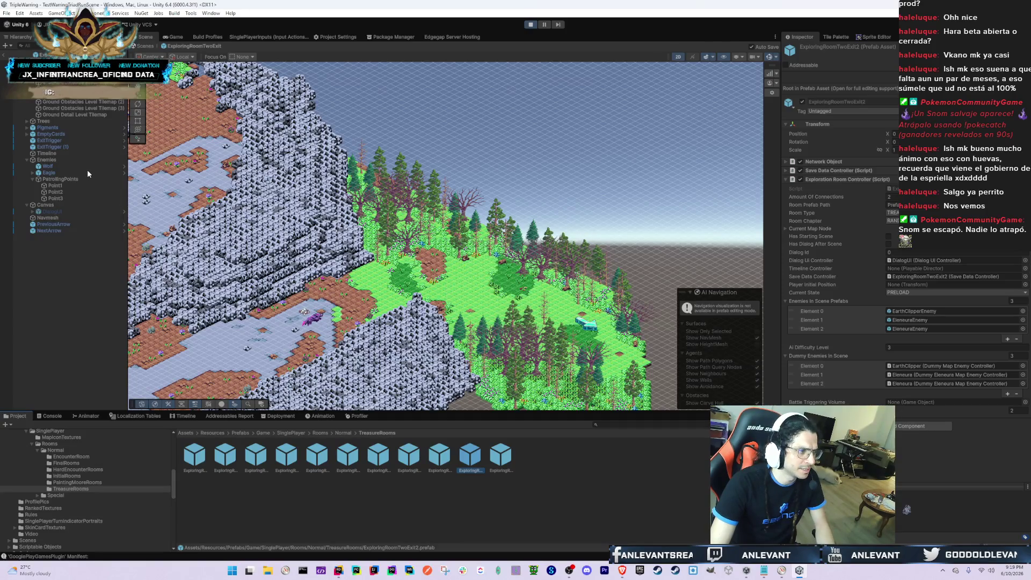
click(87, 171)
scroll(343, 326, up, 3)
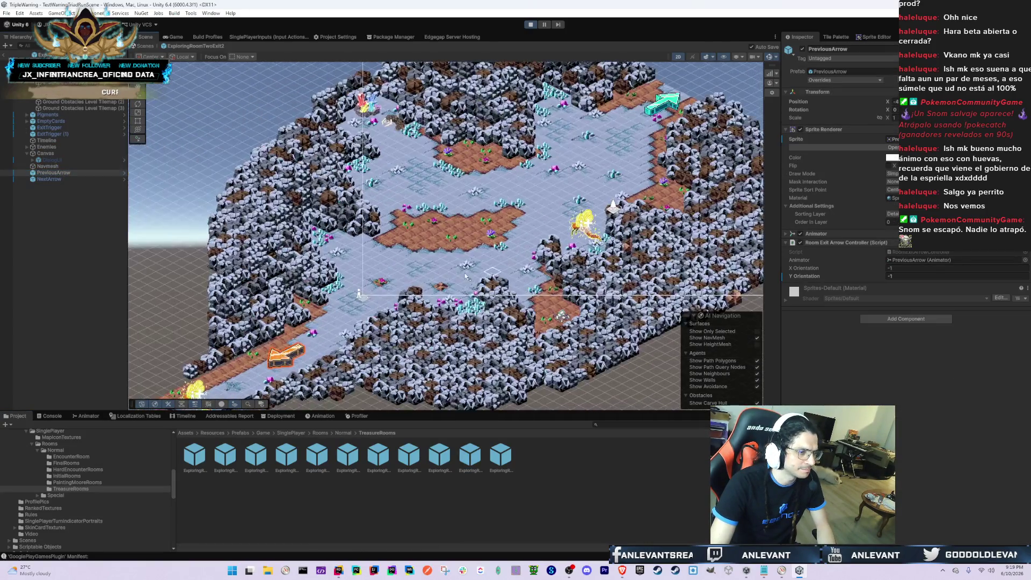
Move the Ground Obstacles Level Tilemaps onto the new sorting layer, then open ExploringRoomTwoExit3.
click(343, 327)
key(shift+Down)
key(shift+Down)
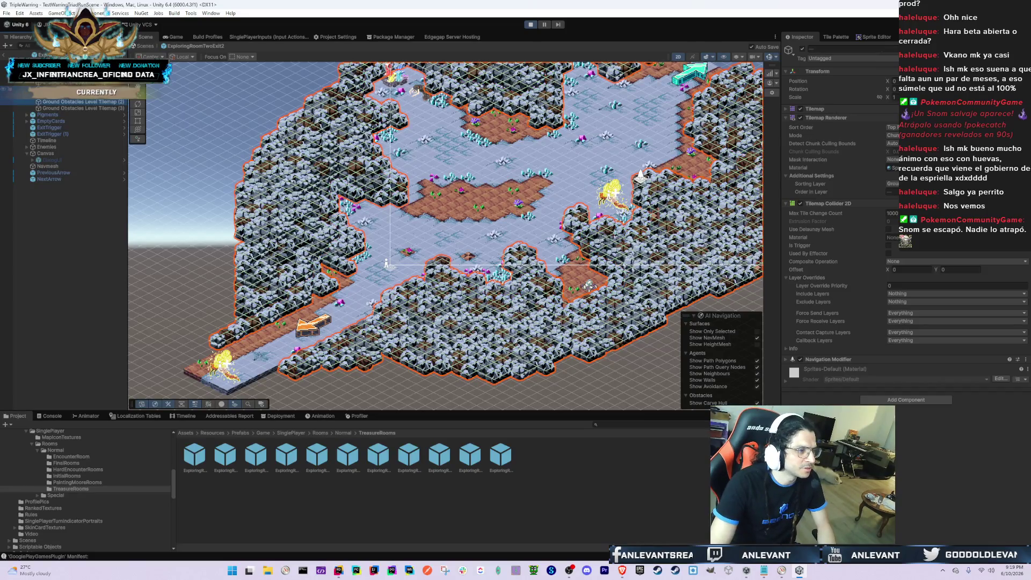
click(913, 183)
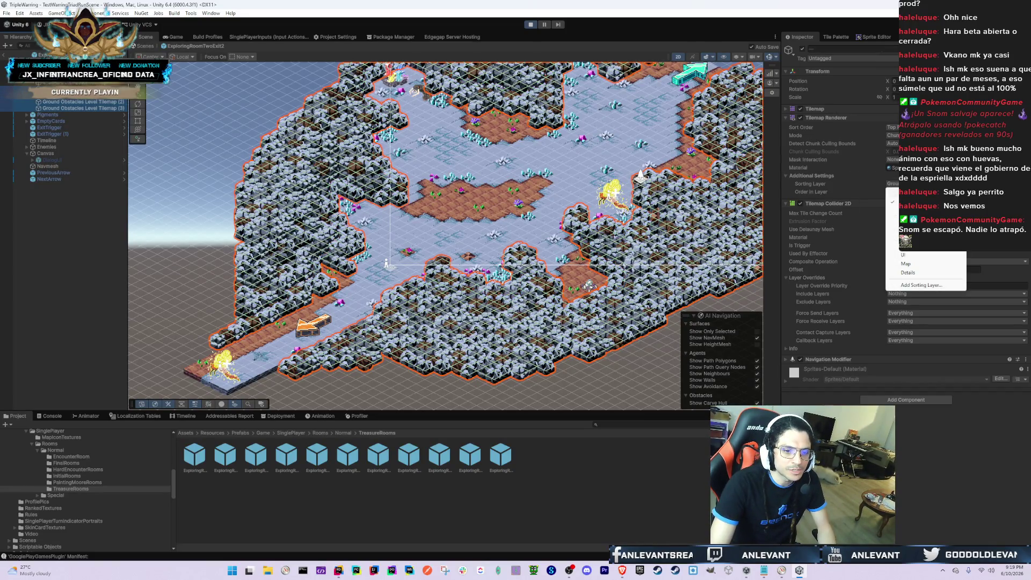
click(81, 95)
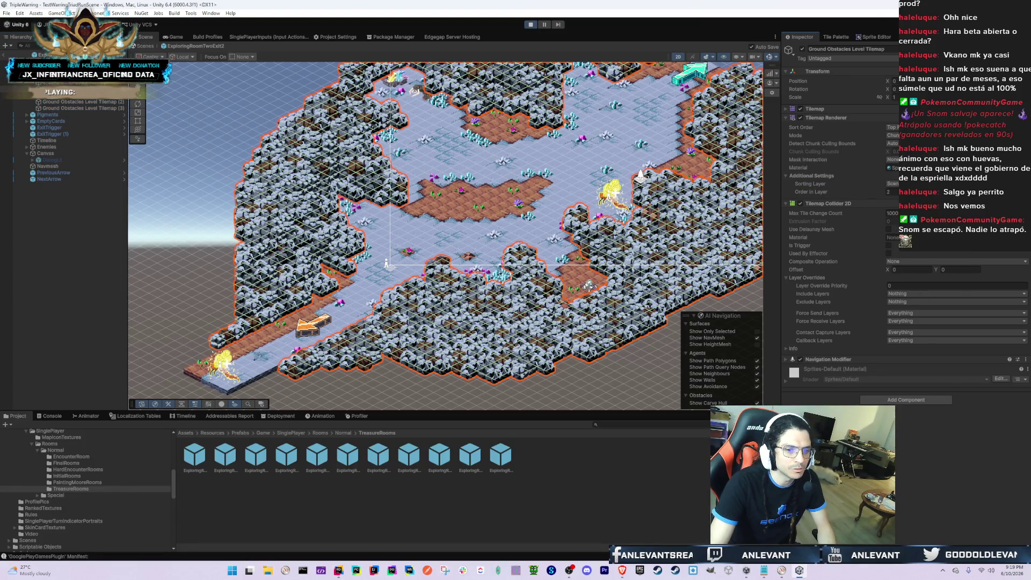
click(891, 192)
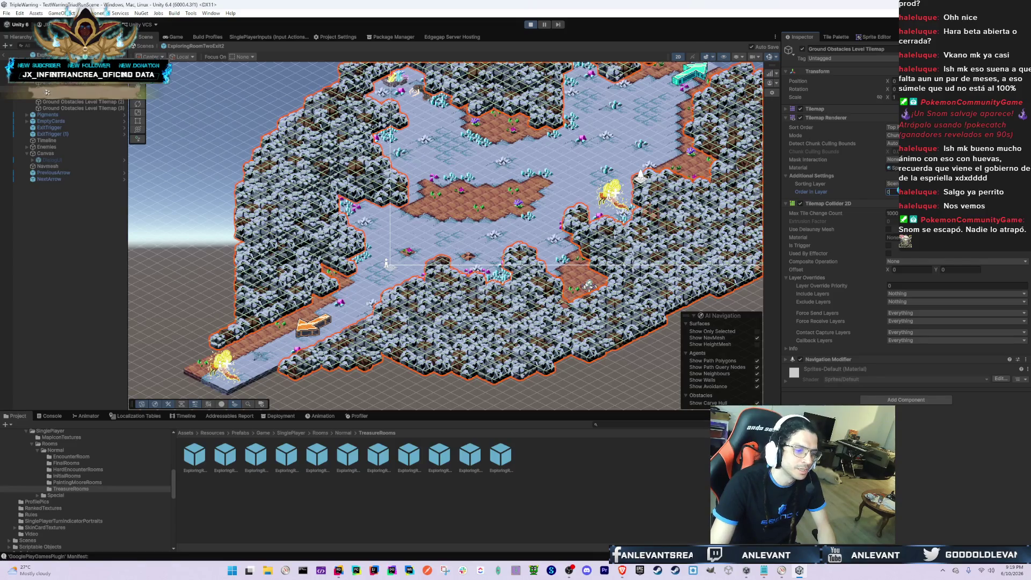
click(92, 96)
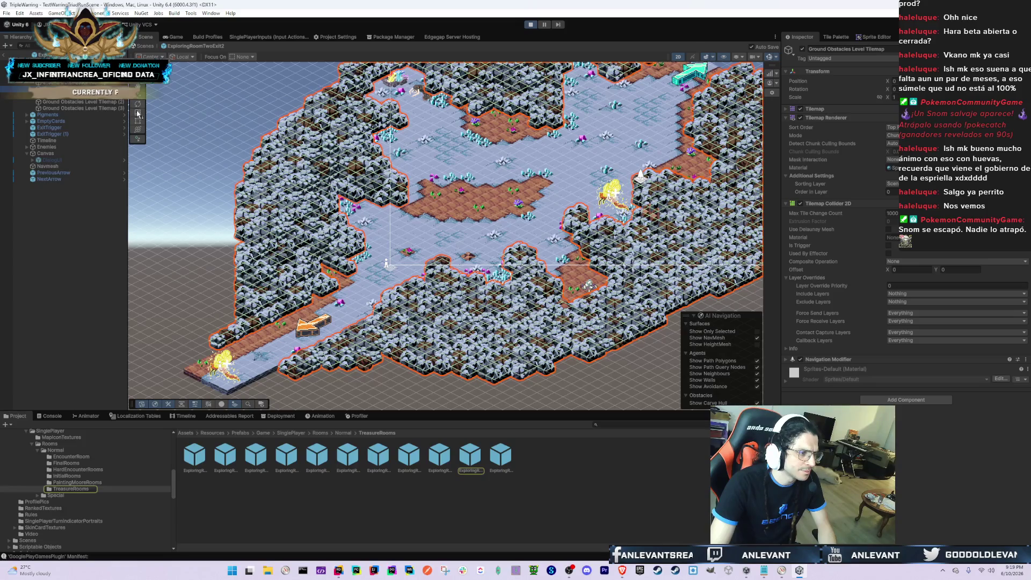
double_click(501, 457)
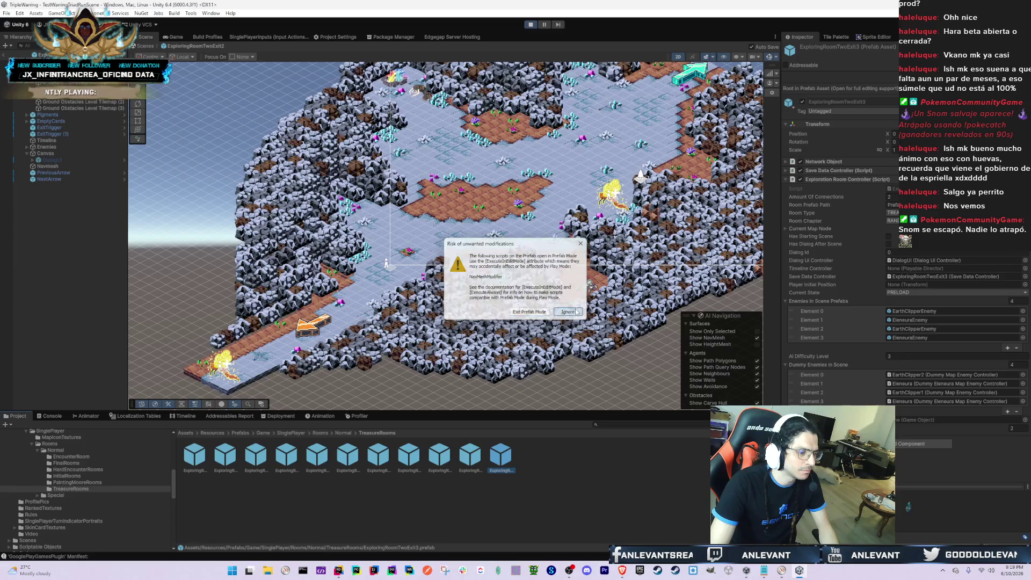
Dismiss the warning and put ExploringRoomTwoExit3's obstacle tilemaps on the other sorting layer.
click(568, 312)
click(93, 108)
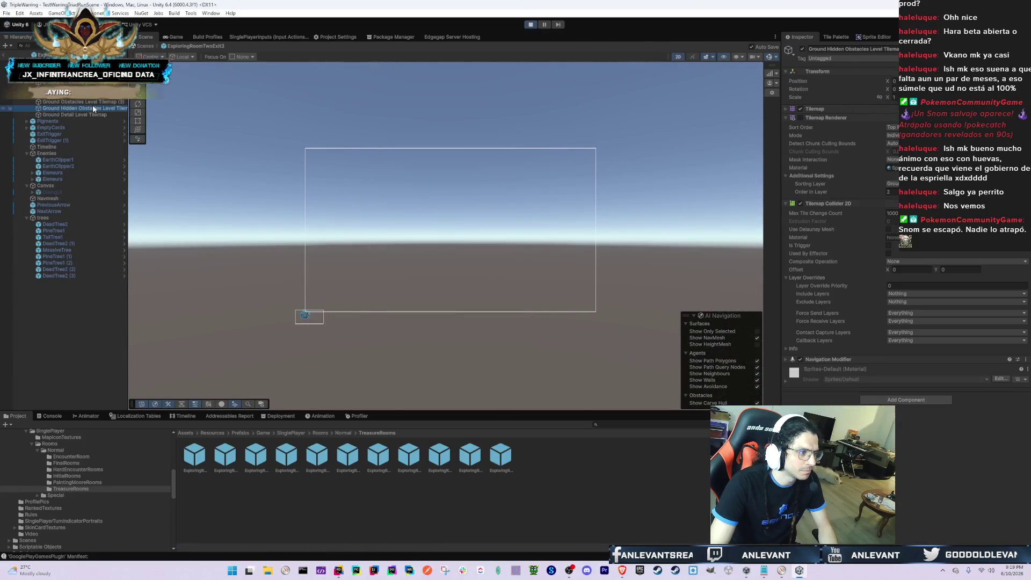
key(Up)
key(Up)
key(Up)
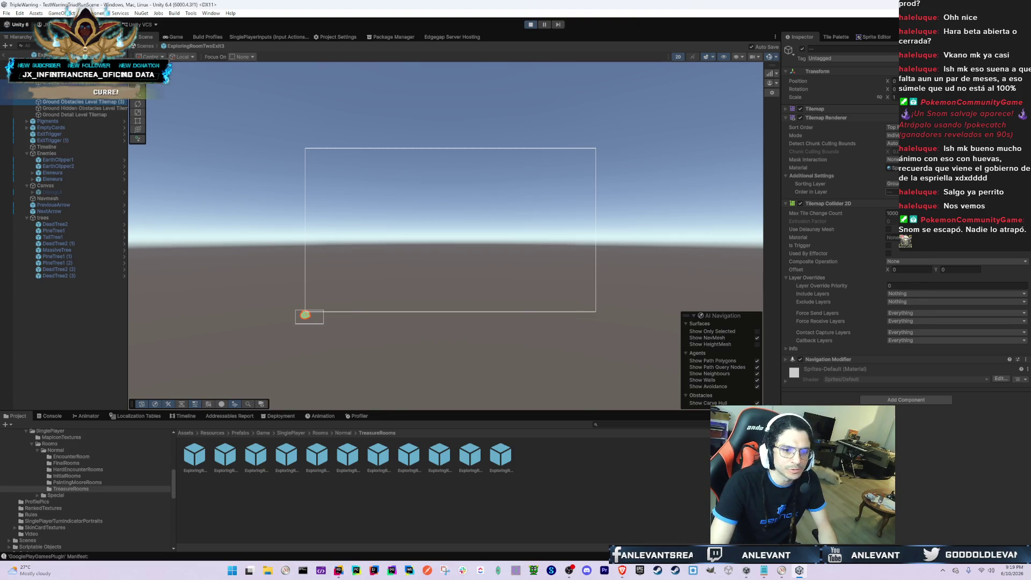
click(892, 184)
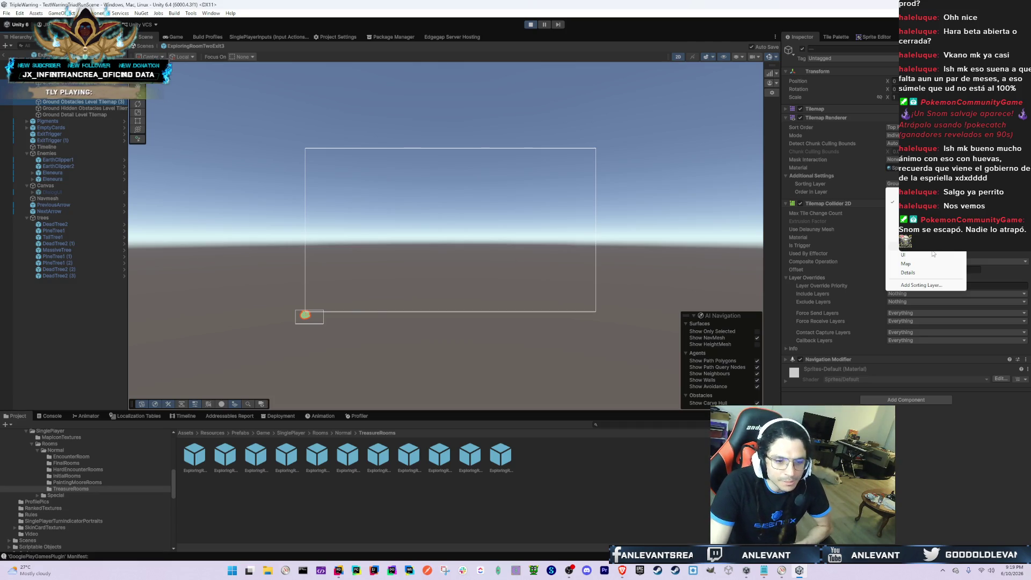
click(913, 238)
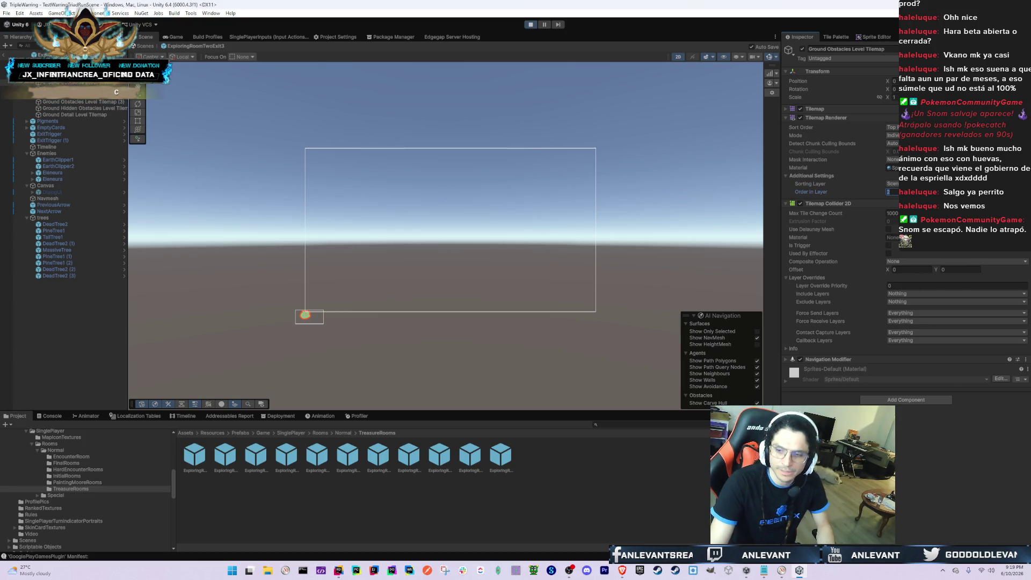
mouse_move(346, 223)
mouse_down()
mouse_move(447, 350)
mouse_move(449, 259)
mouse_move(538, 155)
mouse_move(507, 241)
mouse_move(525, 211)
mouse_move(486, 396)
mouse_move(488, 317)
mouse_up()
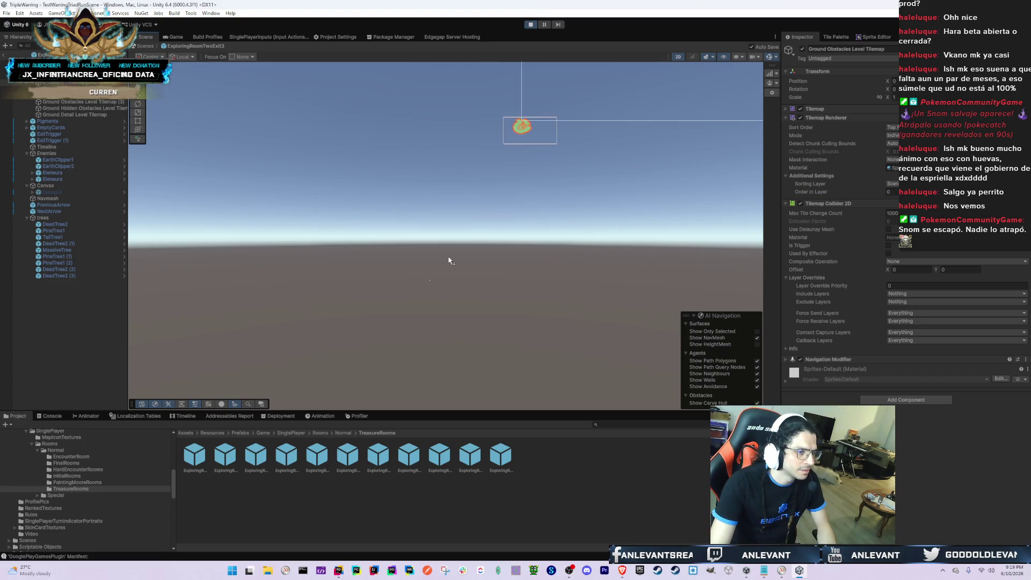
scroll(488, 317, up, 10)
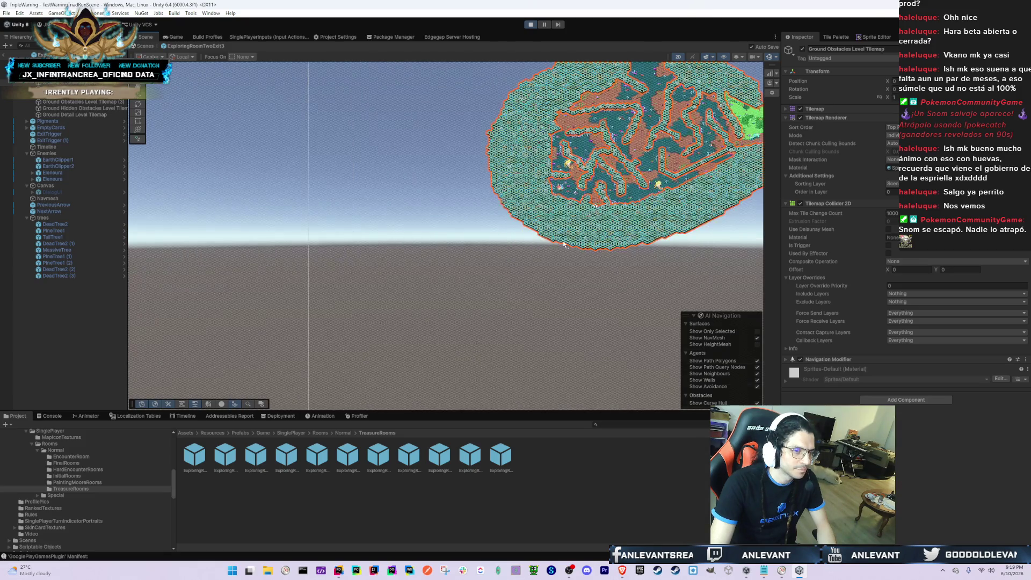
Inspect NextArrow, TallTree1, PineTree1 and DeadTree2 to compare their collider components.
scroll(509, 230, up, 15)
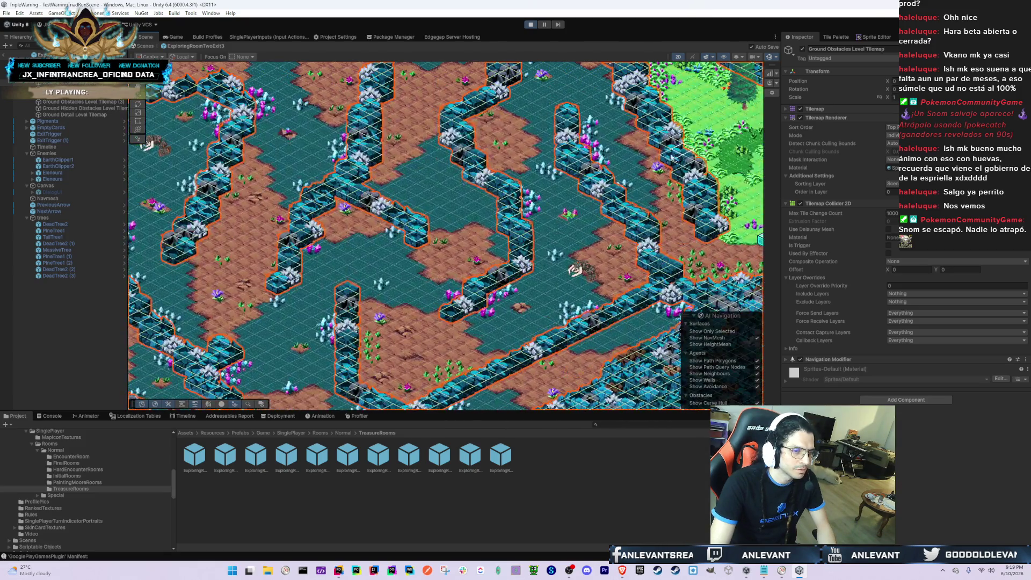
scroll(490, 228, up, 10)
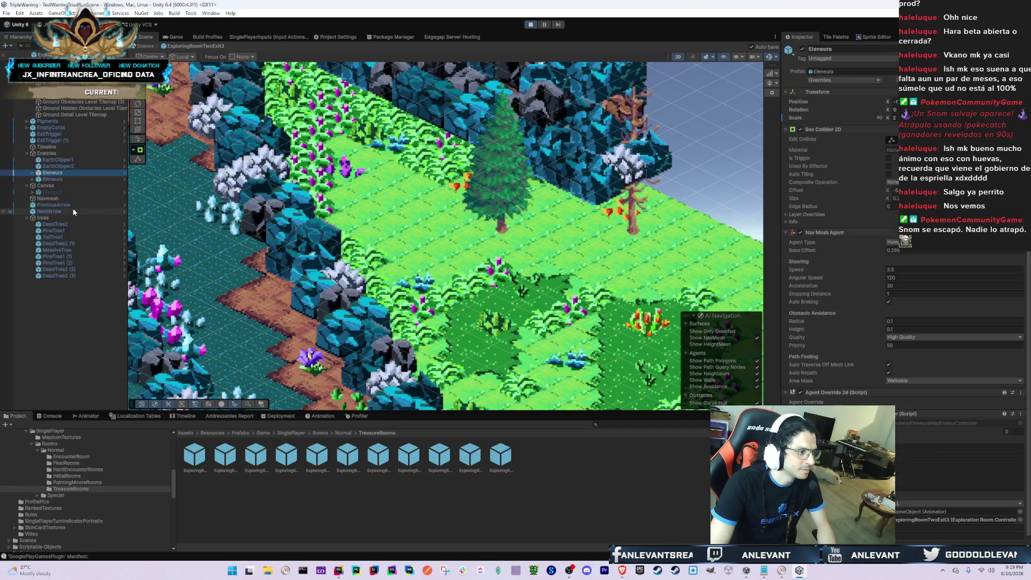
key(Down)
key(Down)
key(Down)
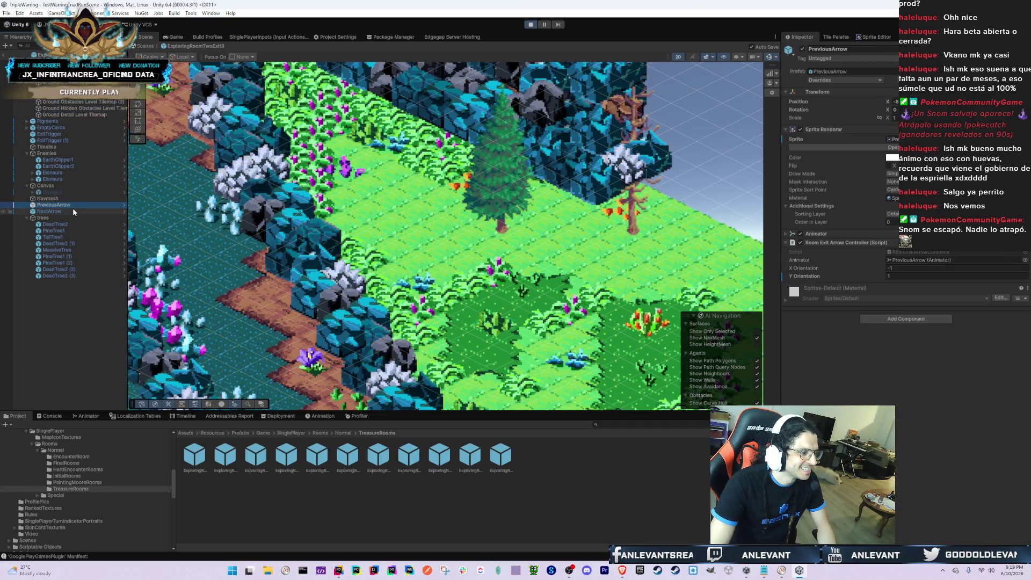
click(73, 211)
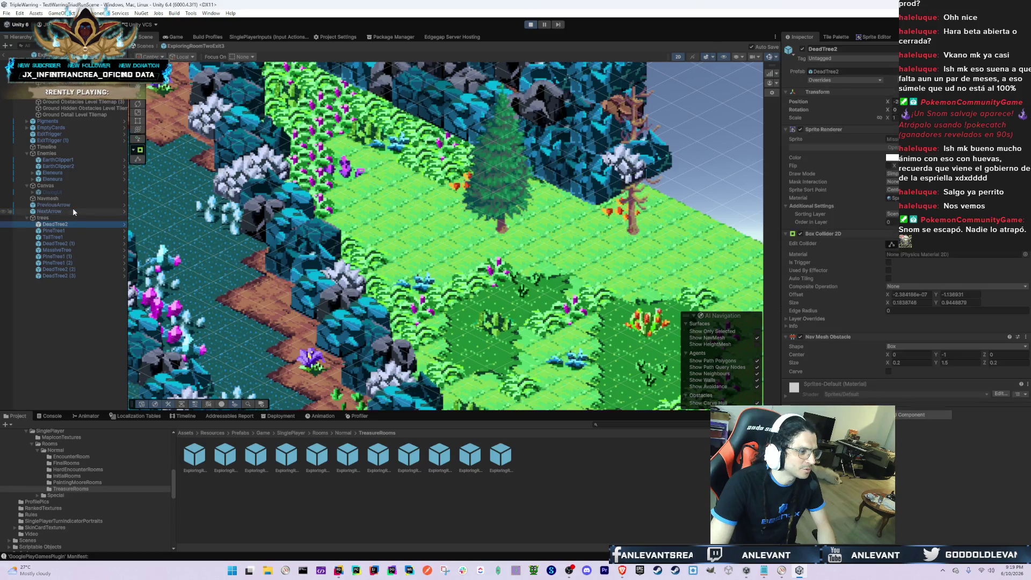
key(Down)
key(Down)
key(Down)
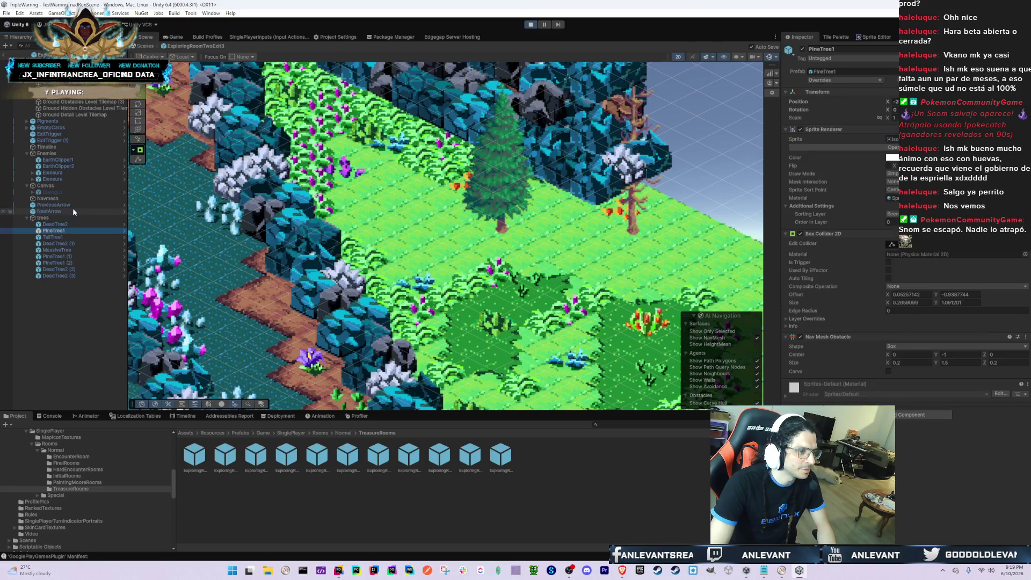
key(Up)
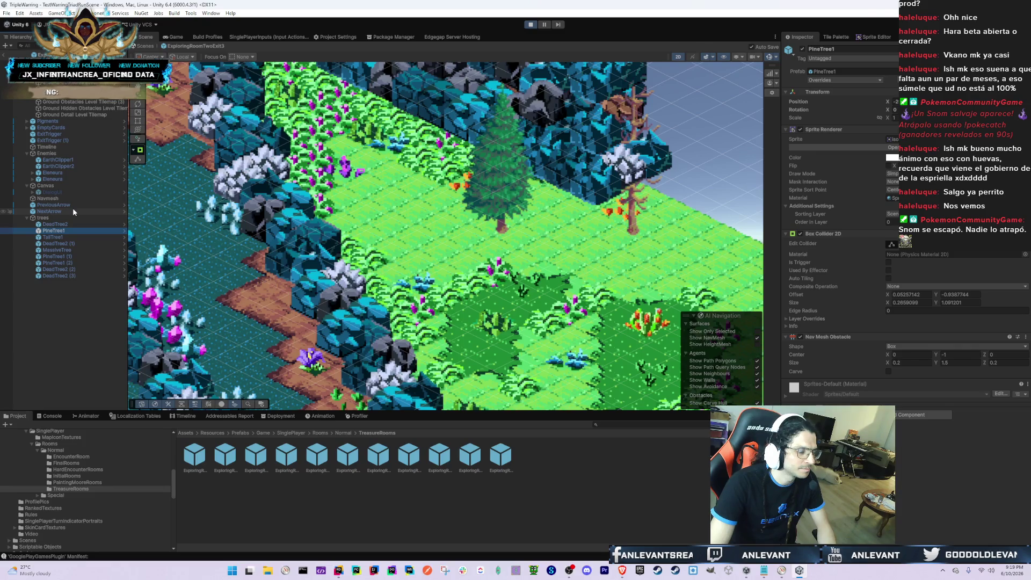
key(Up)
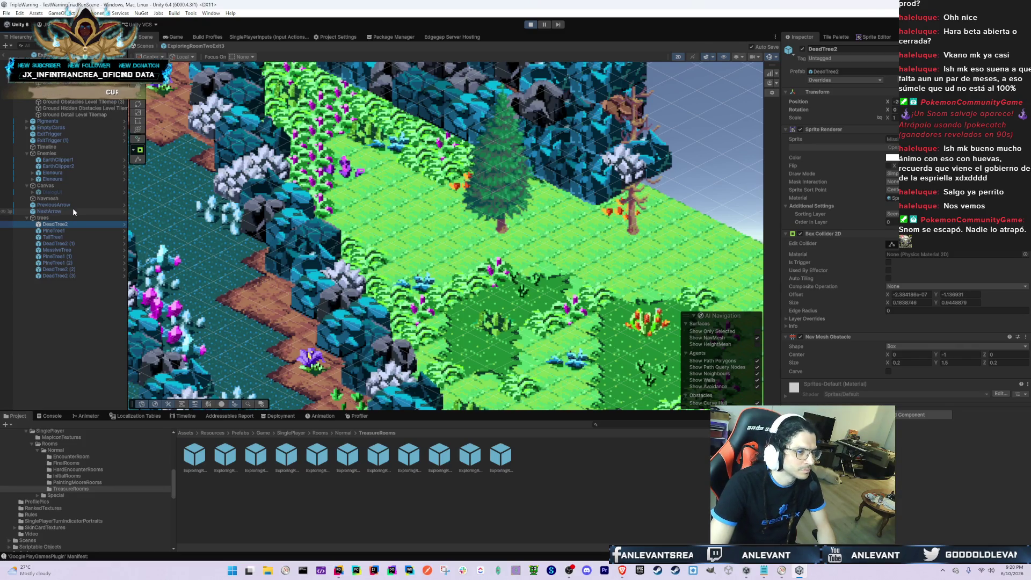
Select the collider-less pine tree PineTree1 (2) in the room's centre.
click(424, 138)
click(493, 167)
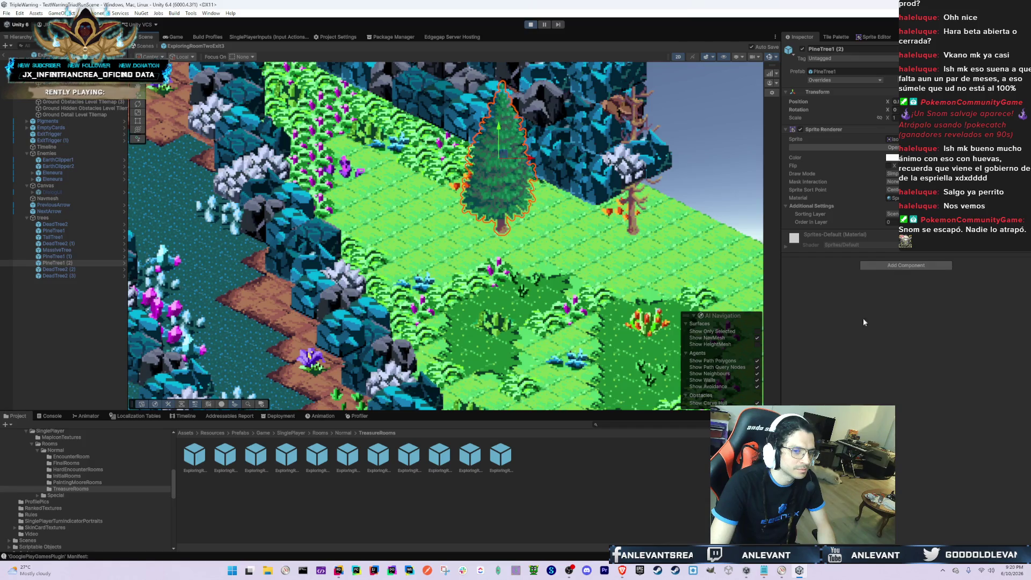
click(895, 266)
Add a Box Collider 2D to PineTree1 (2) and shrink its left and top edges to the trunk.
text(tile)
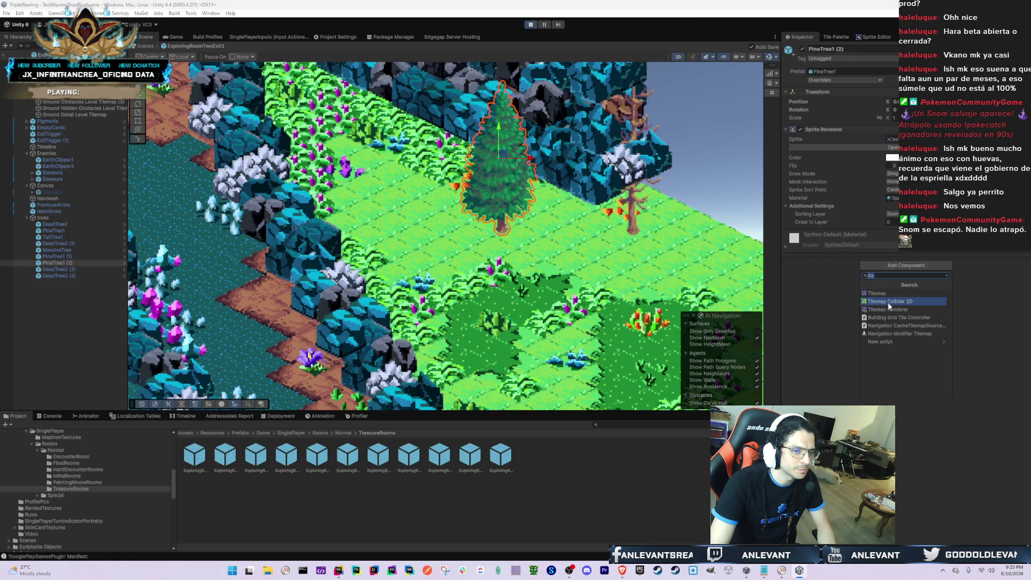
key(BackSpace)
key(BackSpace)
key(BackSpace)
text(box)
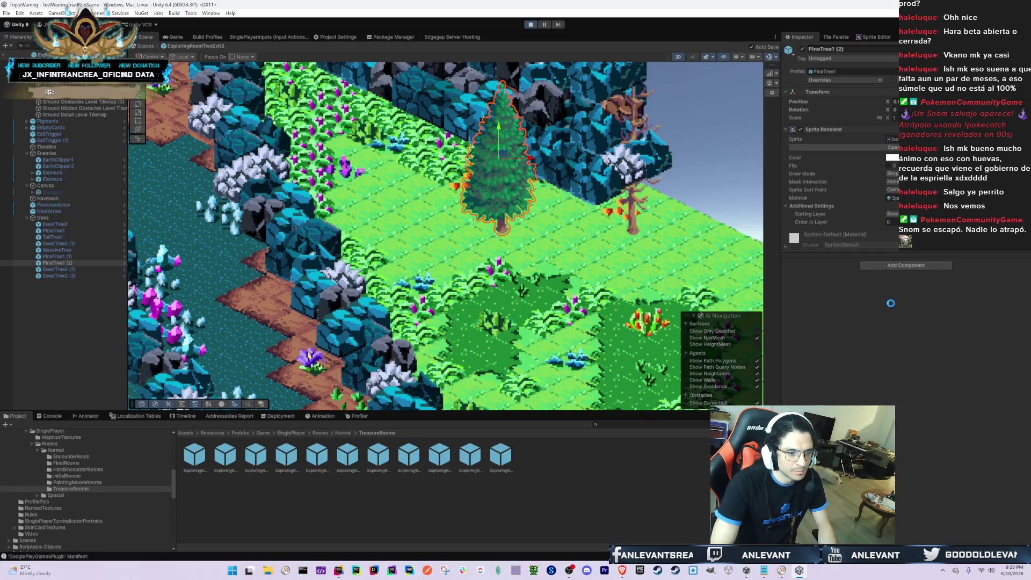
key(Return)
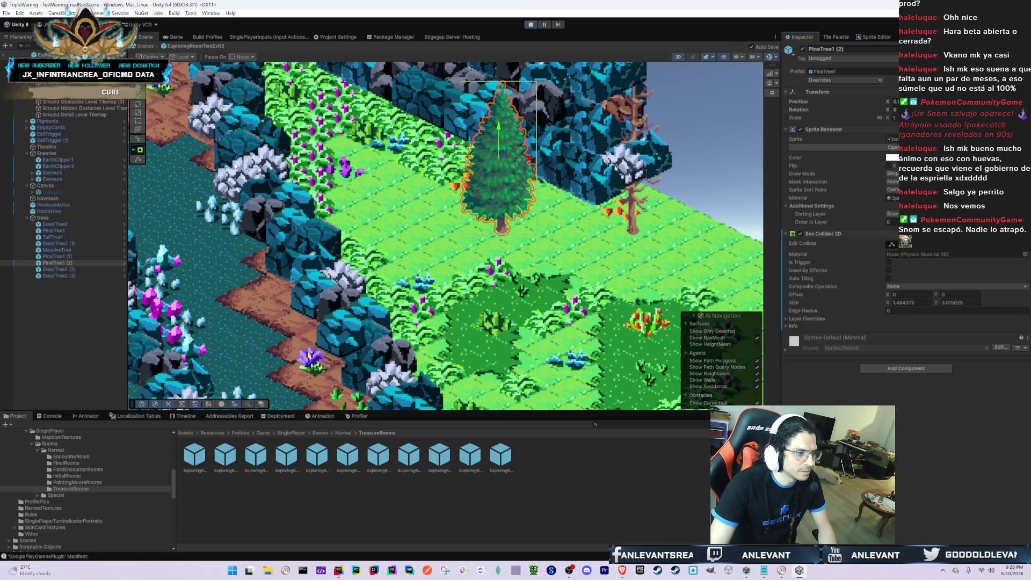
click(138, 160)
mouse_move(461, 161)
mouse_down()
mouse_move(525, 160)
mouse_move(510, 160)
mouse_up()
drag(503, 83, 504, 168)
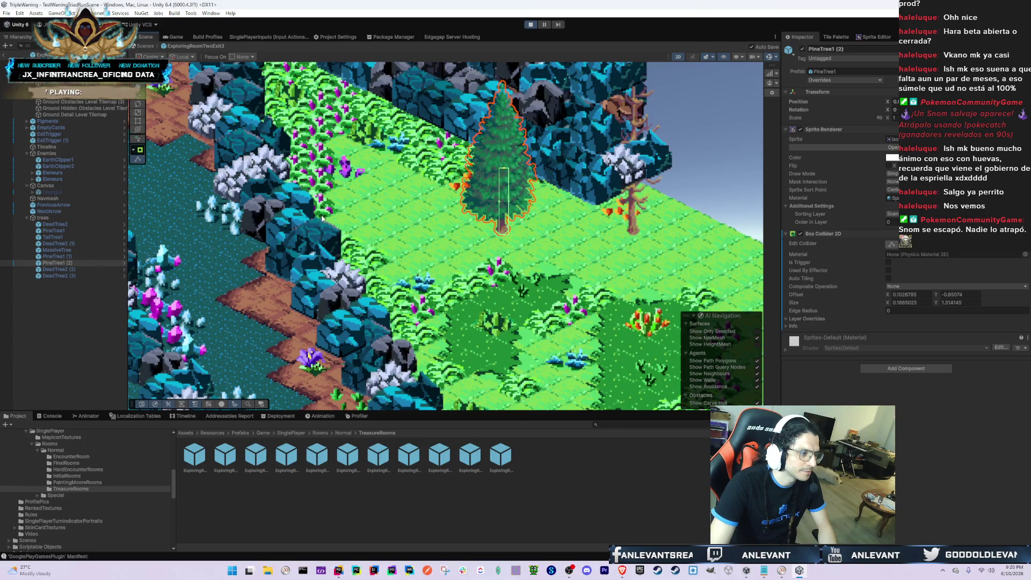
Check the DeadTree2 and PineTree1 copies' colliders, then open the PineTree1 prefab asset.
click(63, 274)
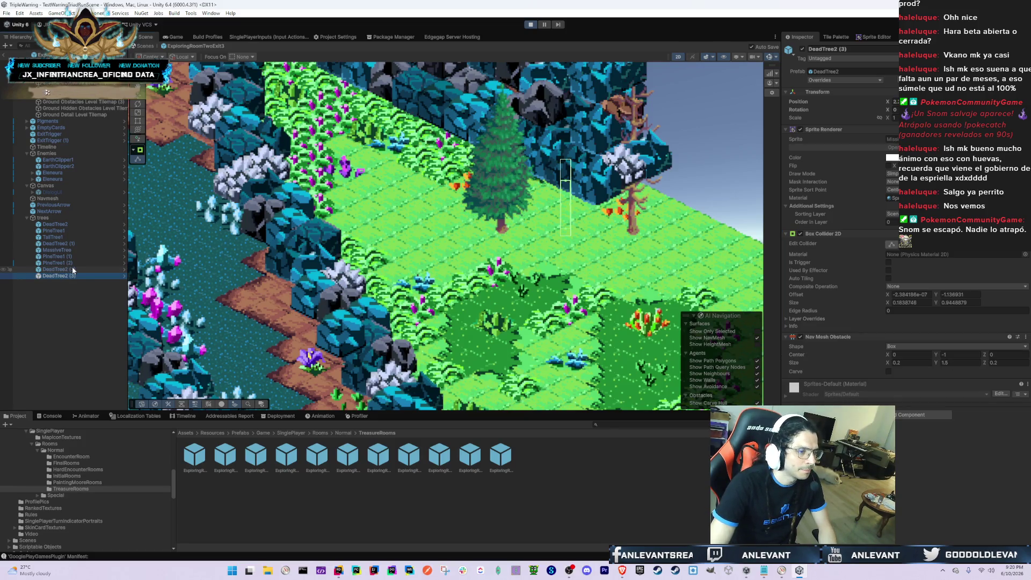
click(73, 269)
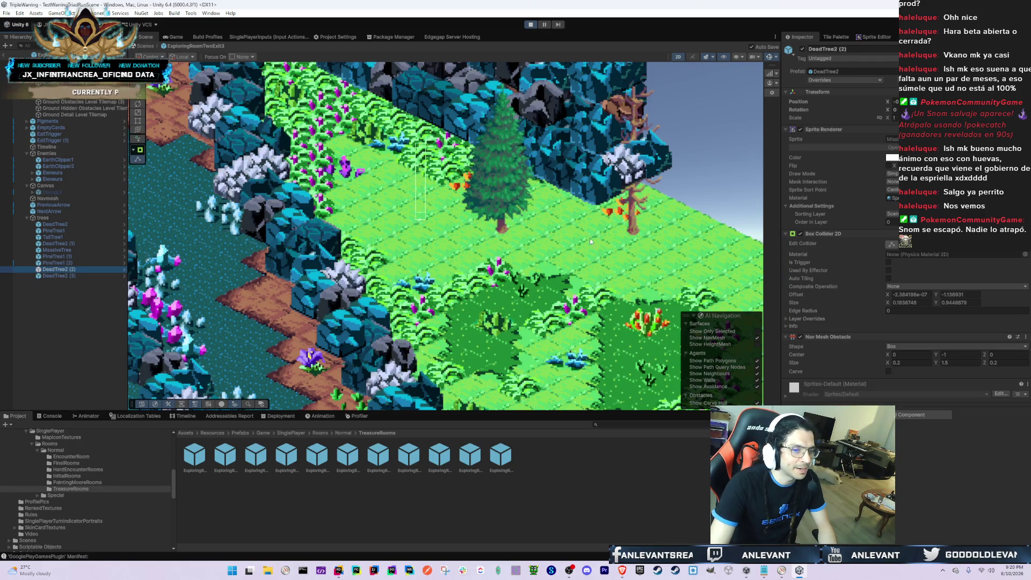
click(77, 257)
double_click(84, 263)
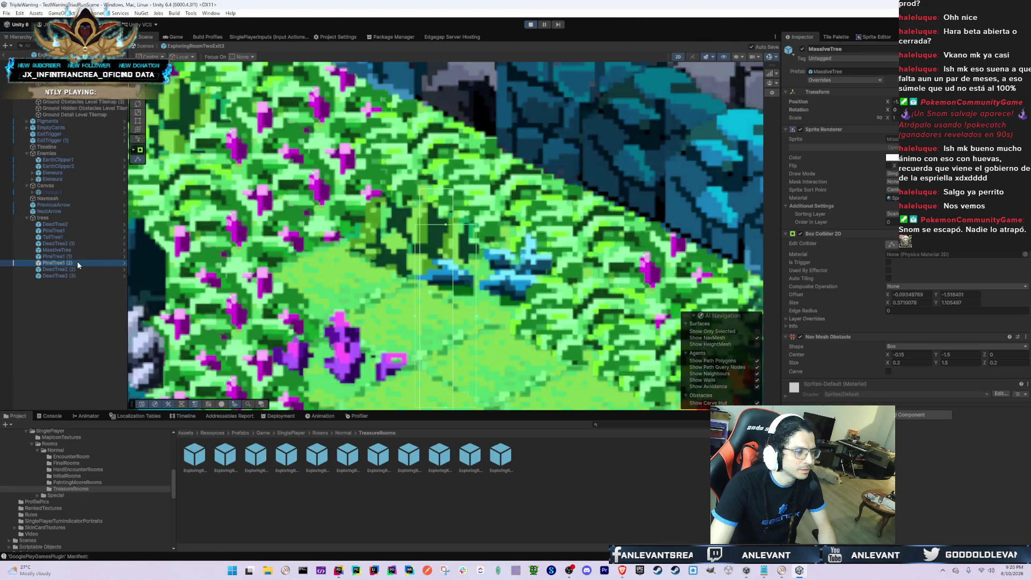
right_click(80, 263)
mouse_move(121, 332)
click(257, 335)
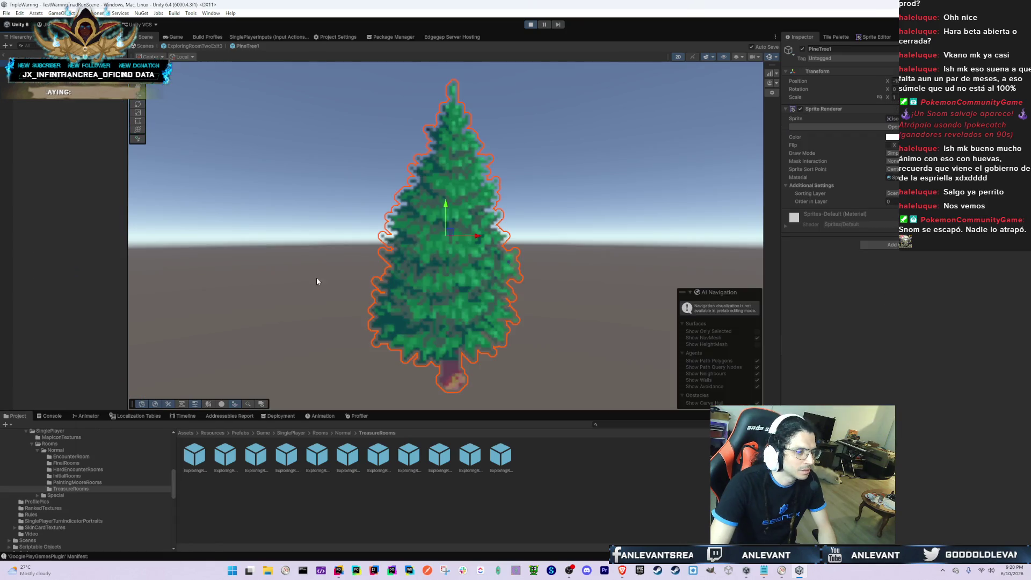
Return to the room and open the DeadTree2 prefab asset from DeadTree2 (2).
click(4, 55)
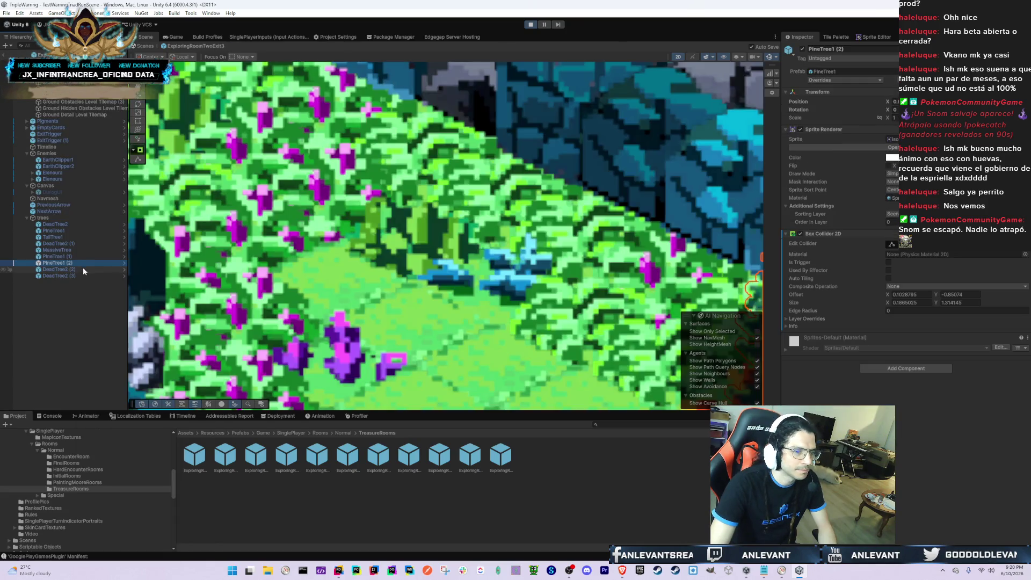
double_click(83, 263)
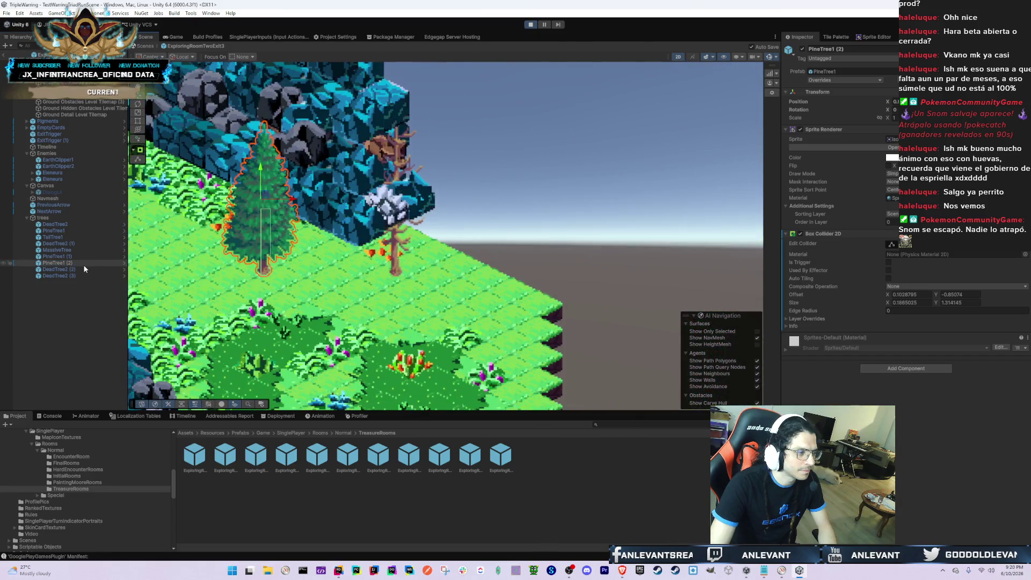
click(84, 269)
right_click(85, 269)
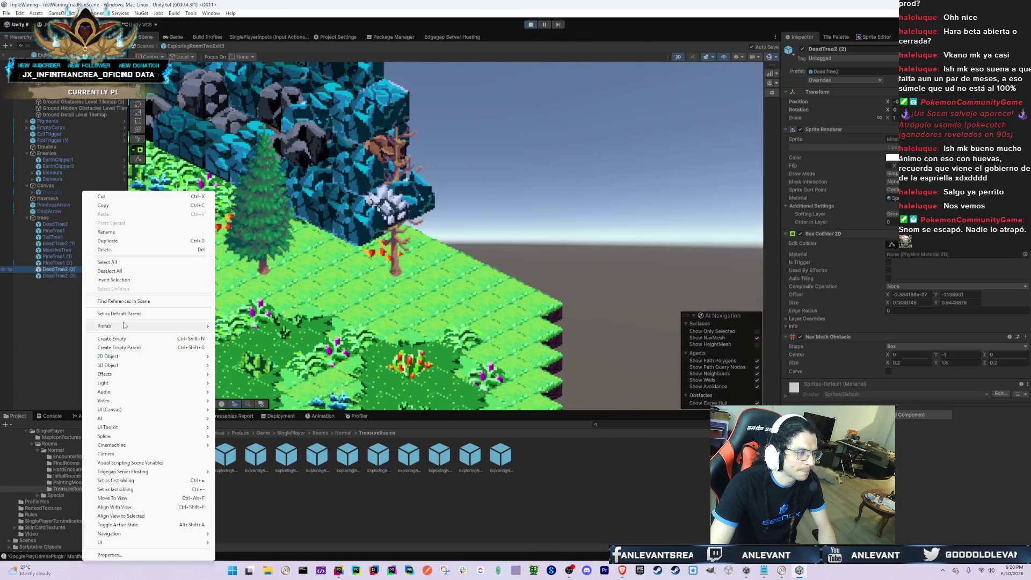
mouse_move(209, 326)
click(252, 335)
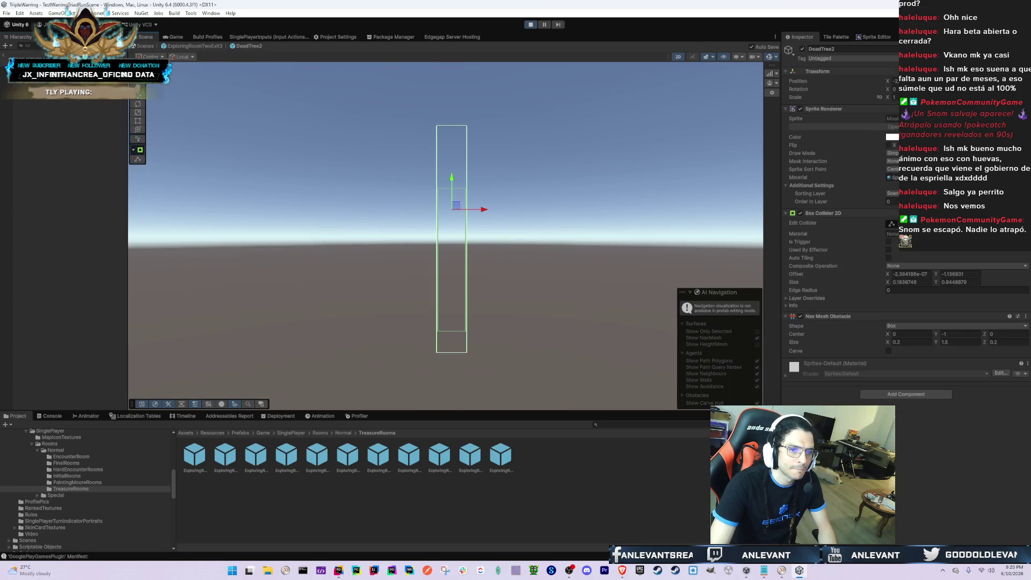
click(1023, 119)
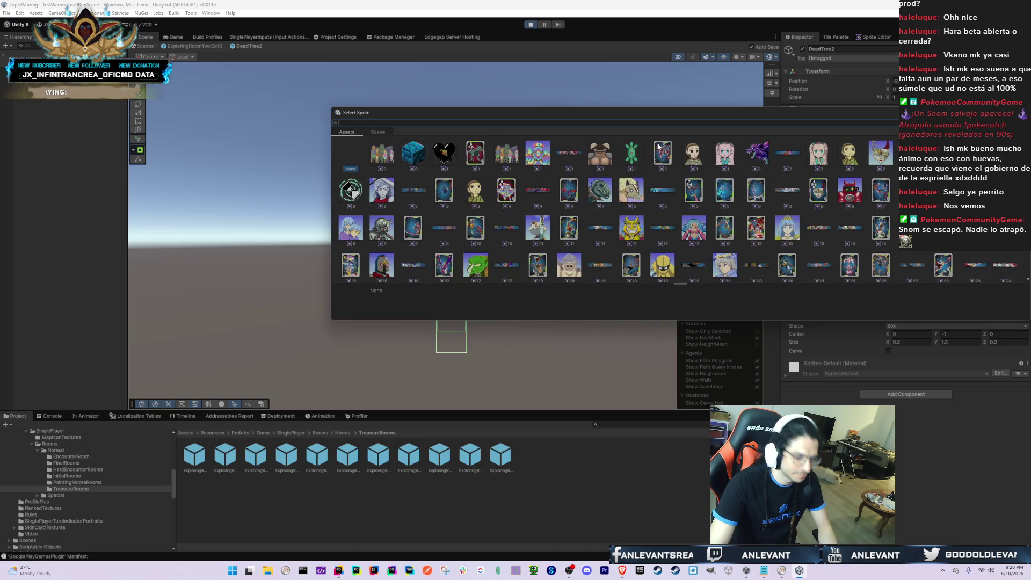
Search the sprite picker with 'so' and assign DeadTree2 the leafy green tree sprite.
text(so)
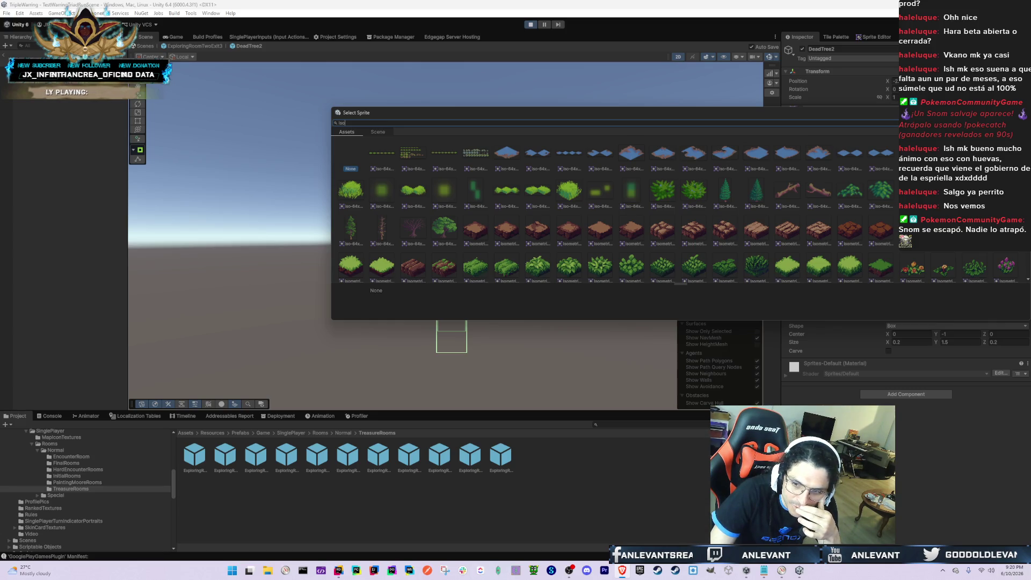
key(Escape)
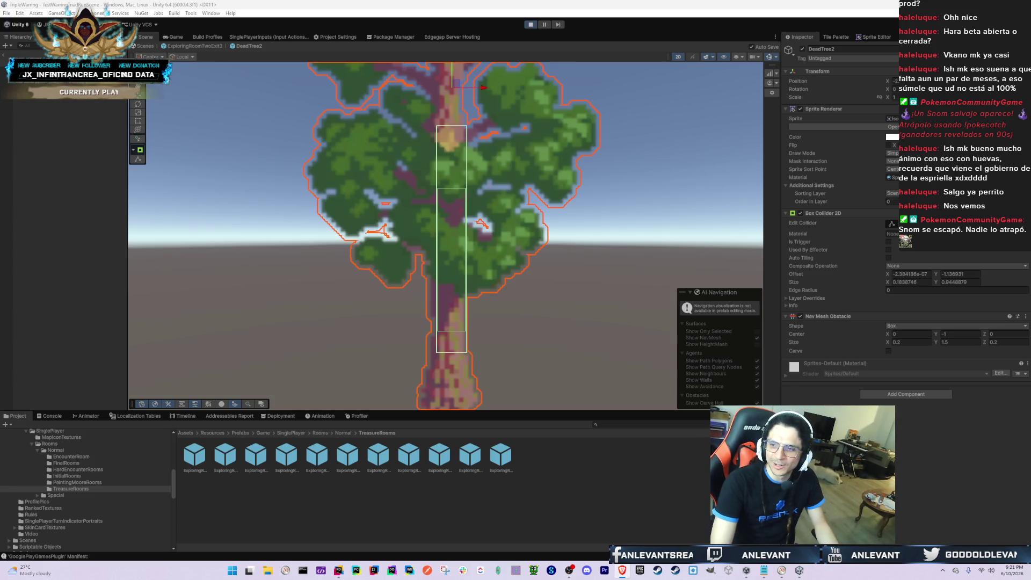
Stretch DeadTree2's collider down and up along the trunk, then add a second Box Collider 2D.
key(alt+Tab)
click(457, 219)
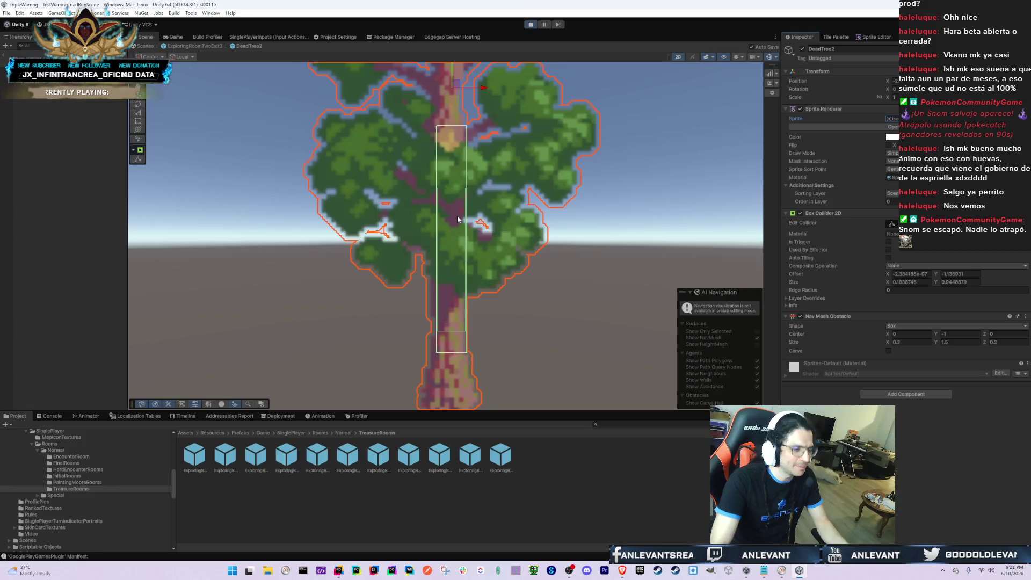
click(137, 159)
scroll(426, 251, down, 3)
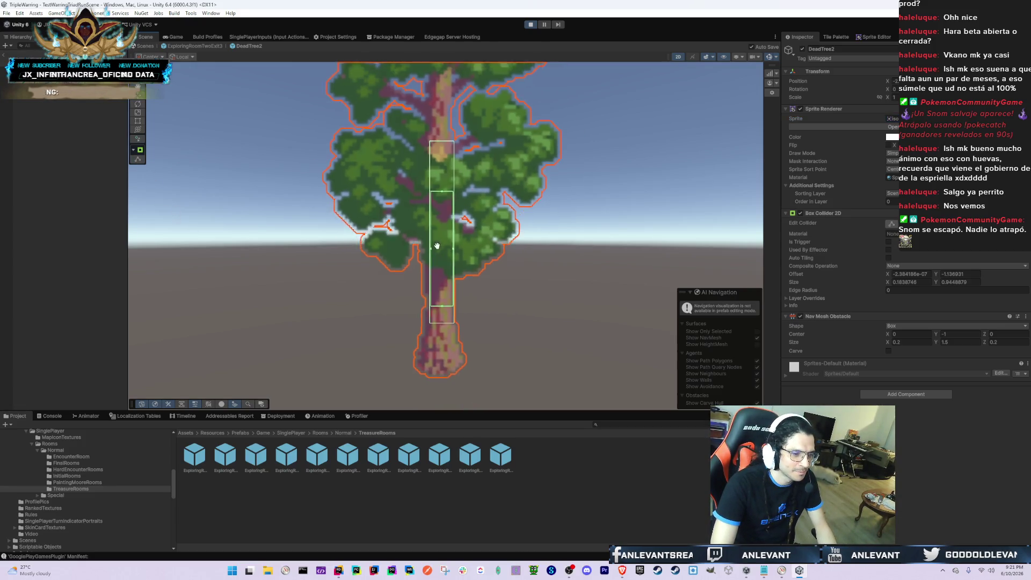
drag(429, 272, 428, 330)
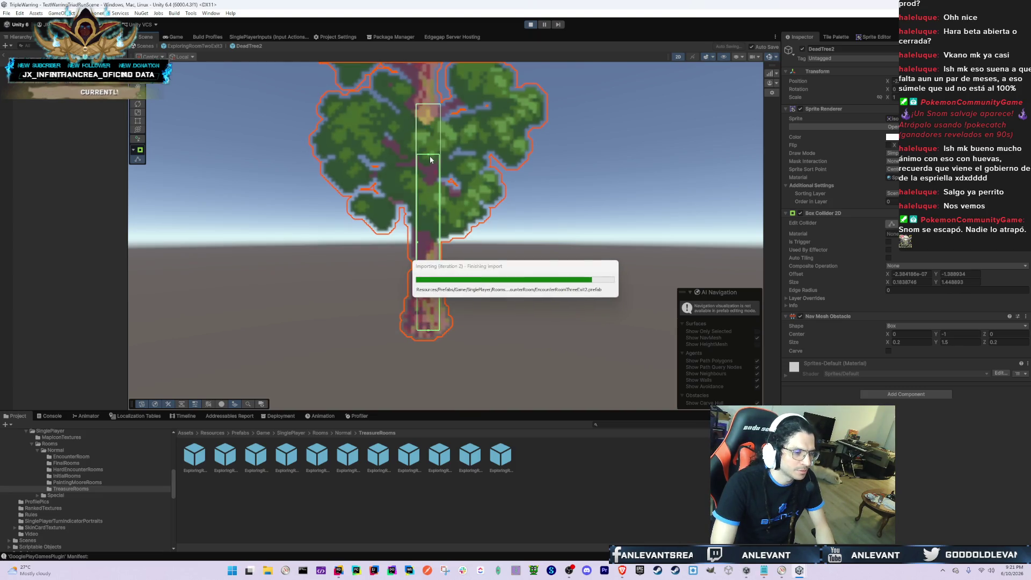
drag(427, 155, 426, 116)
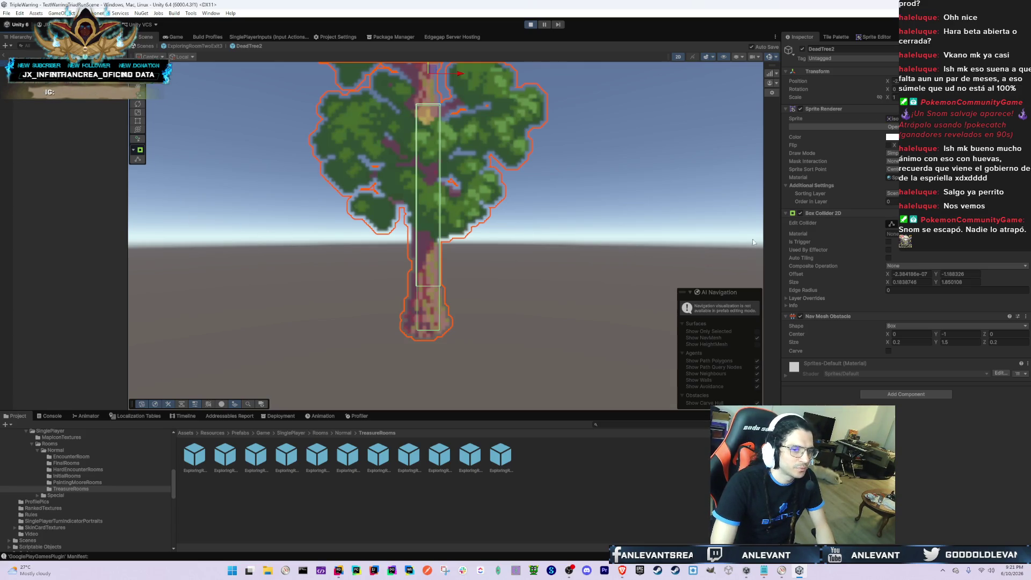
click(909, 395)
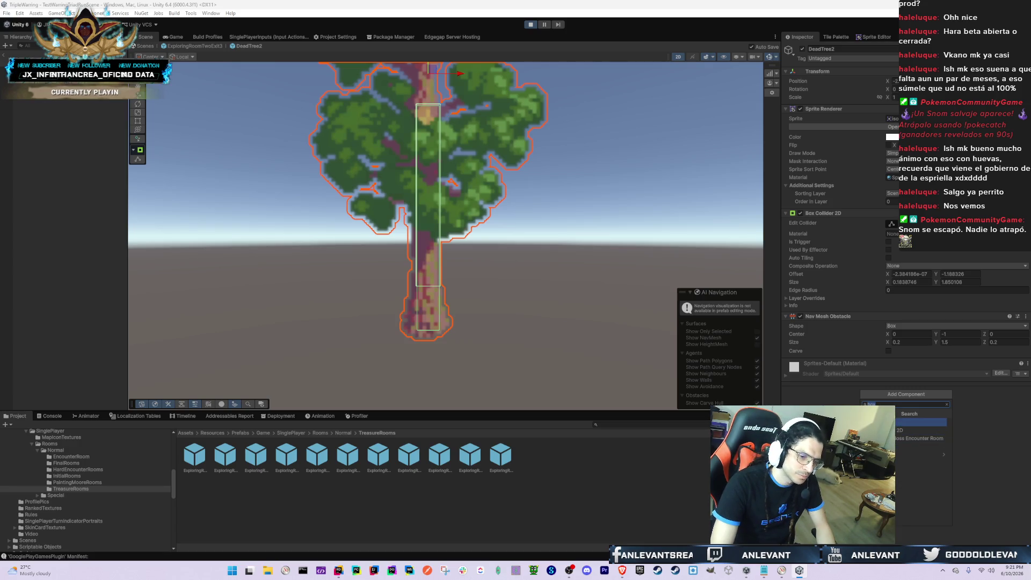
key(Escape)
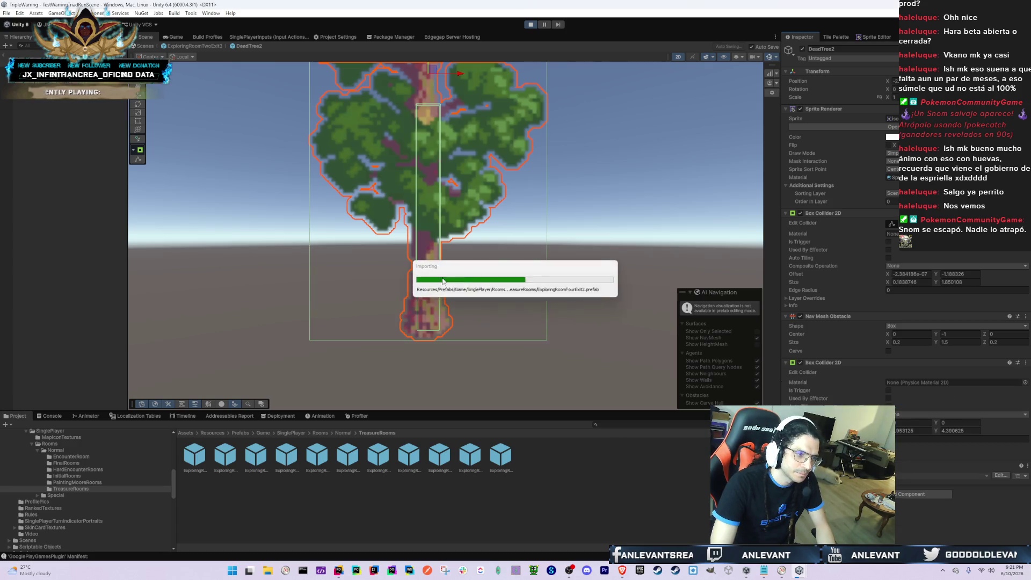